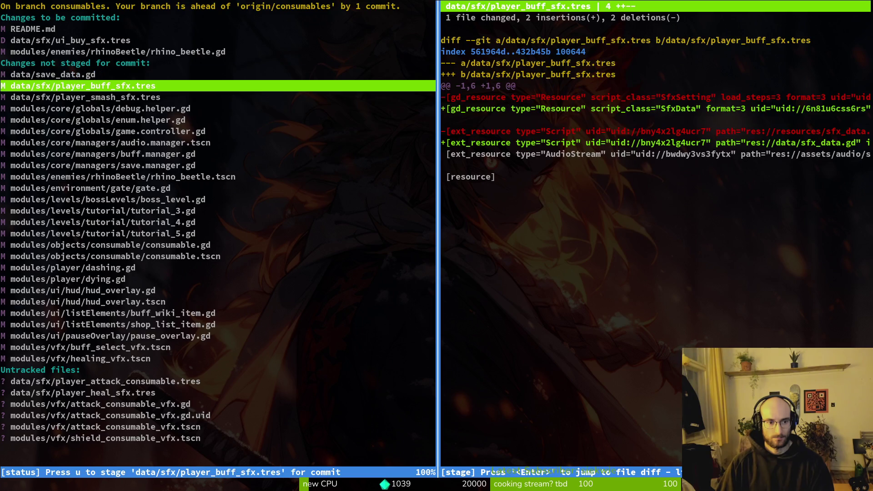
- Review the boss_level.gd diff in tig's status view and stage it
key(Up)
key(Down)
key(Down)
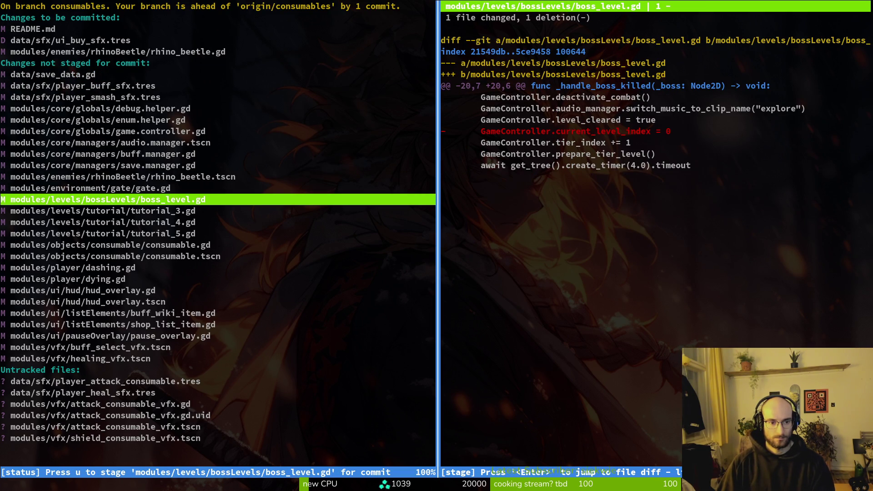
key(u)
key(Down)
key(Down)
key(Up)
key(Up)
key(Down)
key(Down)
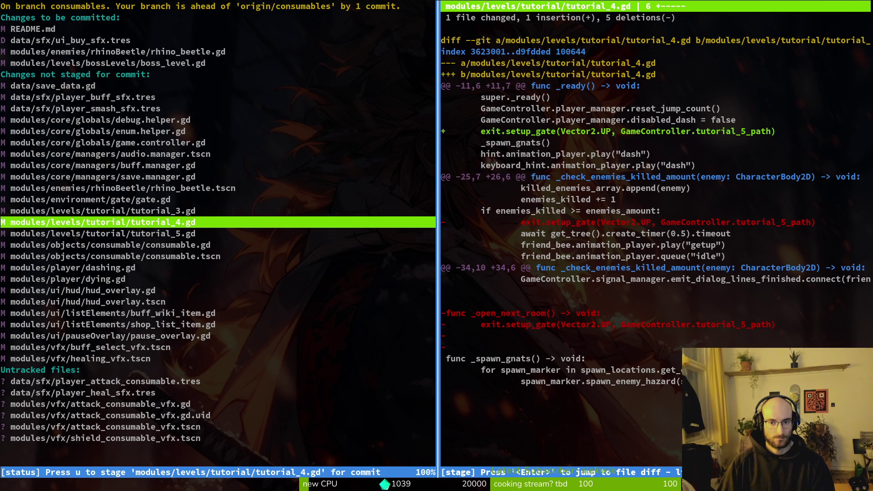
- Stage tutorial_5.gd, tutorial_3.gd and tutorial_4.gd after checking their diffs
key(Down)
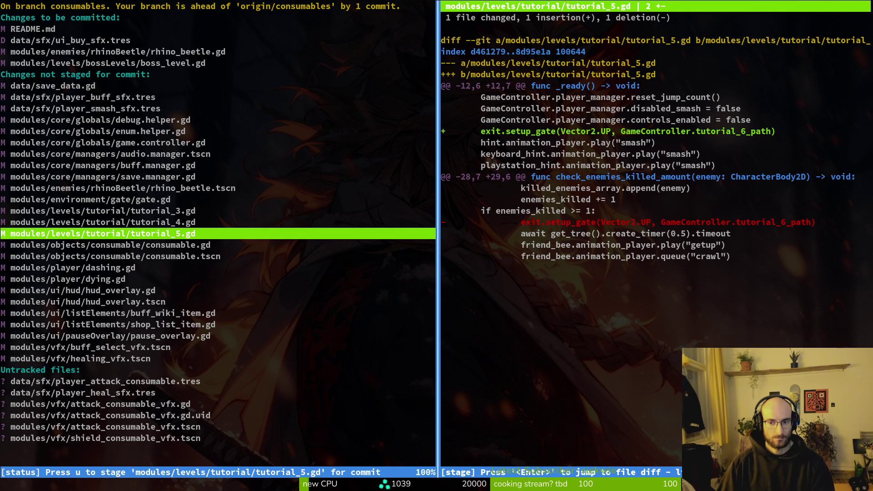
key(Down)
key(Down)
key(Up)
key(Up)
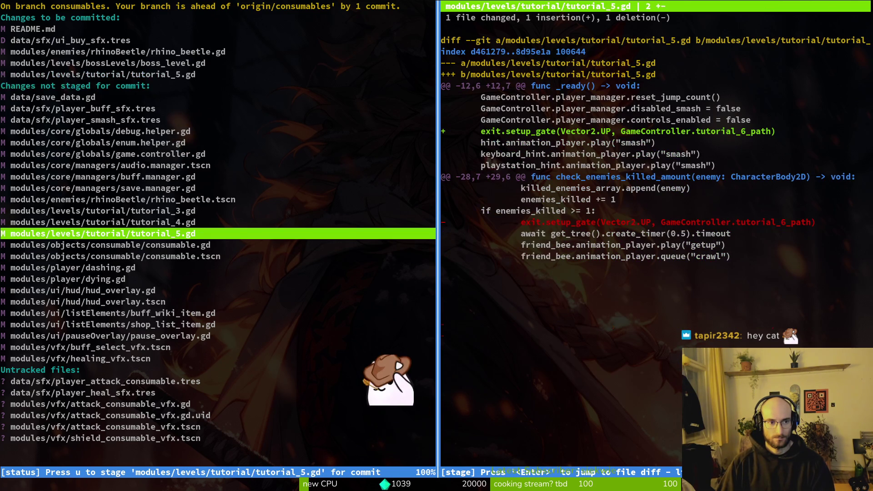
key(Up)
key(space)
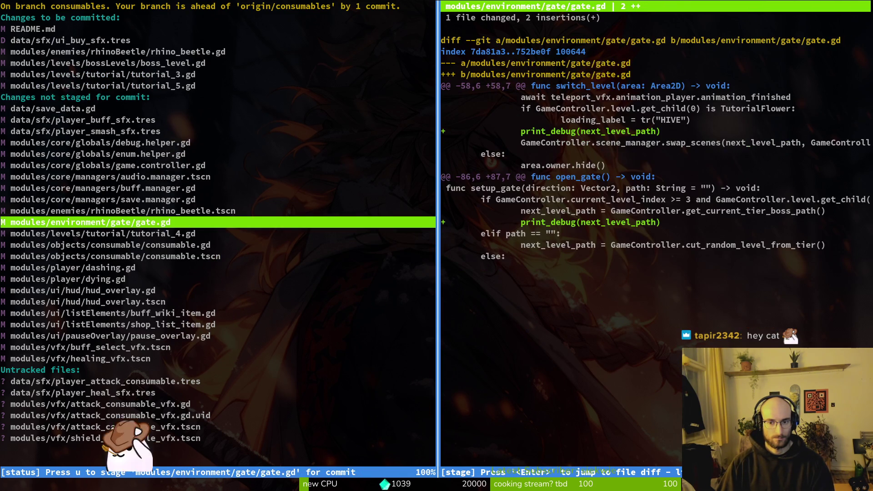
key(Down)
key(u)
- Stage dashing.gd, then look over the dying.gd and hud_overlay diffs
key(Down)
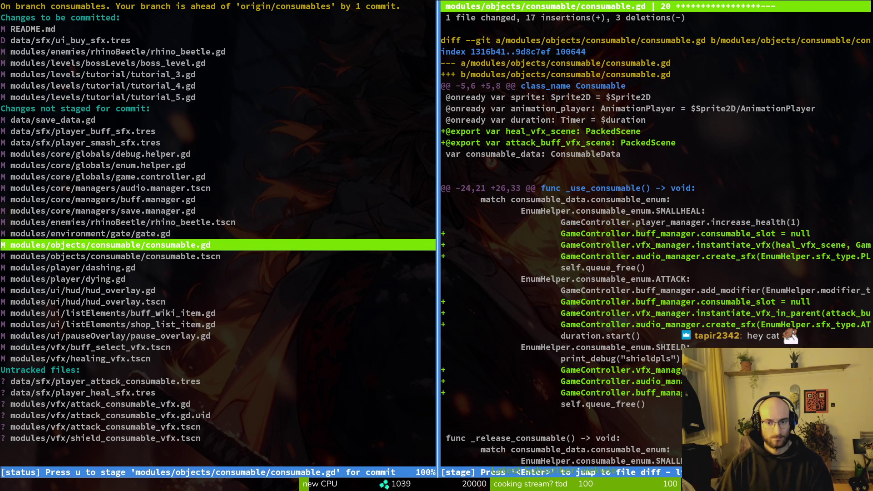
key(Down)
key(Down)
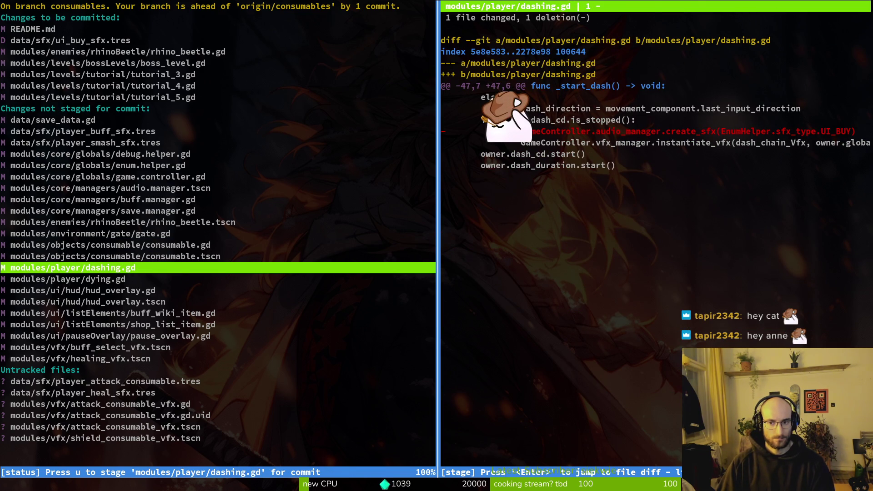
key(u)
key(Down)
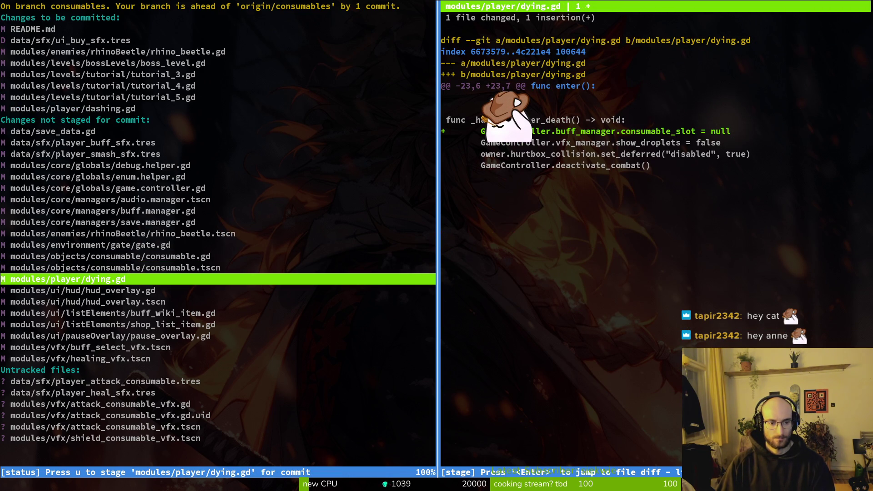
key(Down)
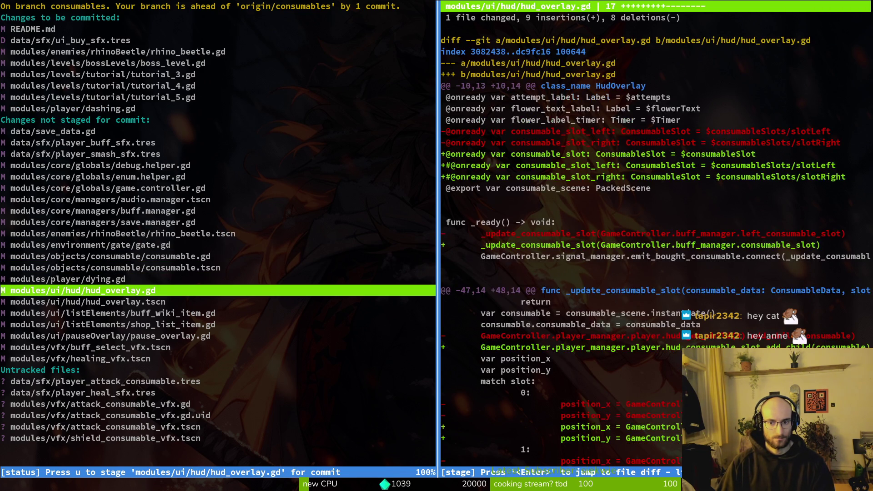
key(Down)
- Review the buff_wiki_item.gd, shop_list_item.gd, pause_overlay.gd and buff_select_vfx.tscn diffs, leaving them unstaged
key(Down)
key(Up)
key(Down)
key(Down)
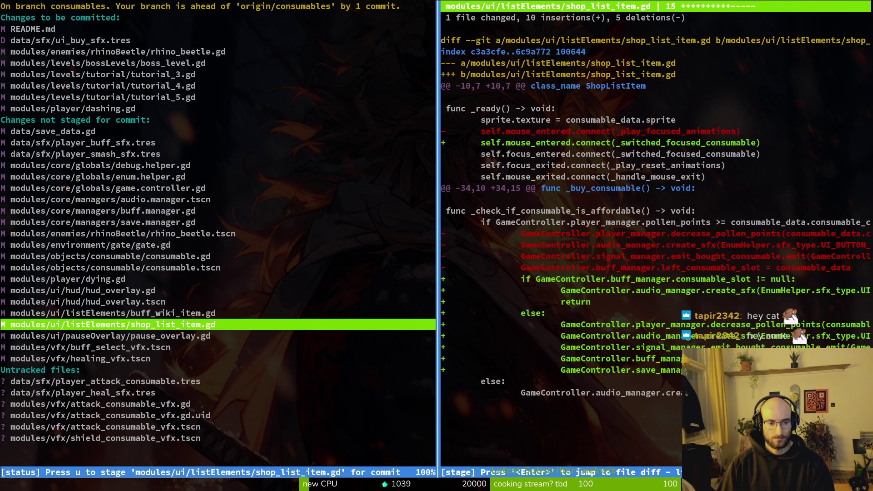
key(Up)
key(Down)
key(Down)
key(Up)
key(Down)
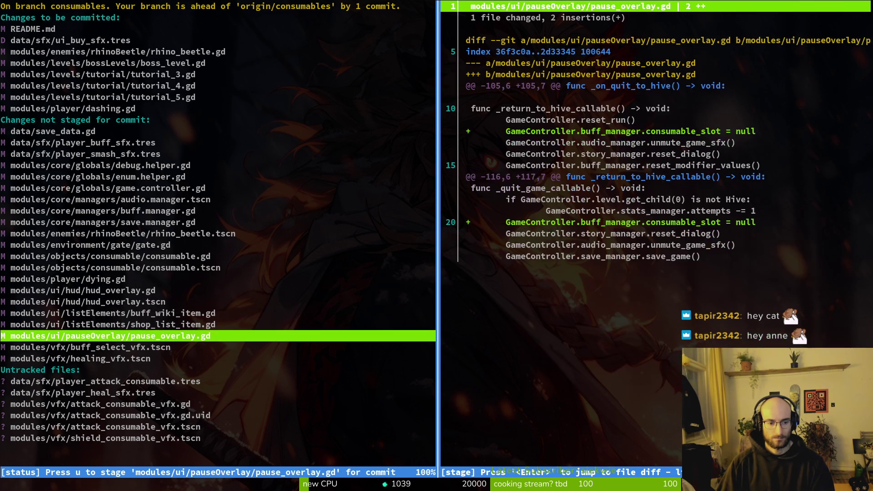
key(Down)
key(Down)
key(Down)
key(Down)
key(Down)
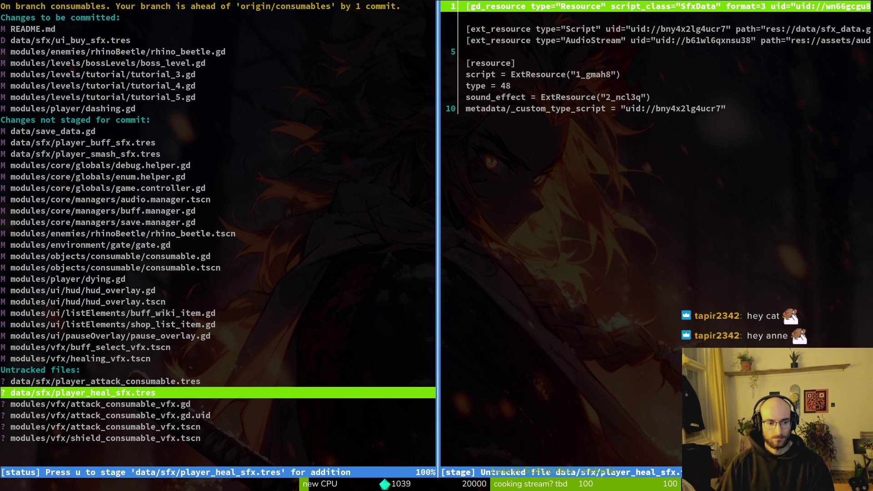
key(Down)
key(Down)
key(Down)
- Start a git commit -m command, checking the staged files in tig in a temporary side pane
text(qgit comi)
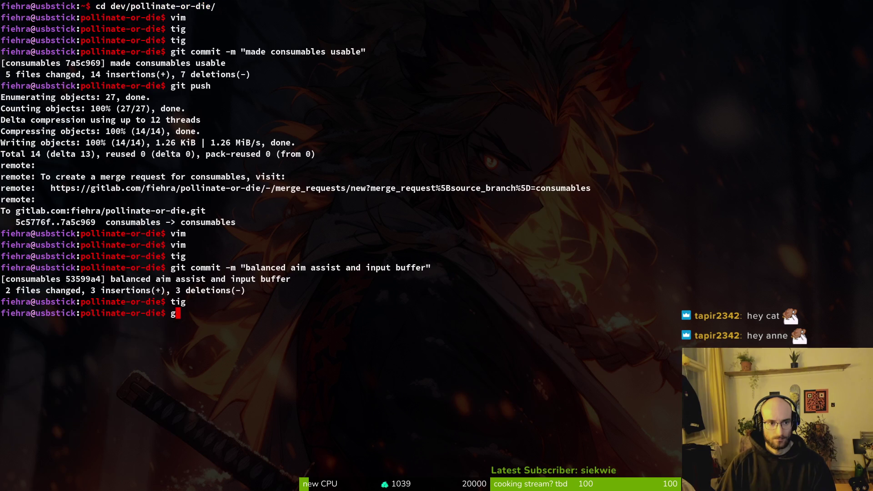
key(BackSpace)
text(mit -m)
key(super+Return)
text(tig)
key(BackSpace)
key(BackSpace)
key(BackSpace)
text(tig)
key(Return)
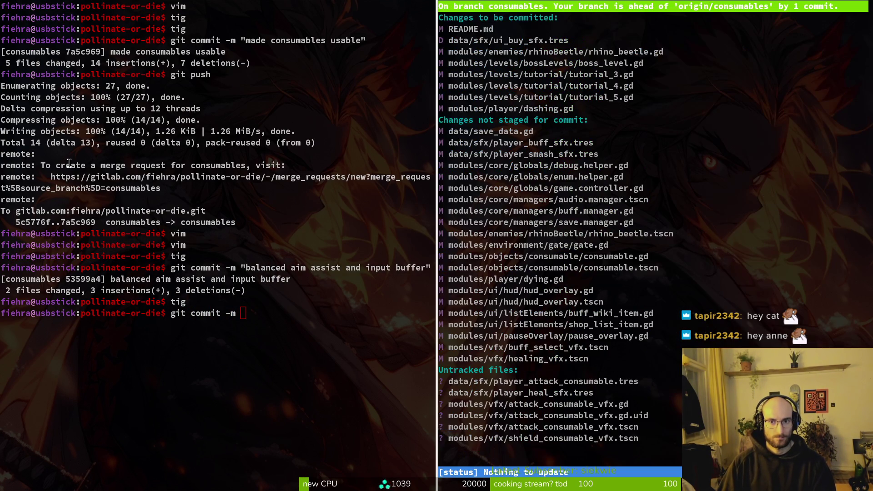
key(q)
key(ctrl+d)
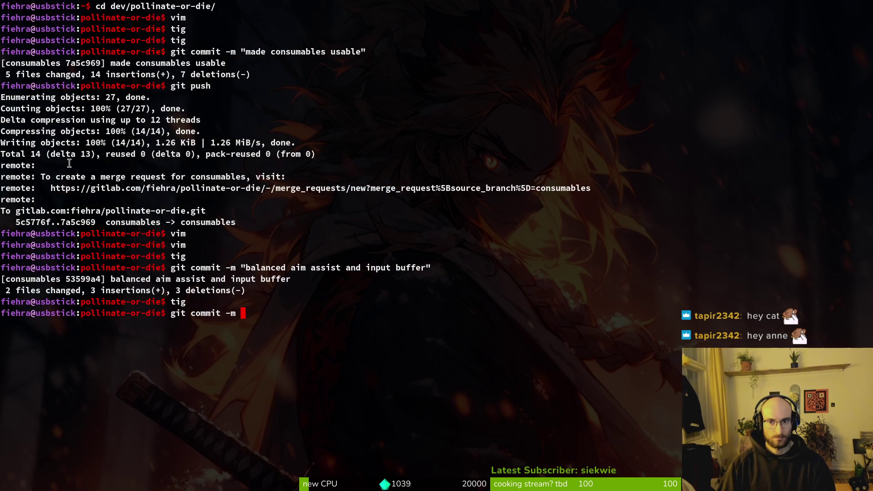
click(341, 313)
- Commit with message 'code base cleanup and added some ideas to readme', then relaunch tig
text(code )
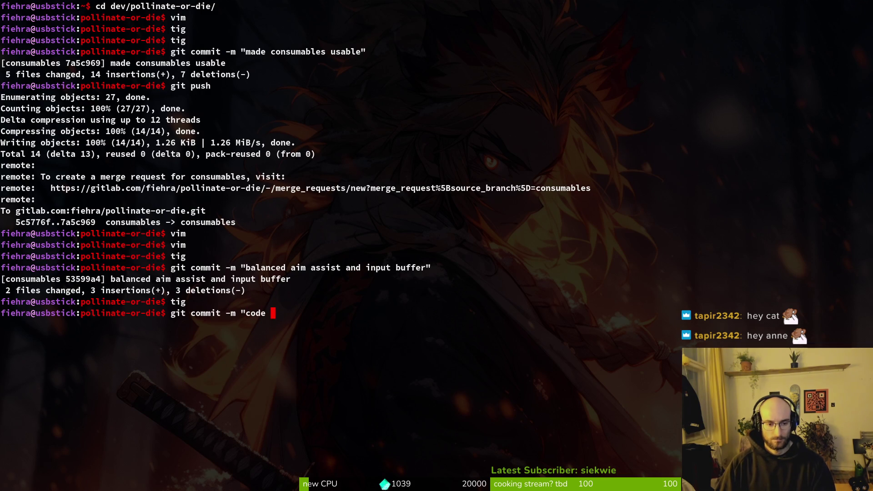
text(base cleanup and added some ied)
key(BackSpace)
key(BackSpace)
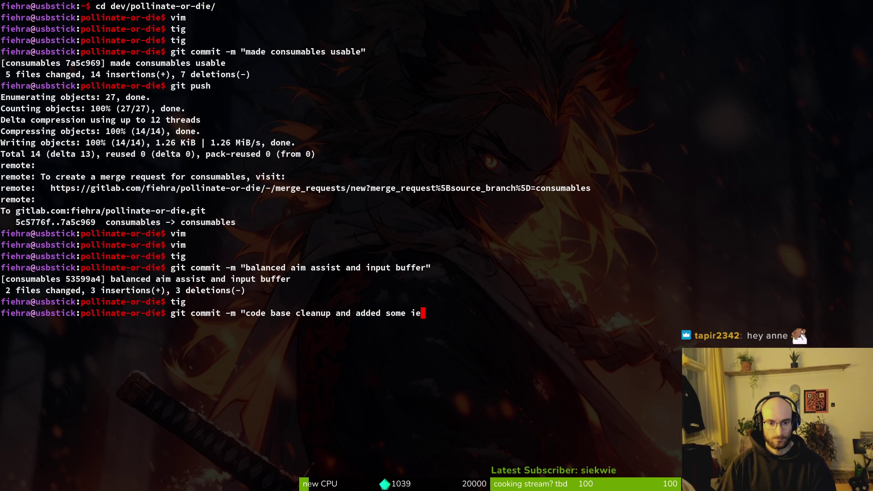
text(deas to readme")
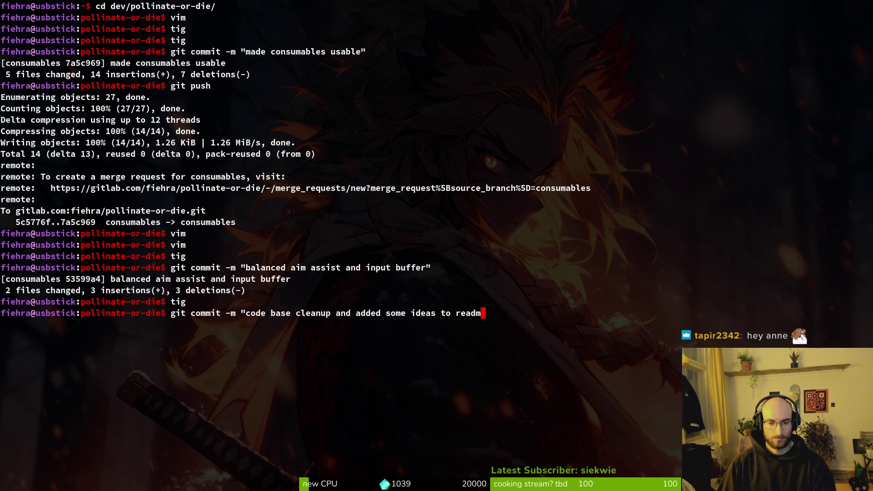
key(Return)
text(tig)
key(Return)
key(Down)
key(Down)
key(Down)
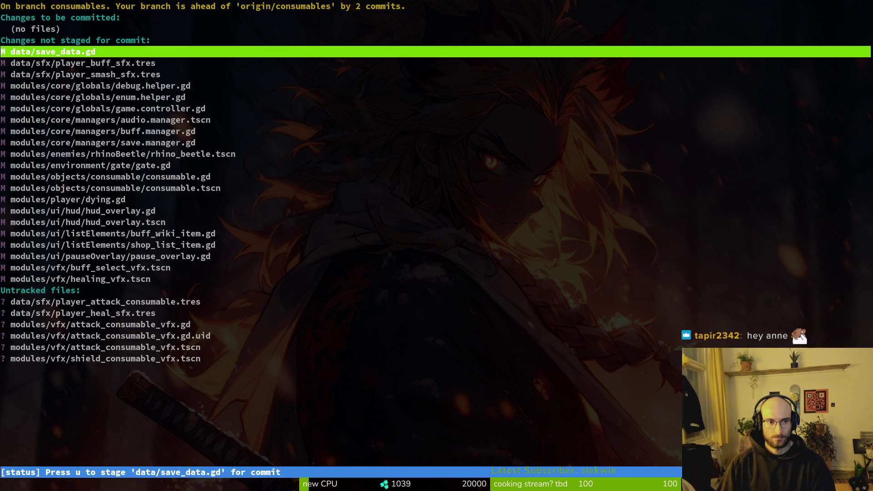
- Stage audio.manager.tscn, player_buff_sfx.tres and player_smash_sfx.tres
key(Down)
key(Return)
key(Down)
key(Down)
key(Down)
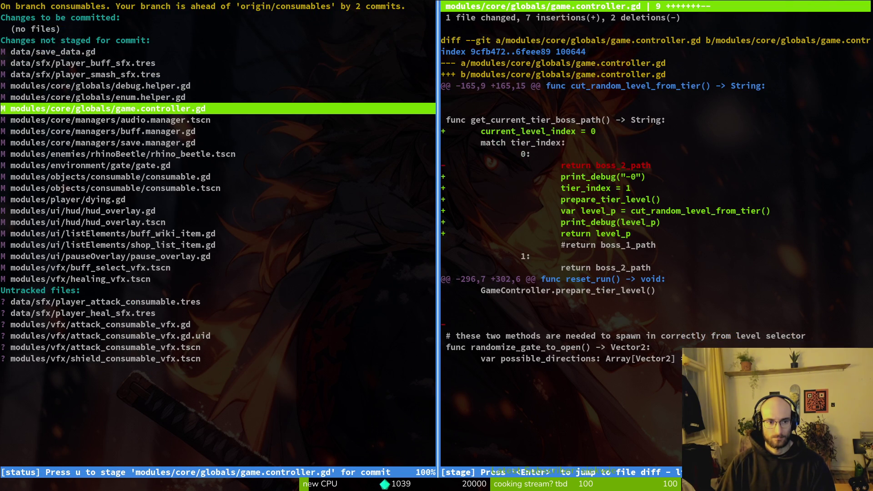
key(Down)
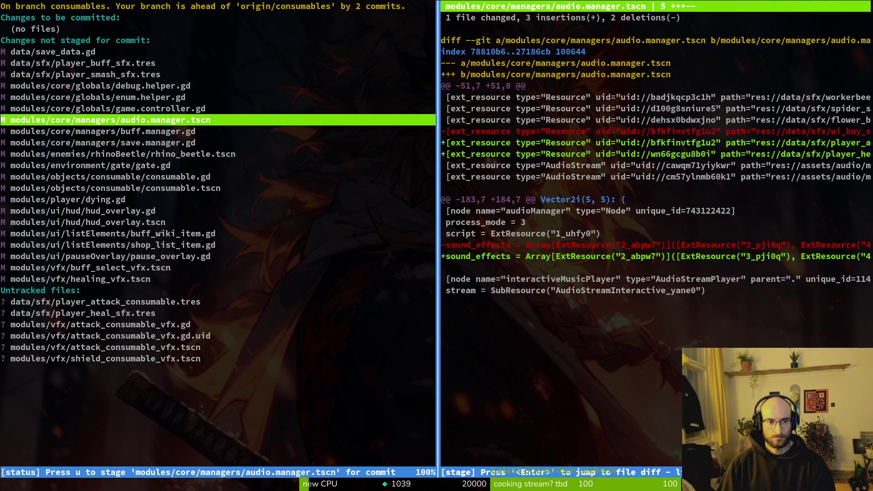
key(u)
key(Up)
key(Up)
key(Up)
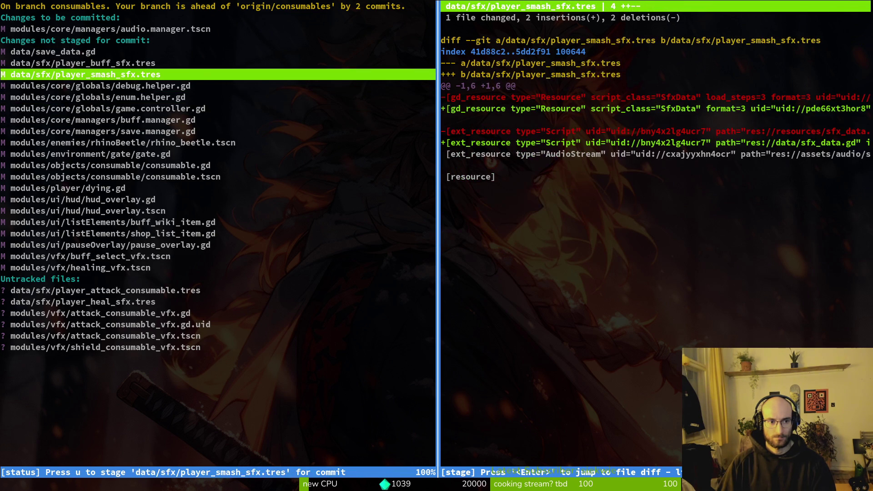
key(u)
key(Down)
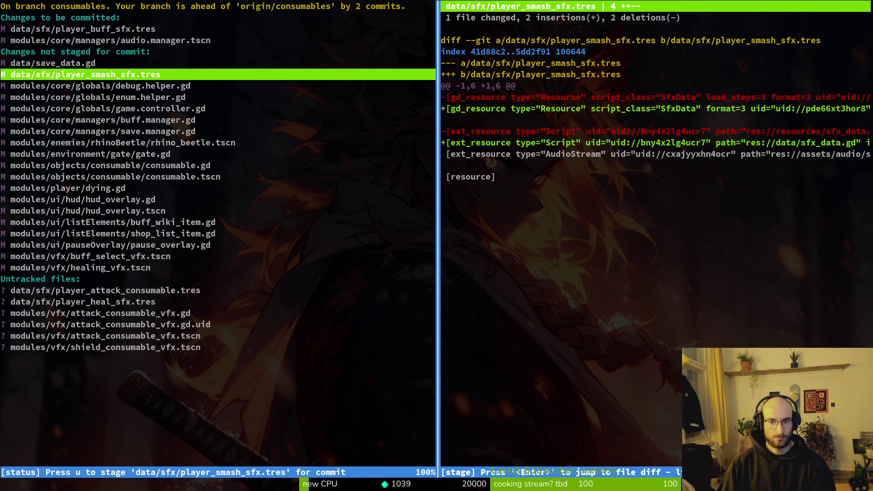
key(u)
- Stage save.manager.gd, buff.manager.gd, consumable.gd and consumable.tscn
key(Down)
key(Down)
key(Down)
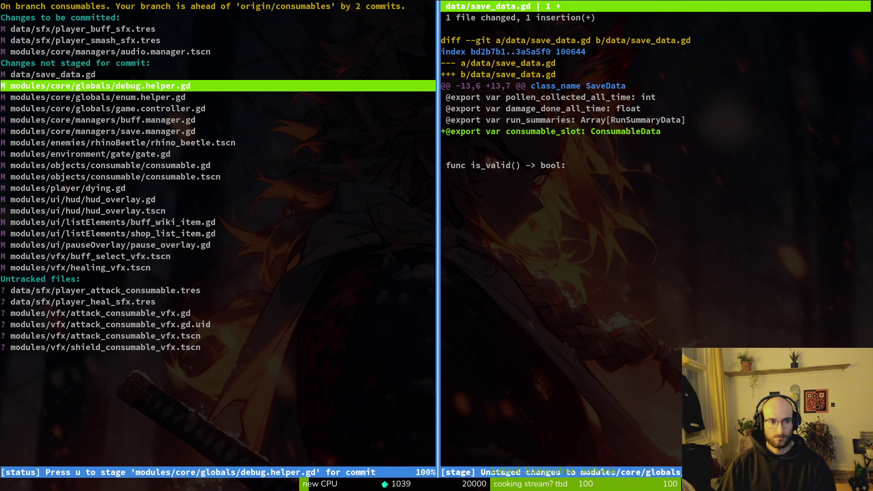
key(Down)
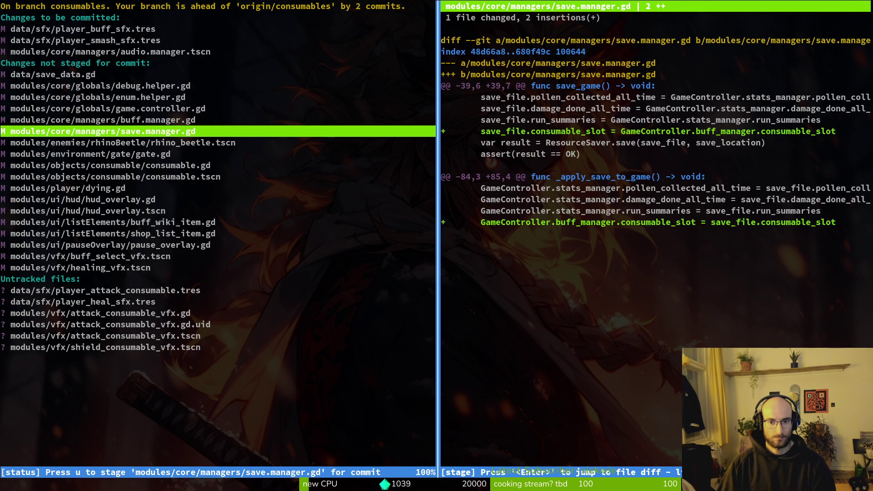
key(u)
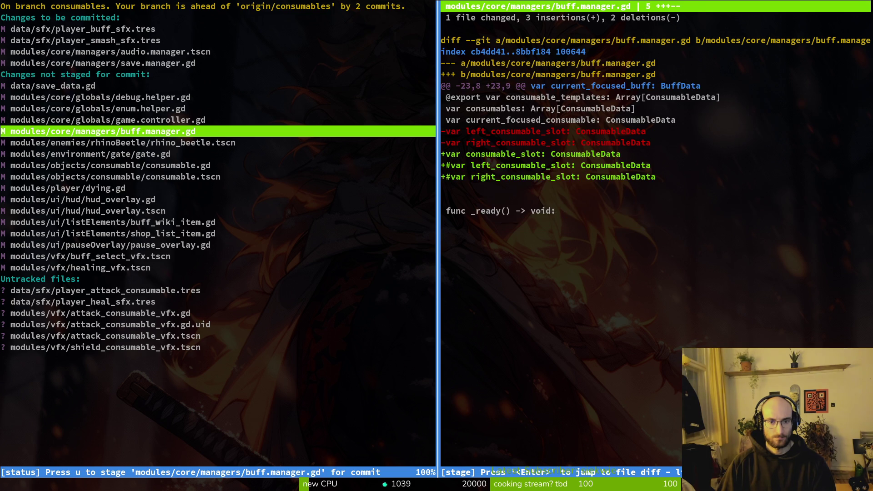
key(u)
key(Down)
key(Down)
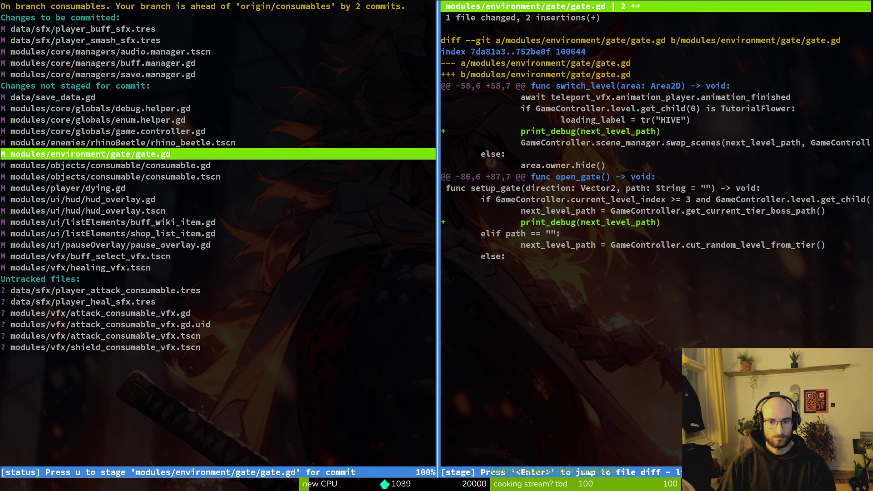
key(Down)
key(u)
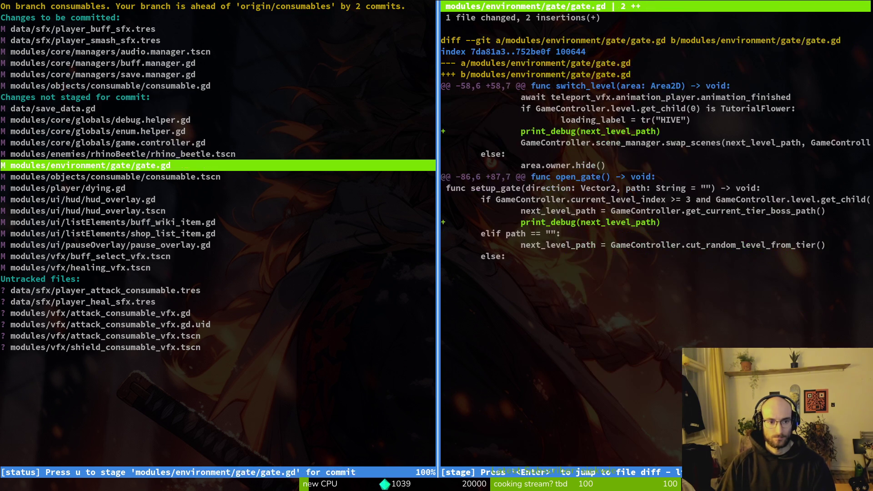
key(Down)
key(u)
- Stage dying.gd and the hud_overlay.gd and hud_overlay.tscn files
key(Down)
key(u)
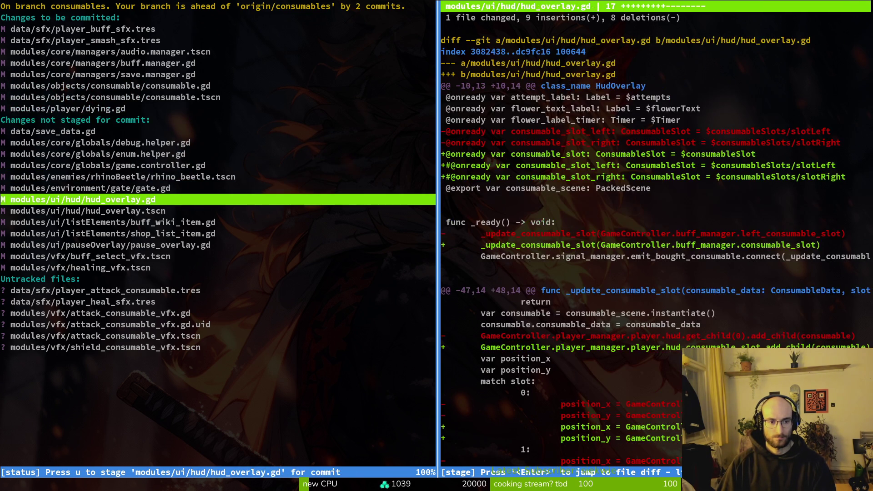
key(u)
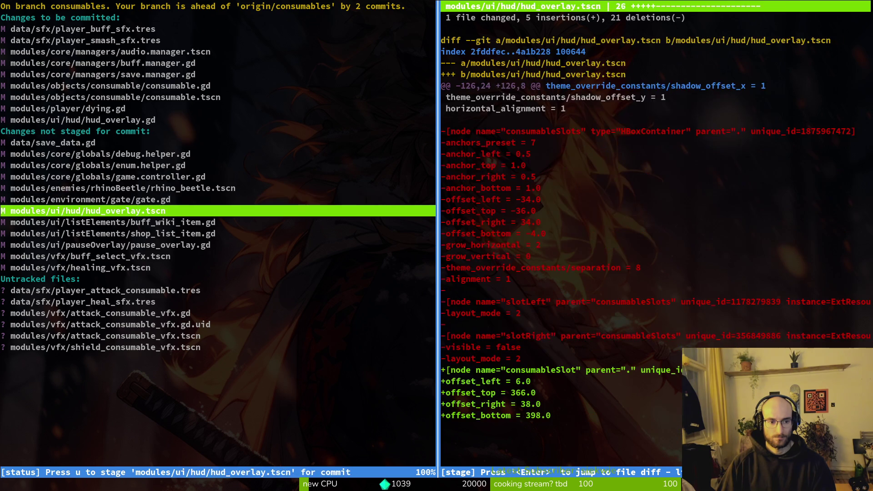
key(u)
- Stage shop_list_item.gd and pause_overlay.gd, reviewing diffs down to player_attack_consumable.tres
key(Down)
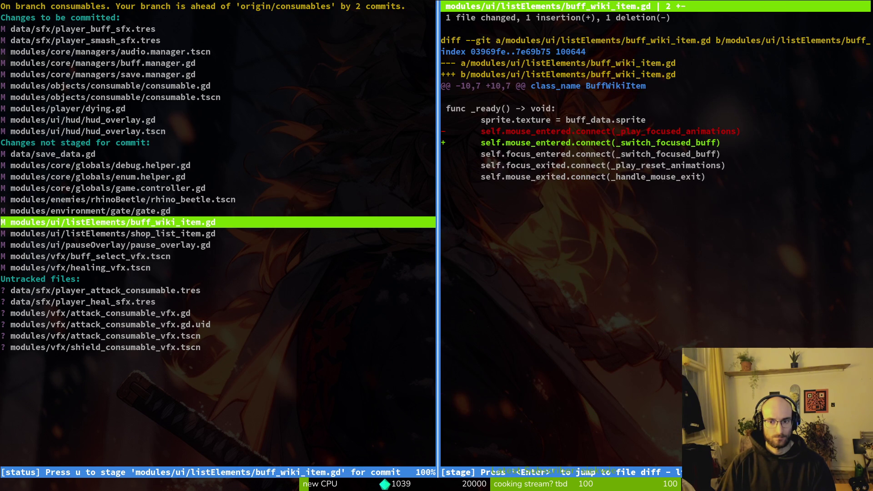
key(Down)
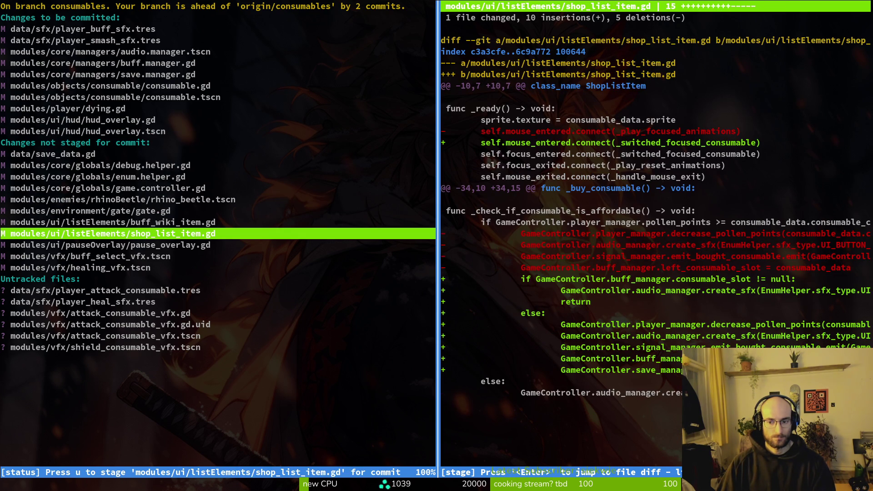
key(u)
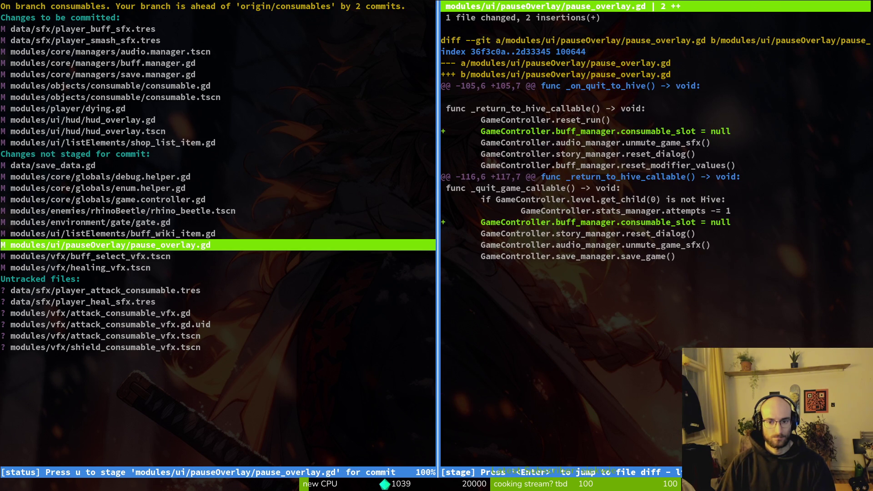
key(u)
key(Down)
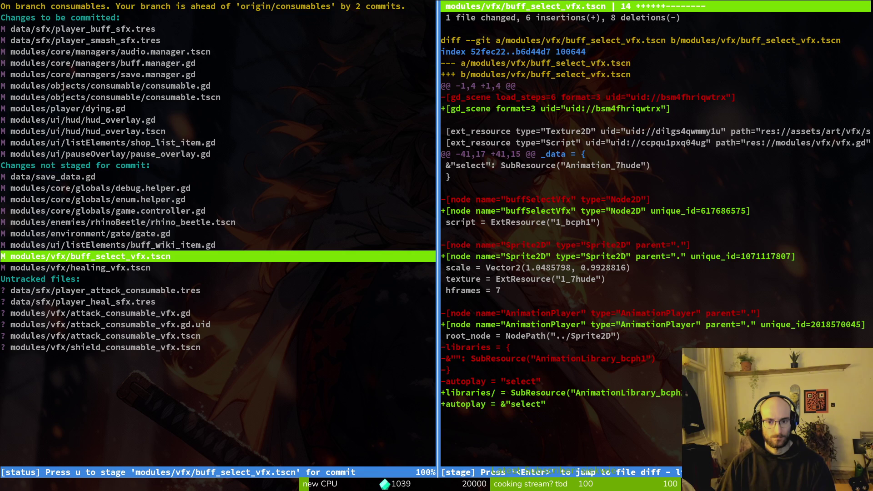
key(Down)
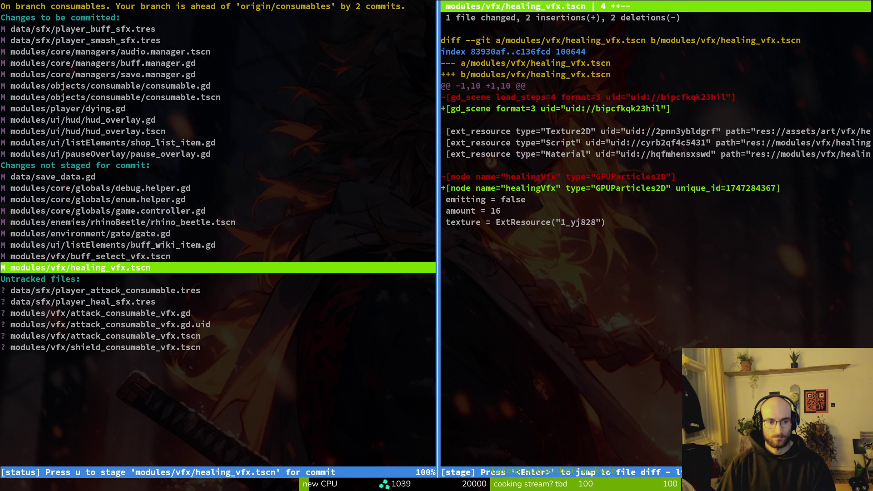
key(Down)
- Stage the new player_attack_consumable.tres, player_heal_sfx.tres, attack_consumable_vfx and shield_consumable_vfx.tscn files
key(u)
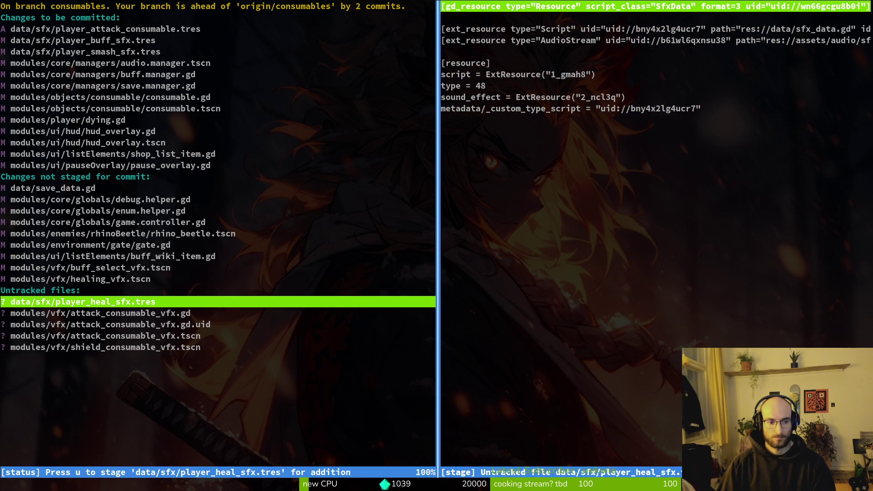
key(u)
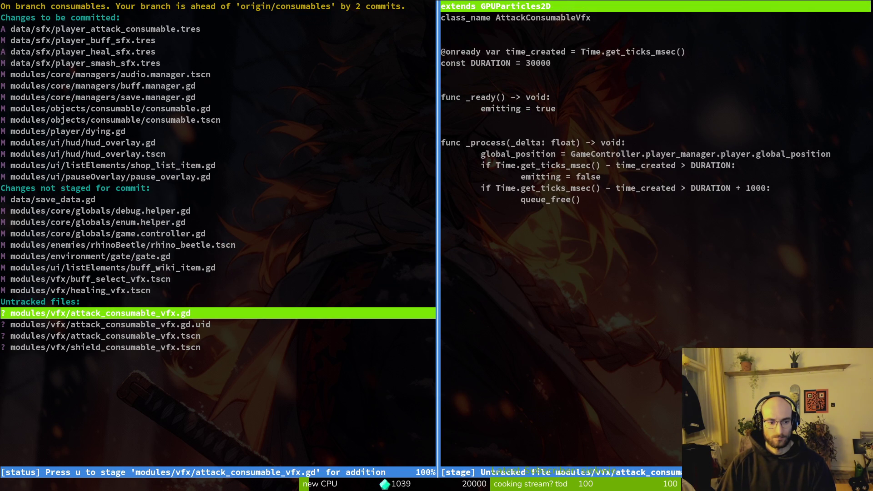
key(u)
key(u)
key(u)
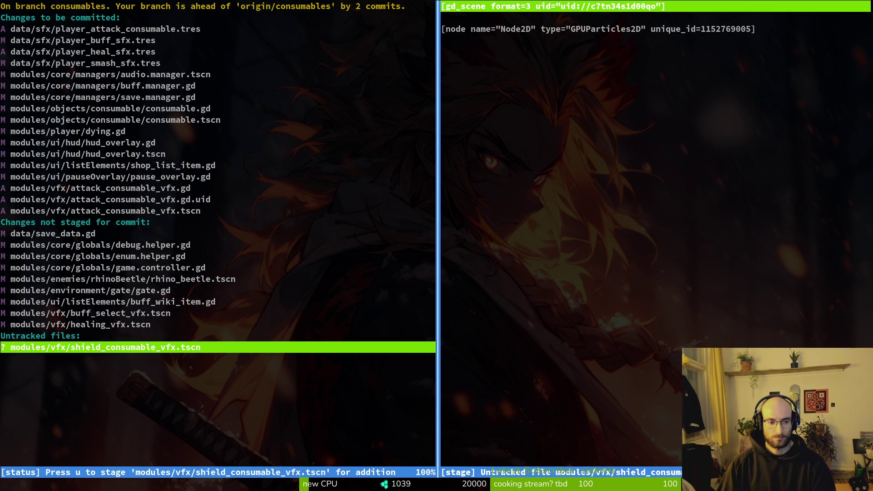
key(u)
- Stage enum.helper.gd and data/save_data.gd after reviewing the enum.helper.gd diff
key(Up)
key(Up)
key(Up)
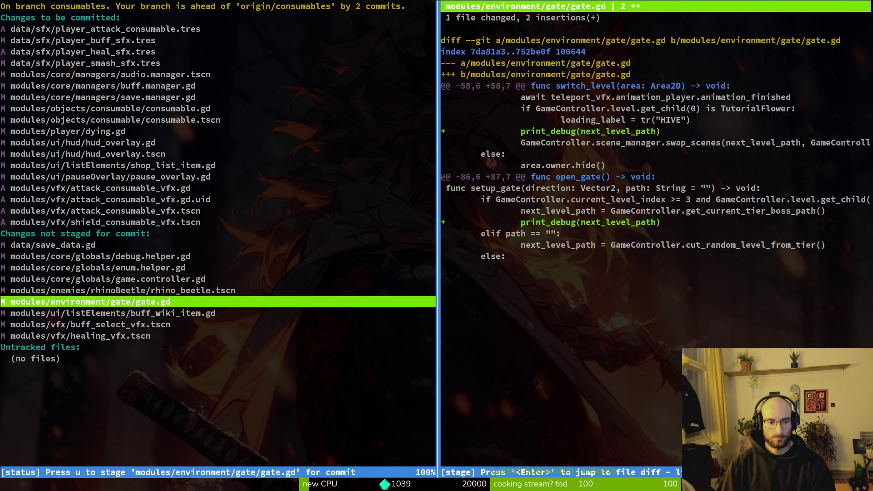
key(Up)
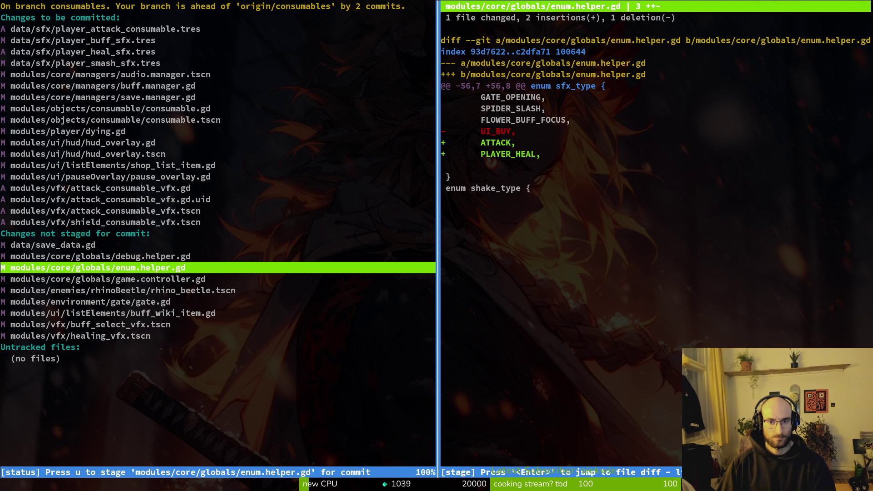
key(u)
key(Up)
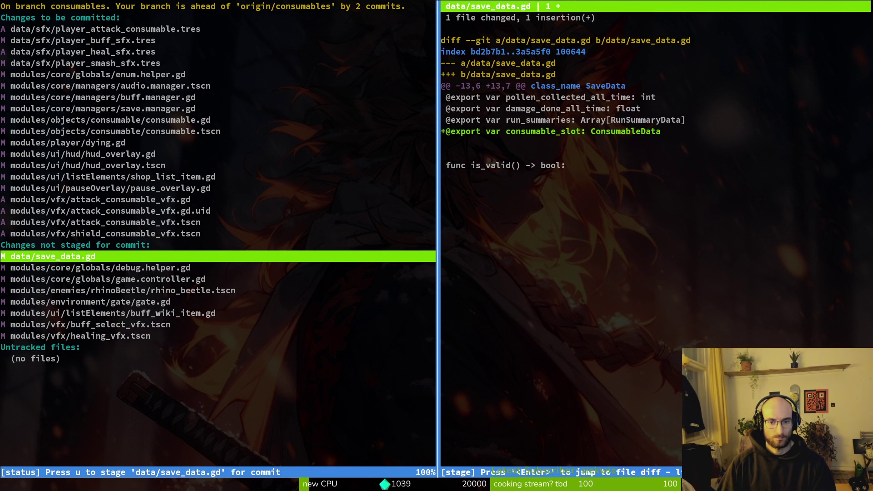
key(u)
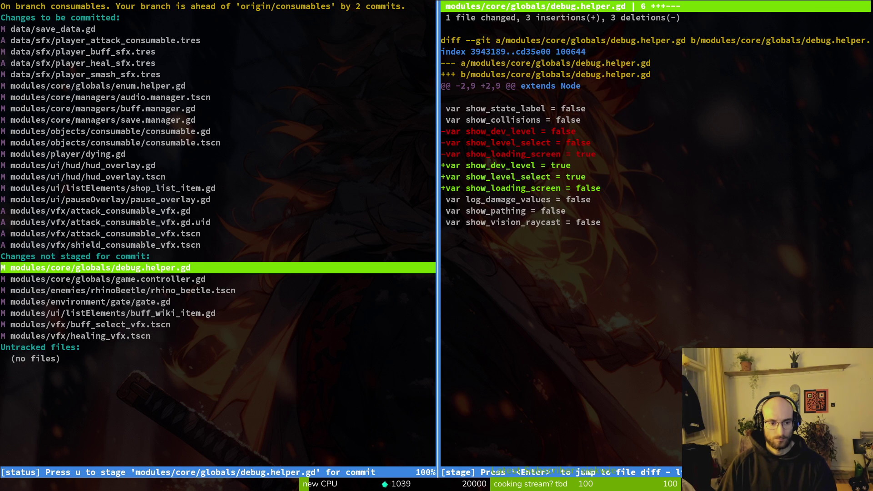
- Quit tig and begin typing a git commit -m command with its message
text(qgit commit )
text(-m)
key(BackSpace)
text(" ")
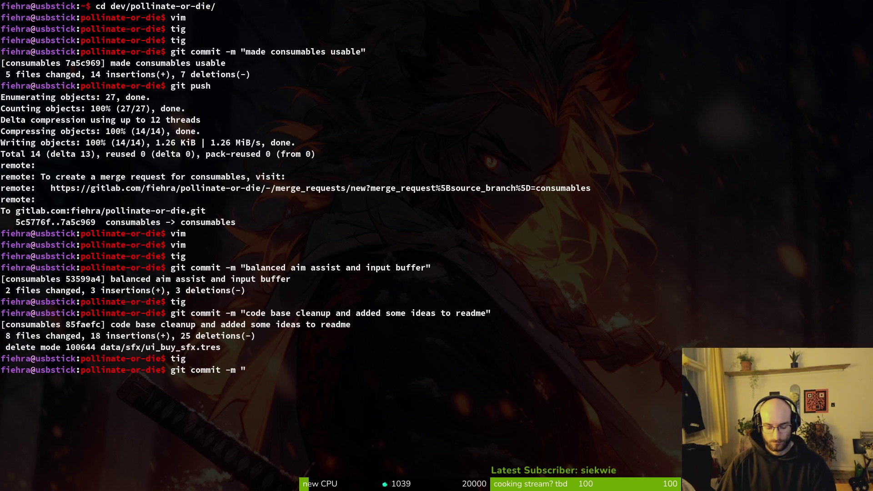
text(improbed a)
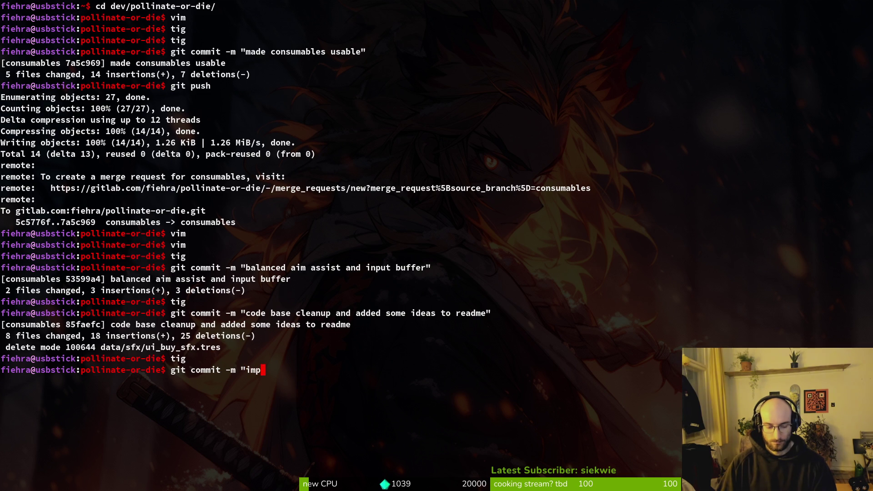
- Finish the message 'improved consumable mechanics and vfx', run the commit, and relaunch tig
key(BackSpace)
key(BackSpace)
key(BackSpace)
key(BackSpace)
key(BackSpace)
text(ve)
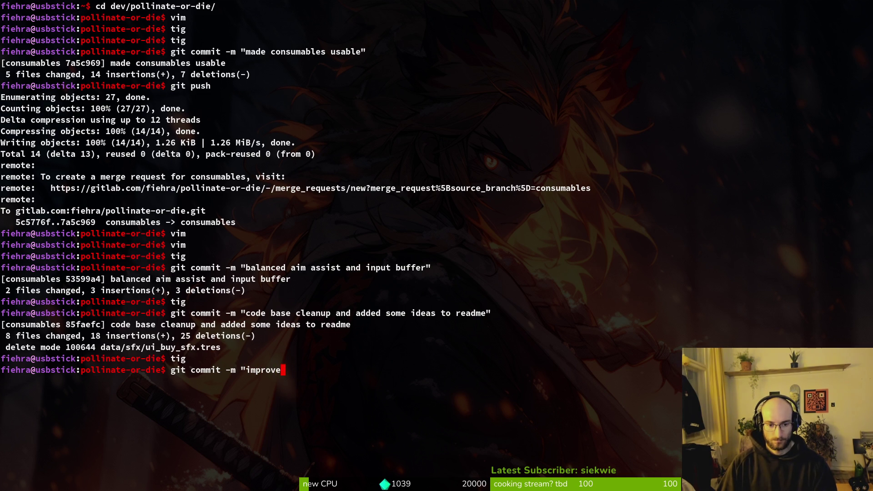
text(d consumable)
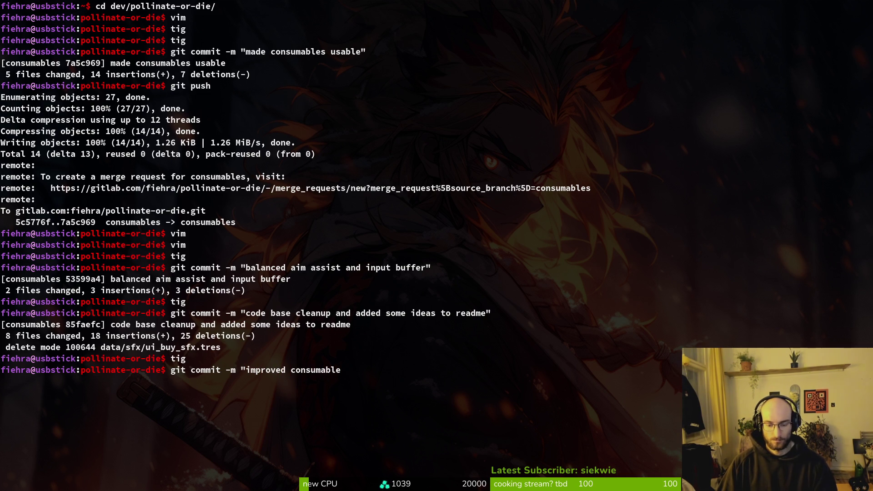
text( mechanics and vfx")
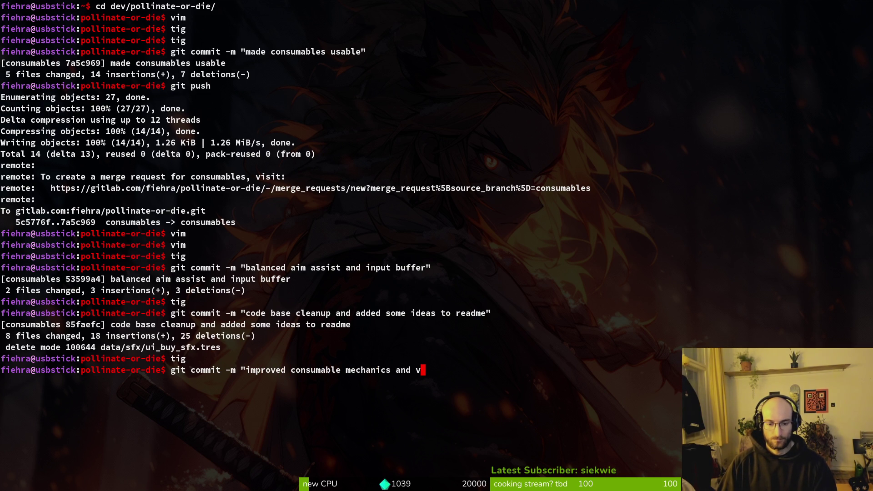
key(Return)
text(tig)
key(Return)
key(Down)
key(Down)
key(Down)
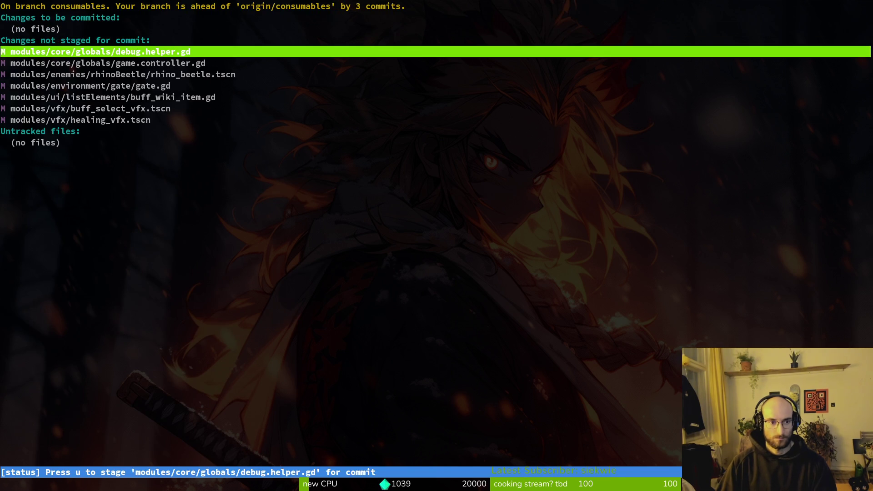
- Stage rhino_beetle.tscn, buff_wiki_item.gd and buff_select_vfx.tscn after reviewing their diffs
key(Return)
key(Down)
key(Down)
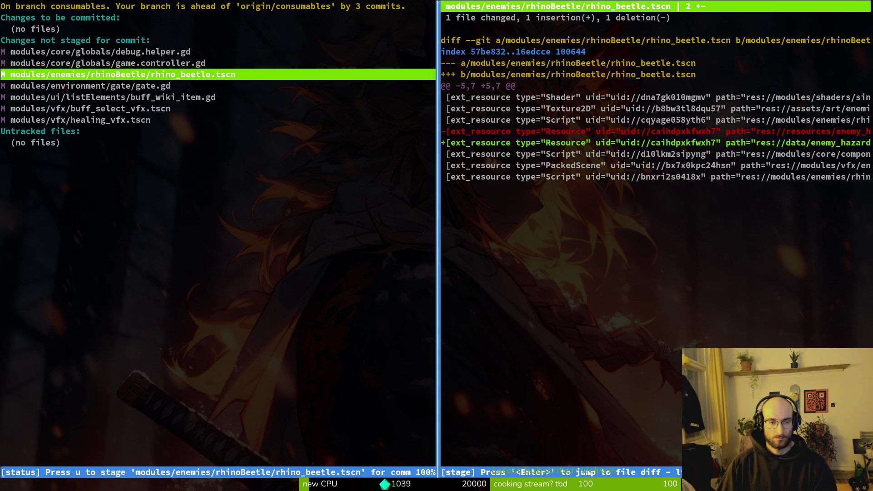
key(u)
key(Up)
key(Down)
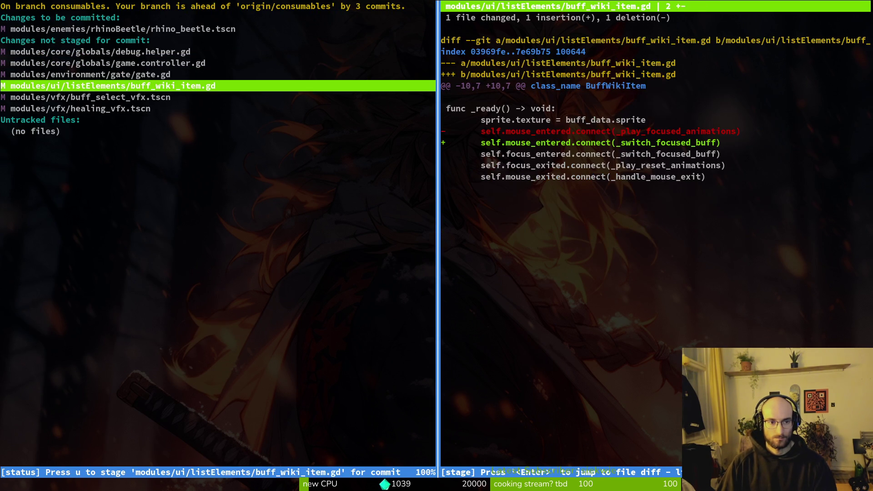
key(u)
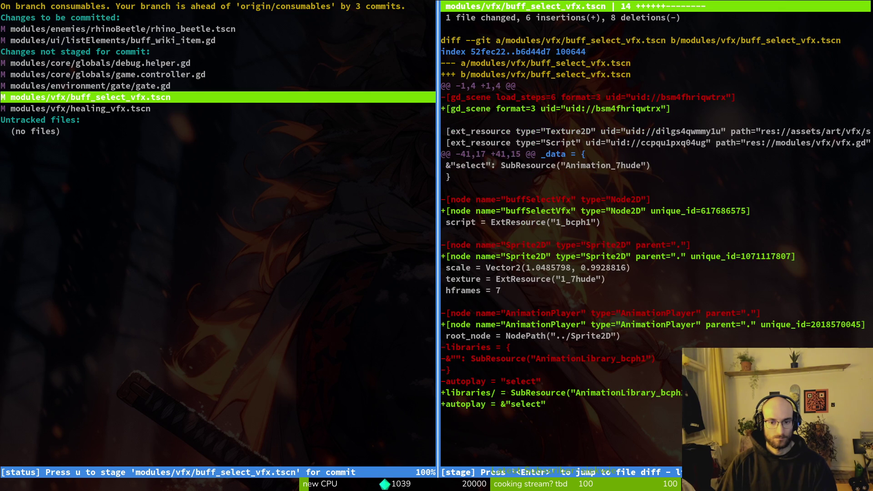
key(u)
key(Up)
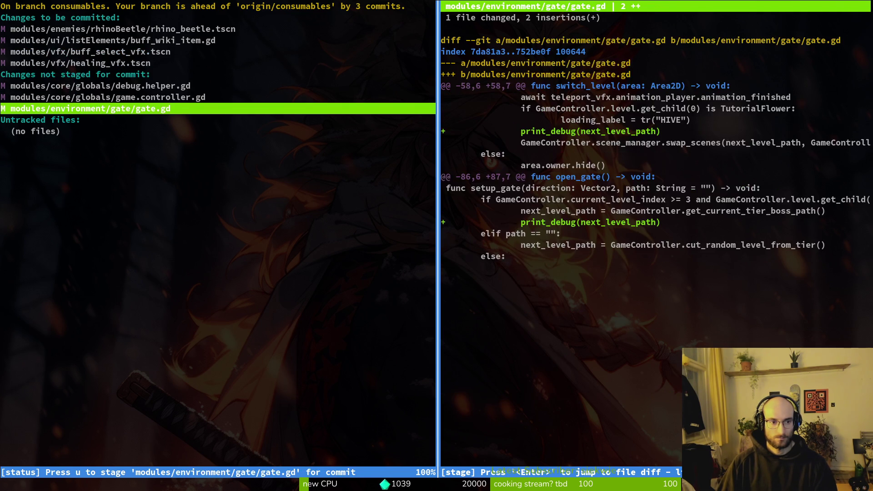
- Quit tig and start a git commit command, rechecking staged files in a temporary tig pane
text(qig)
key(BackSpace)
text(git commi)
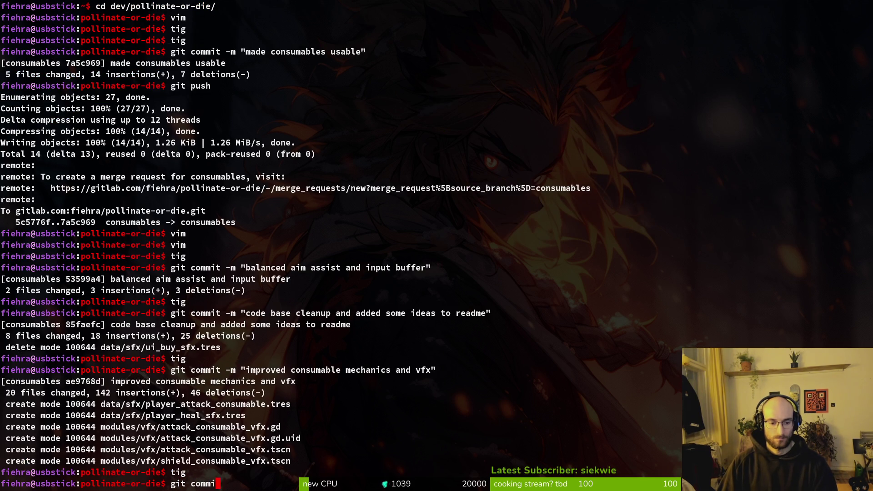
text(t -& ")
key(super+Return)
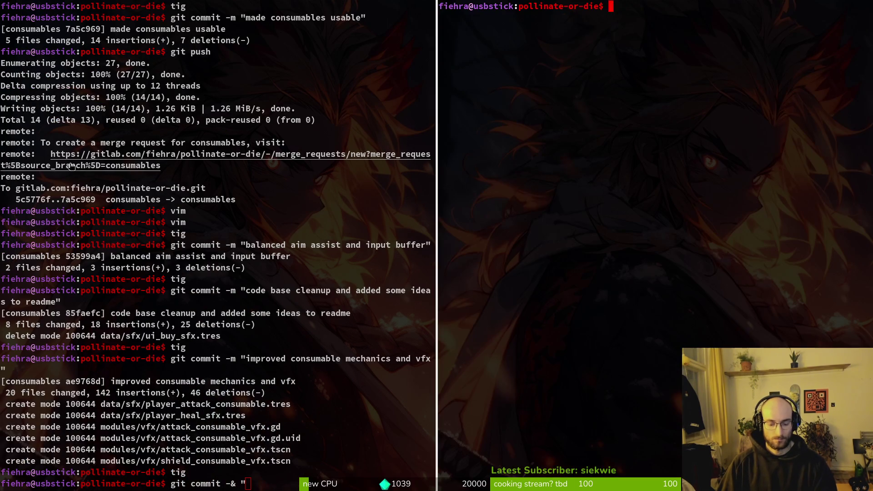
text(tig)
key(Return)
key(s)
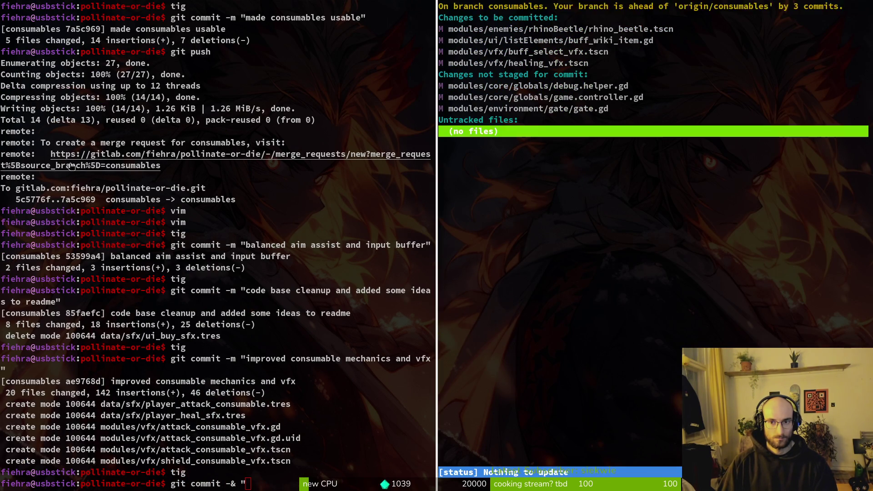
key(q)
key(ctrl+d)
key(BackSpace)
key(BackSpace)
key(BackSpace)
- Commit as 'fixed overlay focus when mouseenter and some code cleanup' and git push
text(m ")
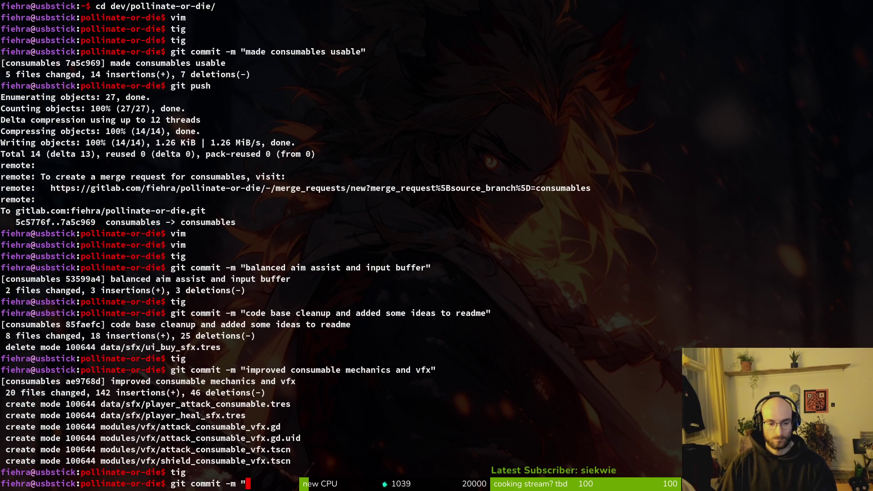
text(fixed over)
text(for )
text( when mo)
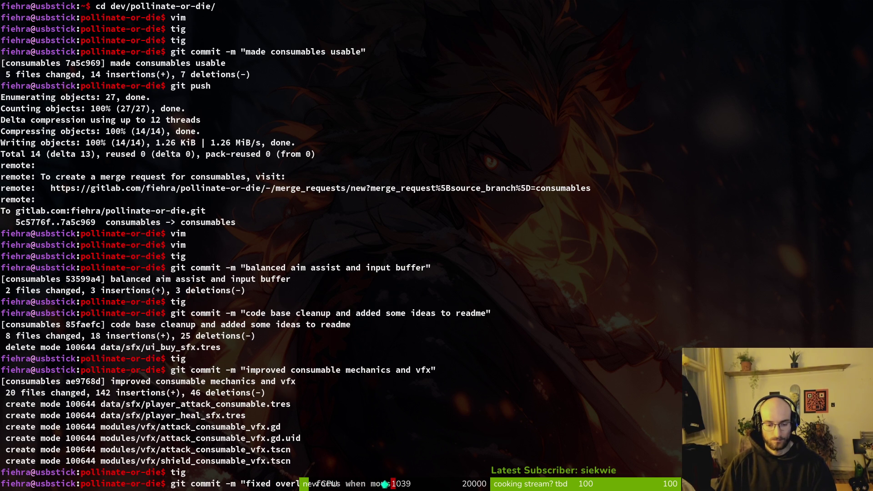
text(ver and some code)
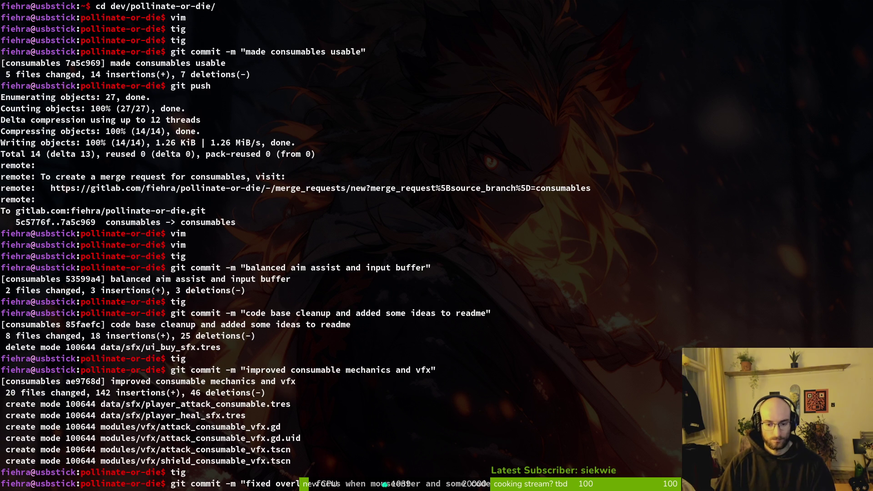
key(Return)
text(git push)
key(Return)
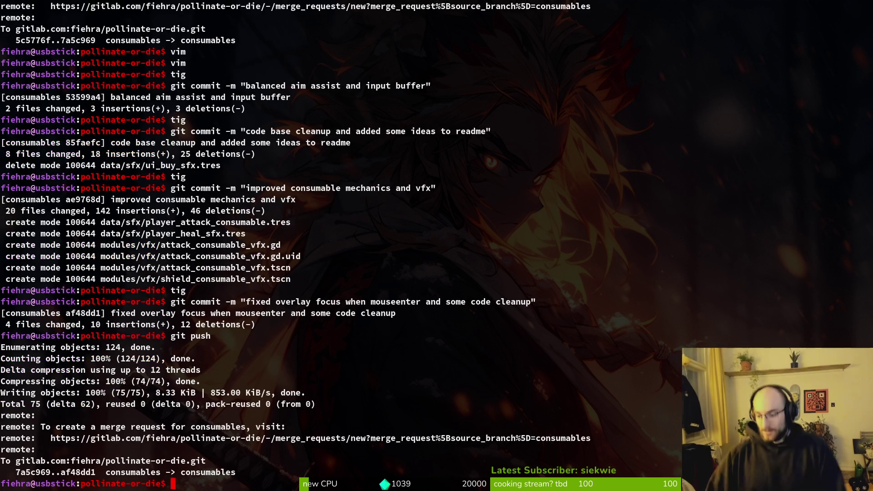
- Clear the screen and review the game.controller.gd and debug.helper.gd diffs in tig, then quit
key(ctrl+l)
text(tig)
key(Return)
key(Down)
key(Down)
key(Down)
key(Return)
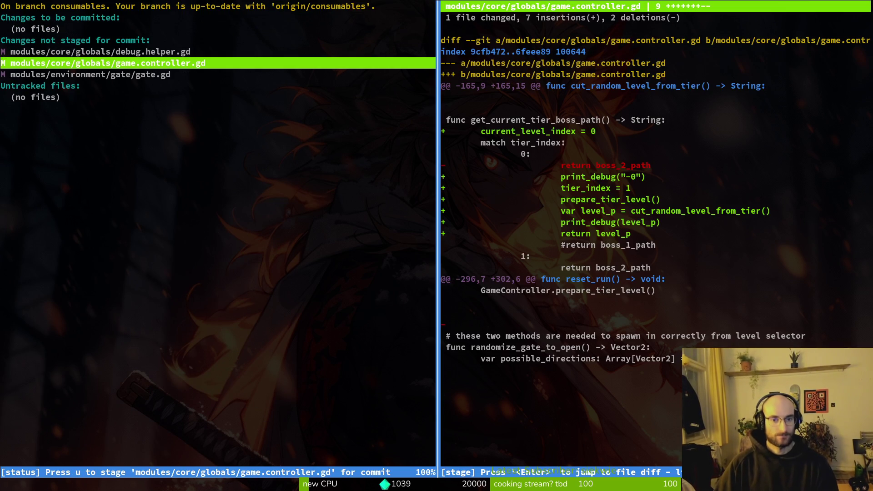
key(Down)
key(Up)
key(Up)
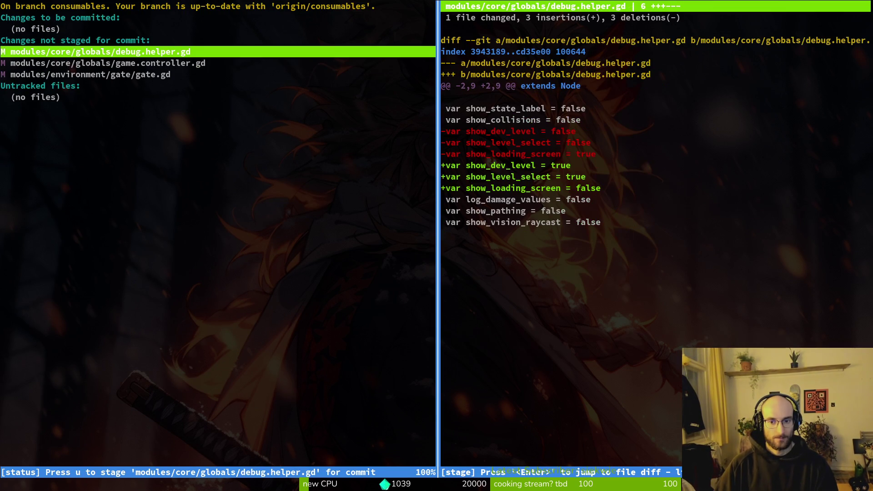
key(q)
key(ctrl+c)
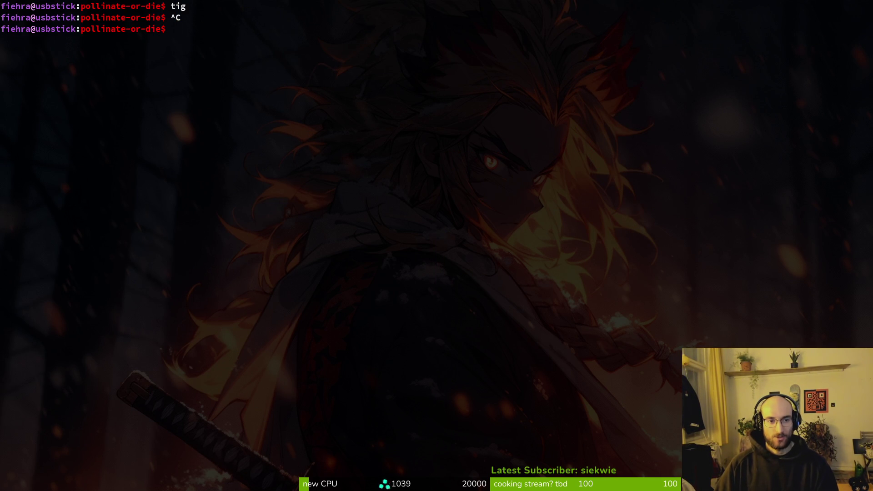
- Relaunch tig to read the gate.gd diff, then quit to the shell
text(tig)
key(Return)
key(Down)
key(Down)
key(Down)
key(Down)
key(Return)
key(Down)
key(Up)
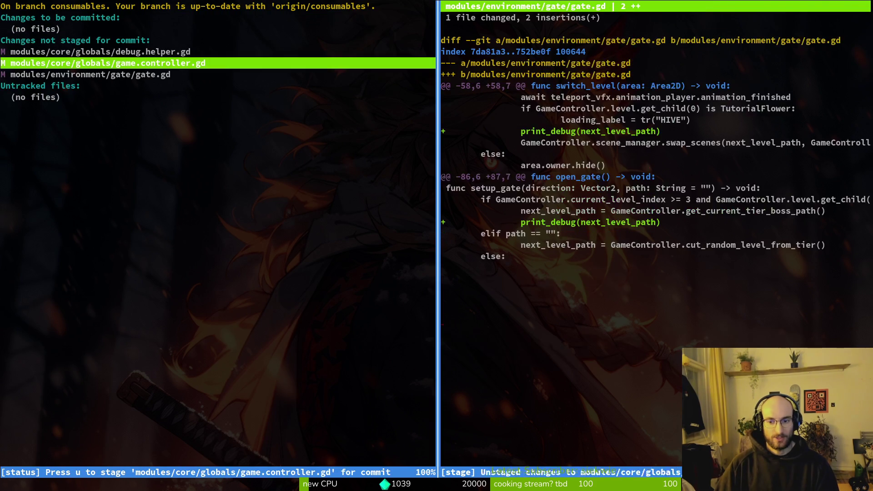
key(Down)
key(q)
key(ctrl+c)
- Launch vim in the project and open gate.gd with the fuzzy file finder
text(vim)
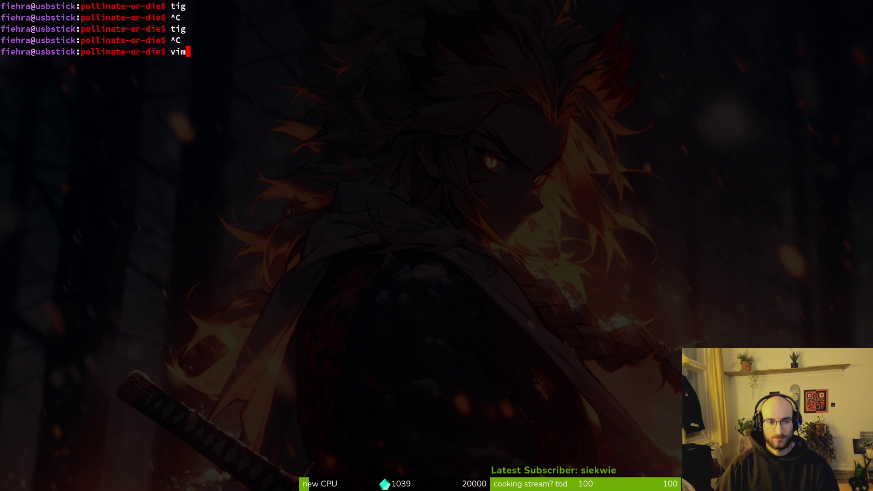
key(Return)
key(ctrl+p)
text(lev)
key(Return)
key(ctrl+p)
text(ga)
key(Return)
key(ctrl+p)
text(gate)
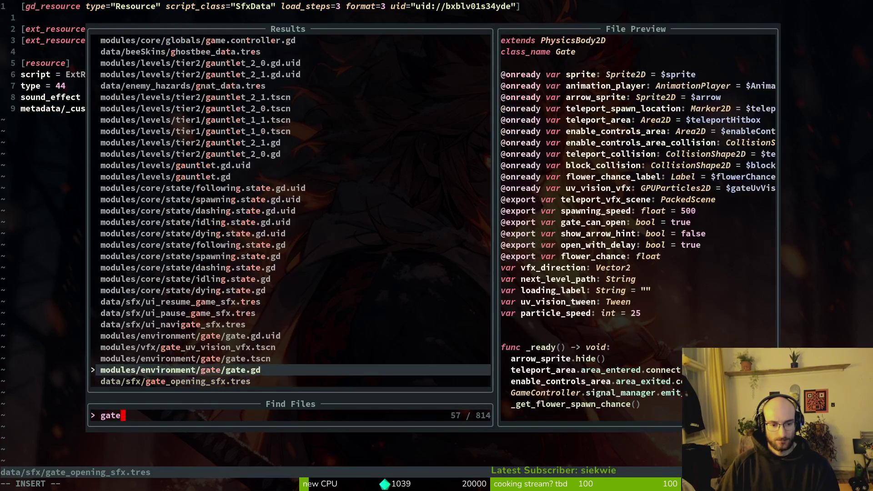
key(Return)
key(ctrl+d)
key(ctrl+d)
key(ctrl+d)
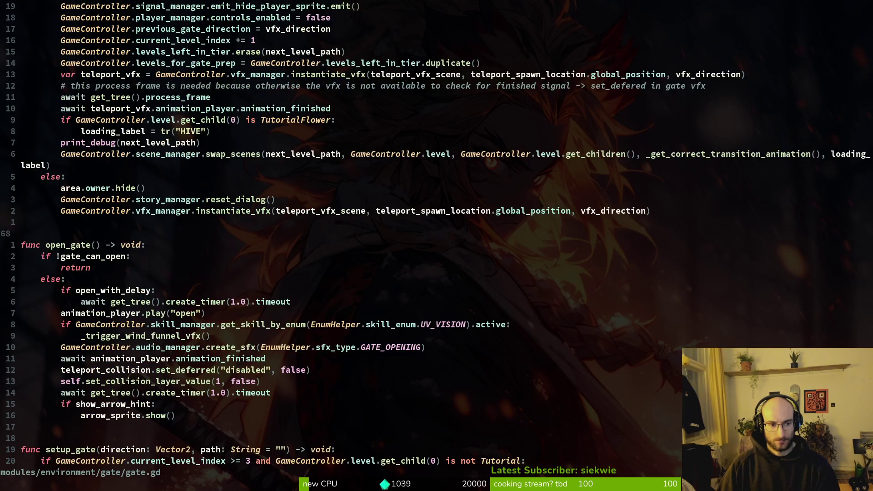
- In switch_level, grep the project for next_level_path from the print_debug line
key(ctrl+u)
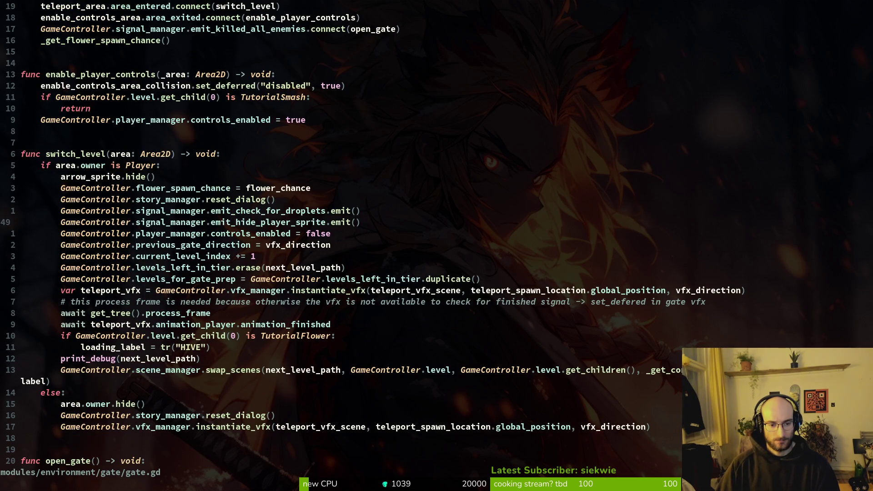
key(j)
key(j)
key(j)
key(k)
key(k)
key(k)
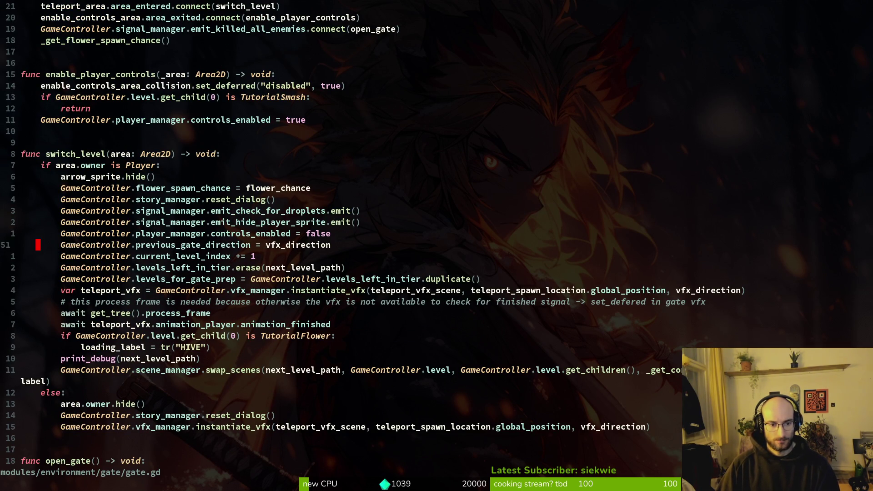
key(j)
key(j)
key(j)
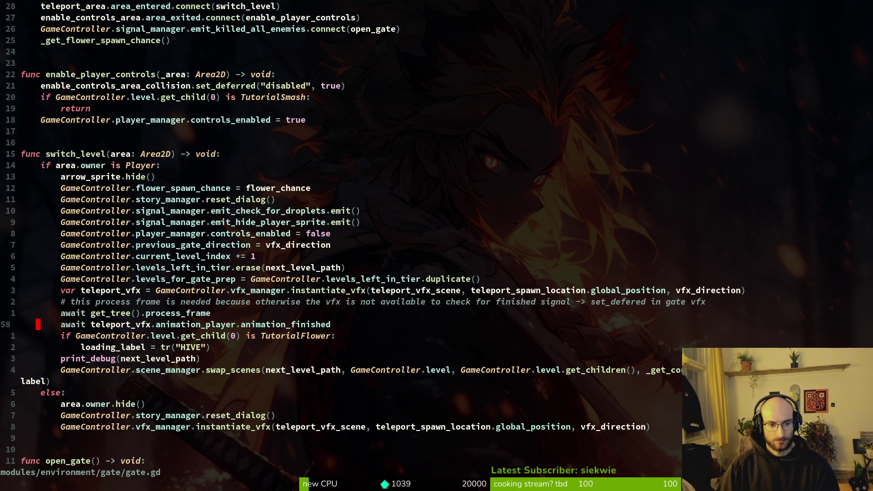
key(j)
key(j)
key(w)
key(w)
key(w)
key(space)
key(f)
key(g)
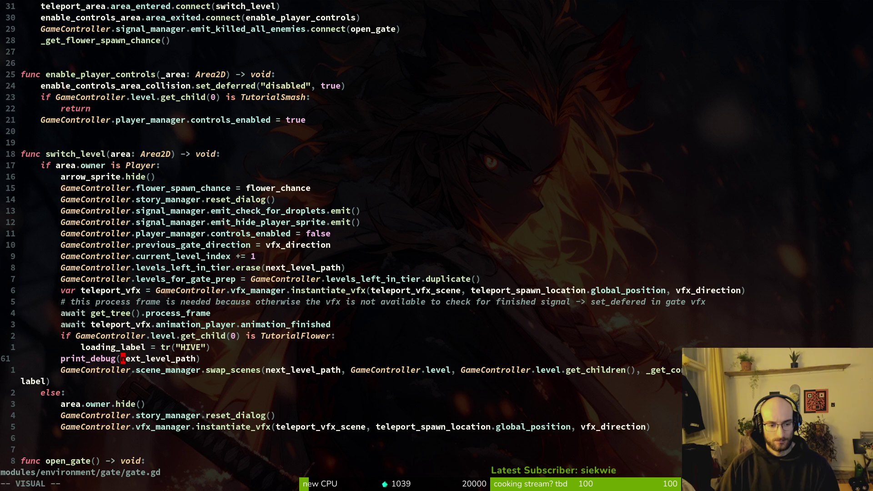
key(Return)
key(Up)
key(Up)
key(Up)
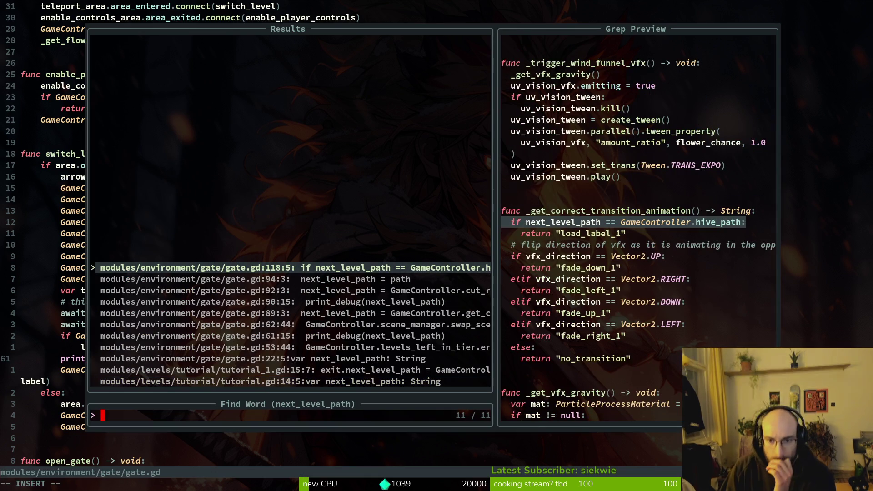
- Preview the gate.gd next_level_path matches, then open the tutorial_1.gd line 15 match
key(Down)
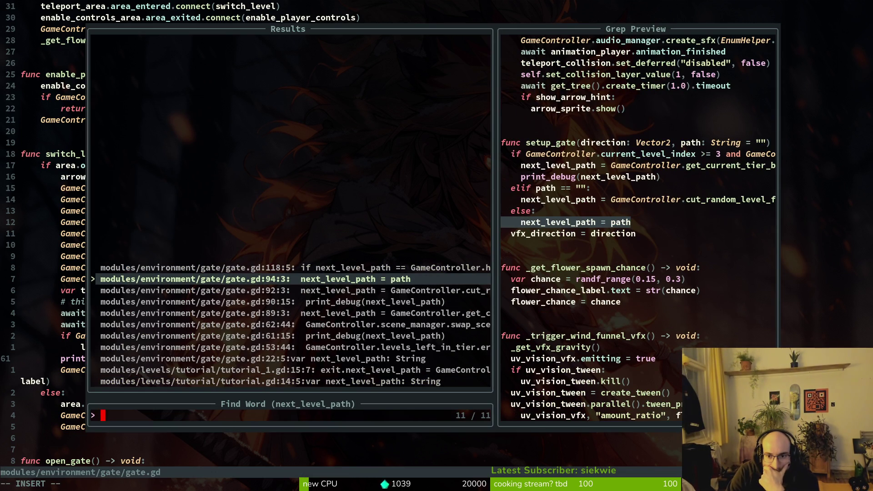
key(Down)
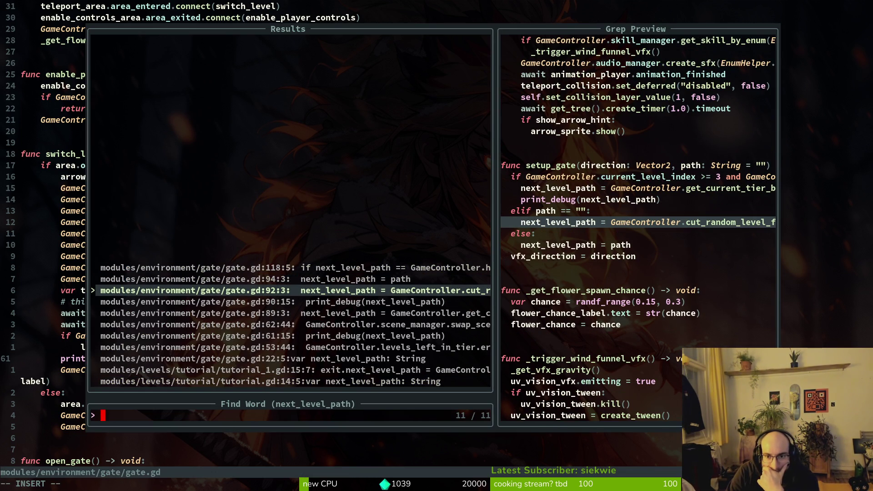
key(Down)
key(Down)
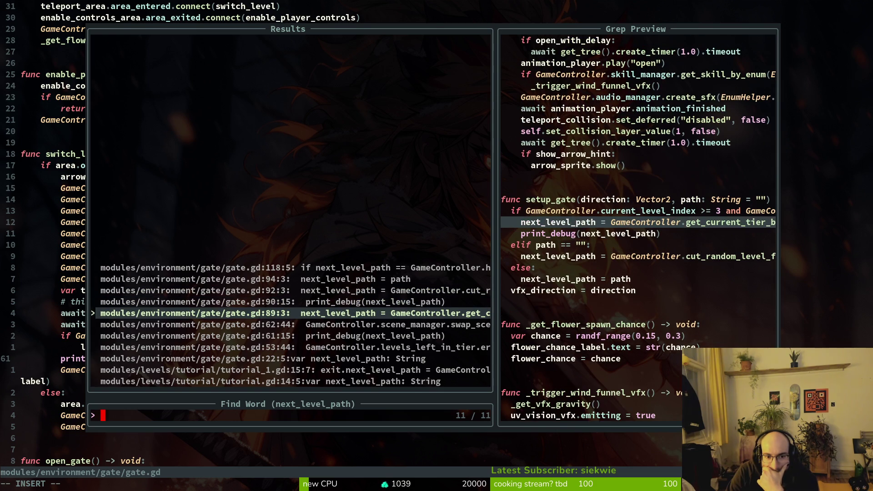
key(Down)
key(Up)
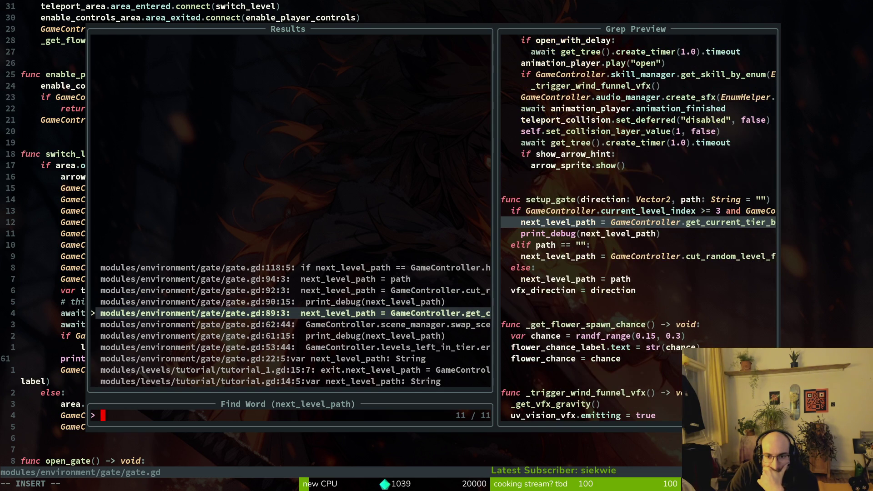
key(Down)
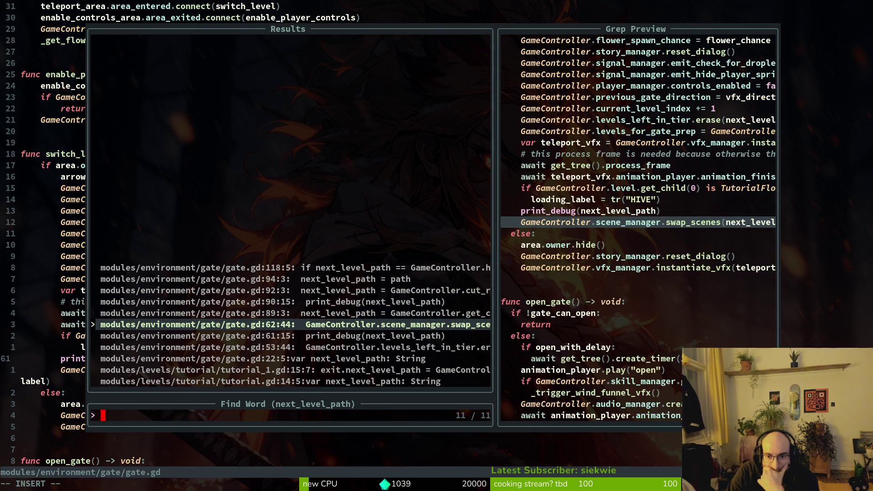
key(Down)
key(Down)
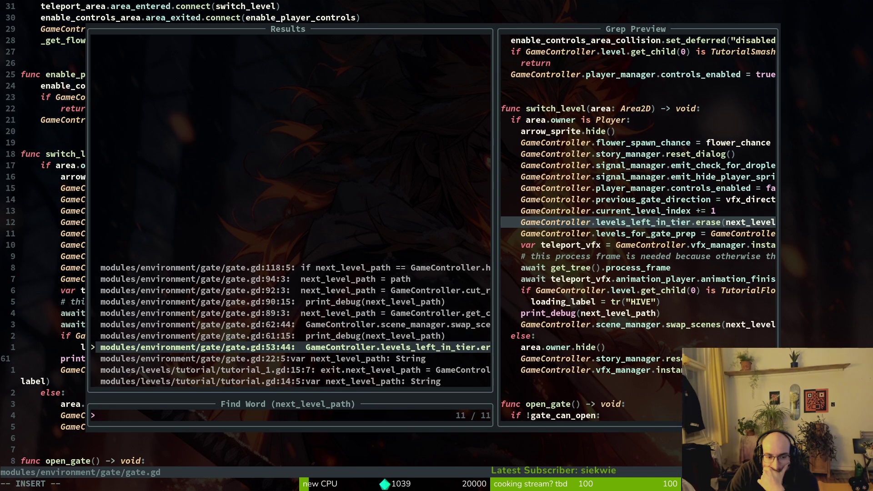
key(ctrl+n)
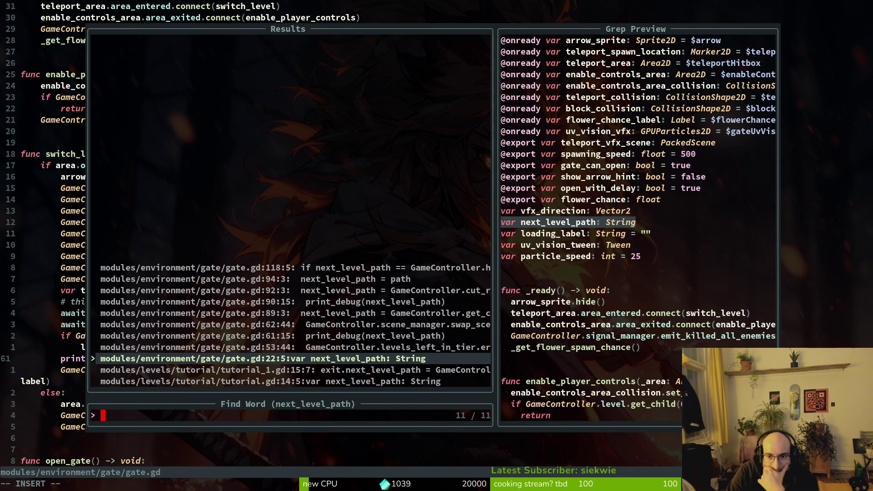
key(ctrl+n)
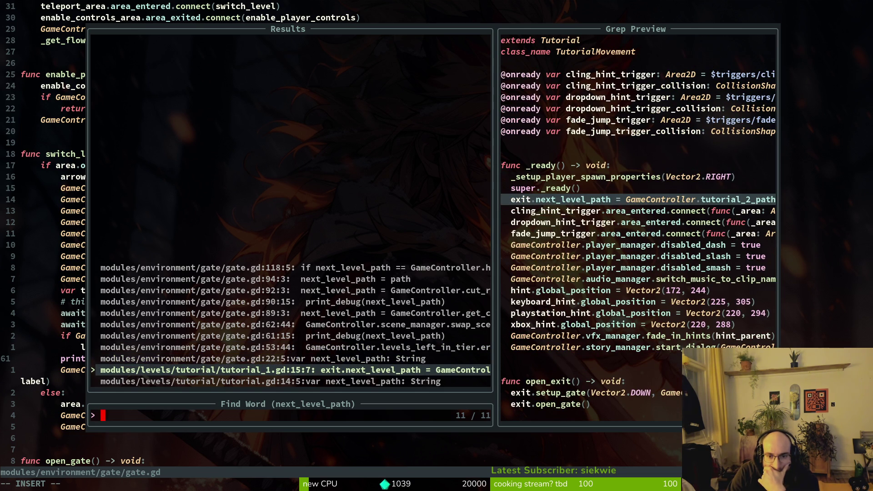
key(ctrl+n)
key(ctrl+n)
key(ctrl+p)
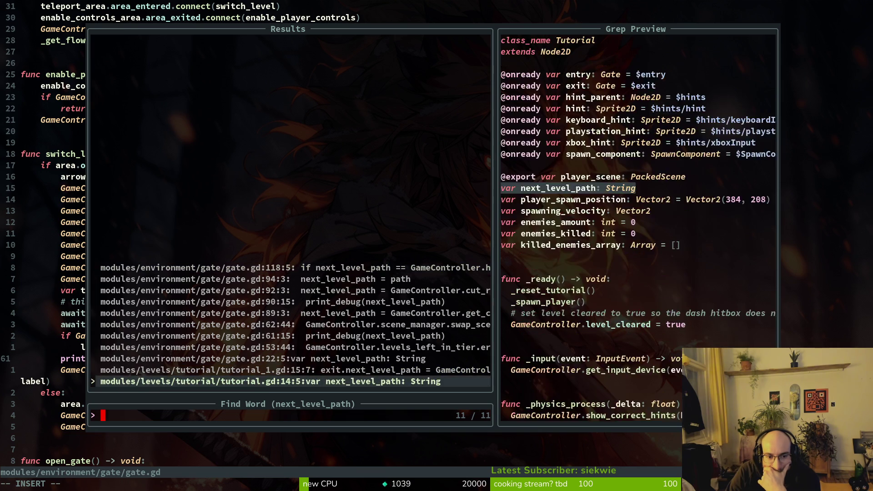
key(ctrl+p)
key(Return)
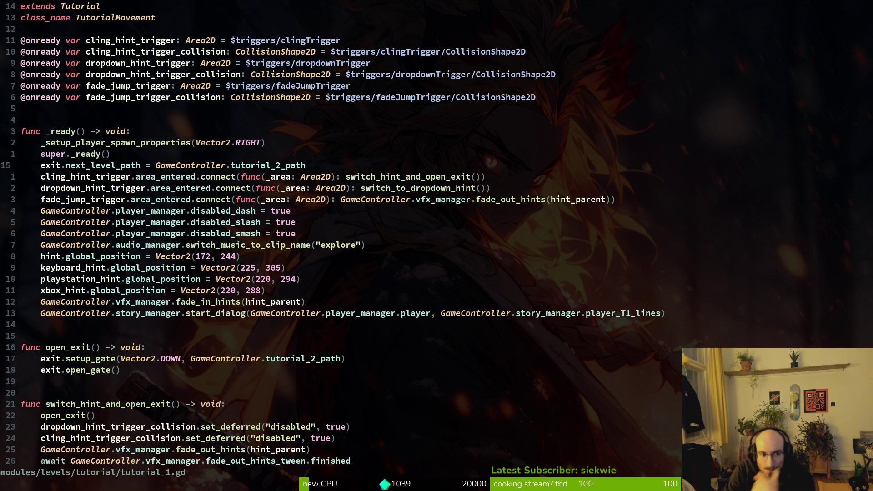
- Paste the setup_gate call from clipboard history below line 15 and delete the old assignment
key(o)
key(super+v)
text(setup)
key(Return)
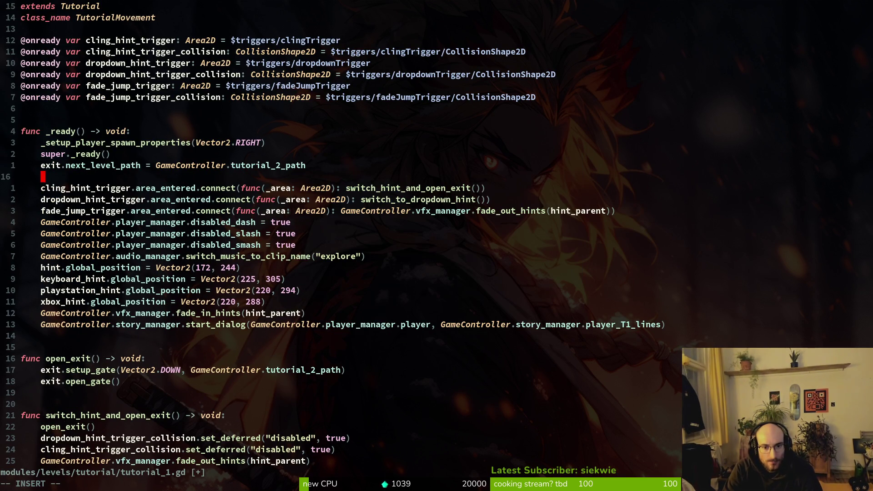
key(BackSpace)
key(Escape)
key(p)
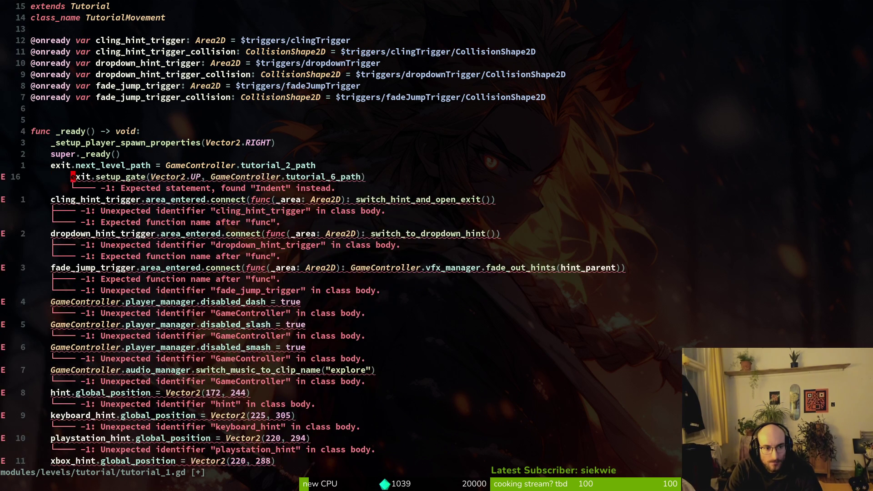
key(=)
key(=)
key(k)
key(d)
key(d)
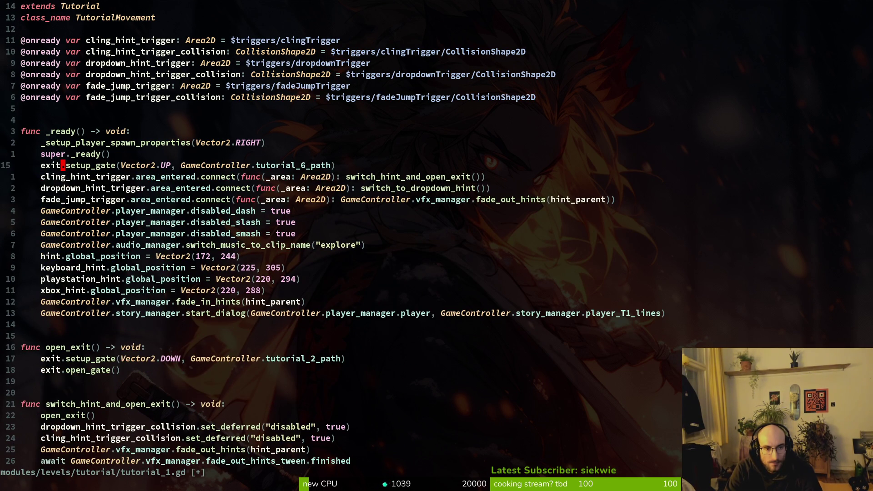
- Change the setup_gate arguments to Vector2.DOWN and GameController.tutorial_2_path
key(ctrl+w)
text(tut)
key(Return)
key(Escape)
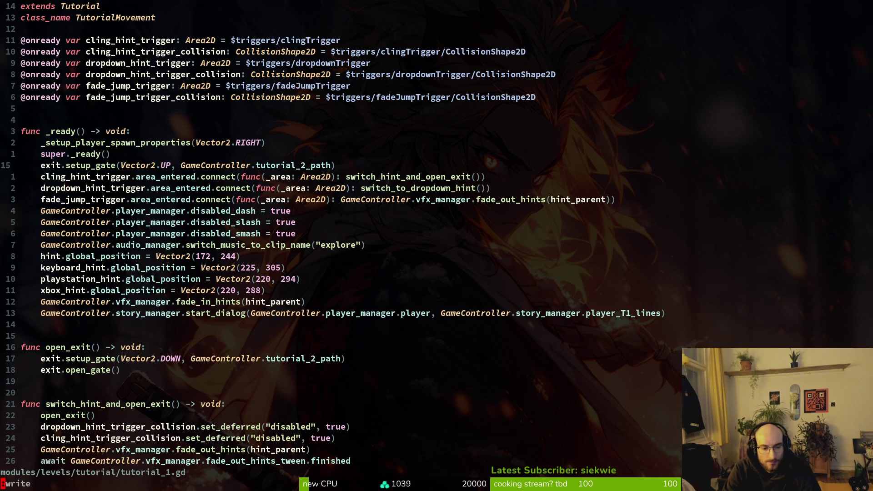
text(ciwDOWN)
key(Escape)
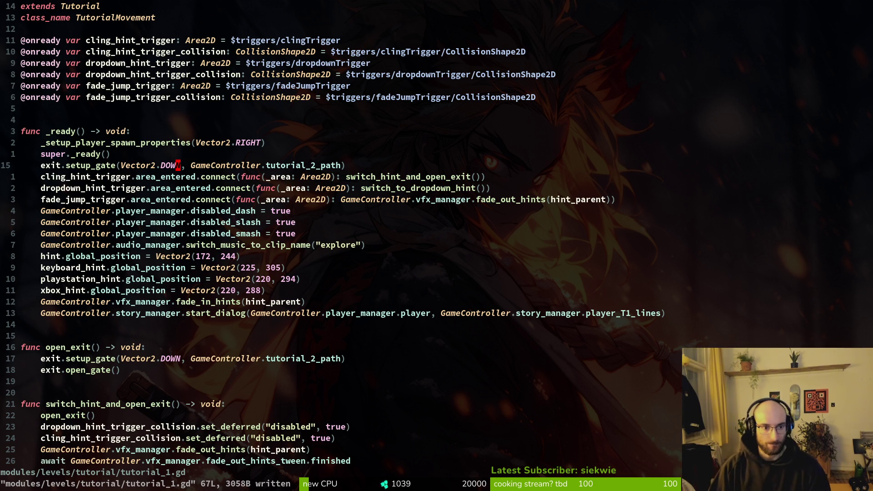
- Save and quit with :wq, check git status in tig, then stop the running Godot game
key(j)
key(j)
key(j)
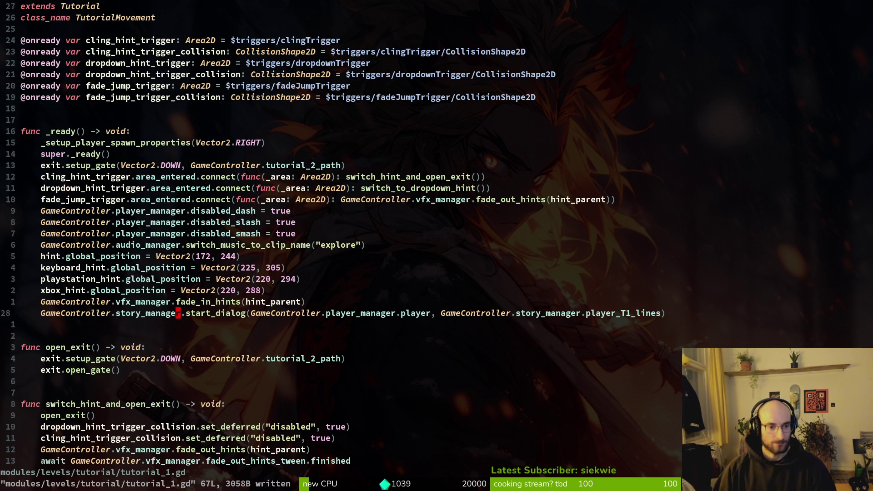
text(:wq)
key(Return)
text(tig)
key(Return)
key(q)
key(alt+Tab)
key(F8)
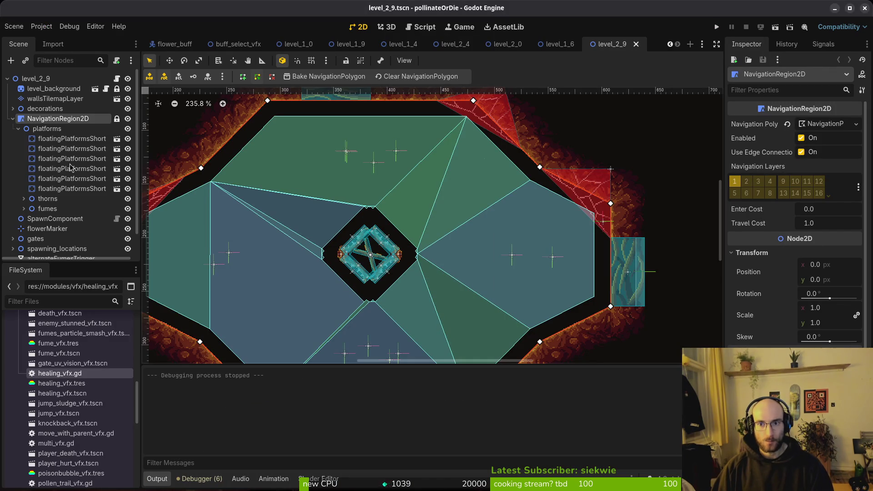
- Close four unused scene tabs, run the game, continue from the main menu, then stop it
middle_click(241, 46)
middle_click(241, 46)
middle_click(241, 46)
middle_click(241, 46)
middle_click(241, 45)
middle_click(241, 45)
middle_click(241, 46)
middle_click(242, 46)
middle_click(241, 46)
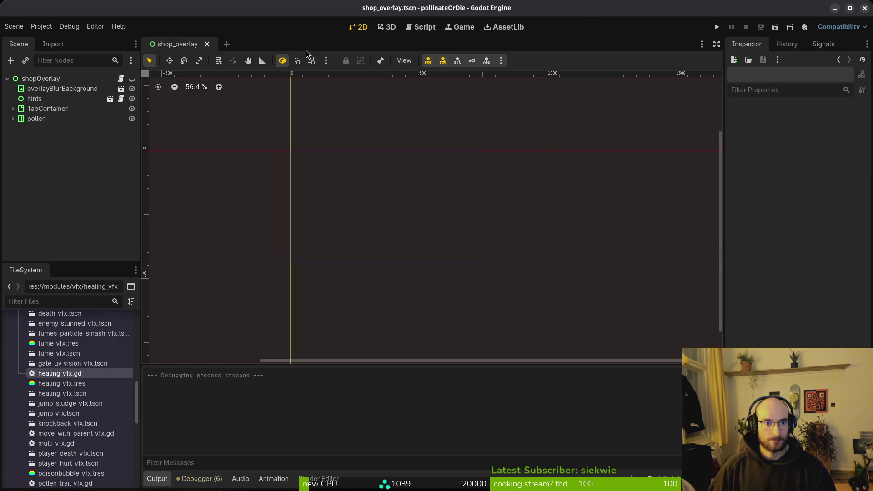
click(716, 28)
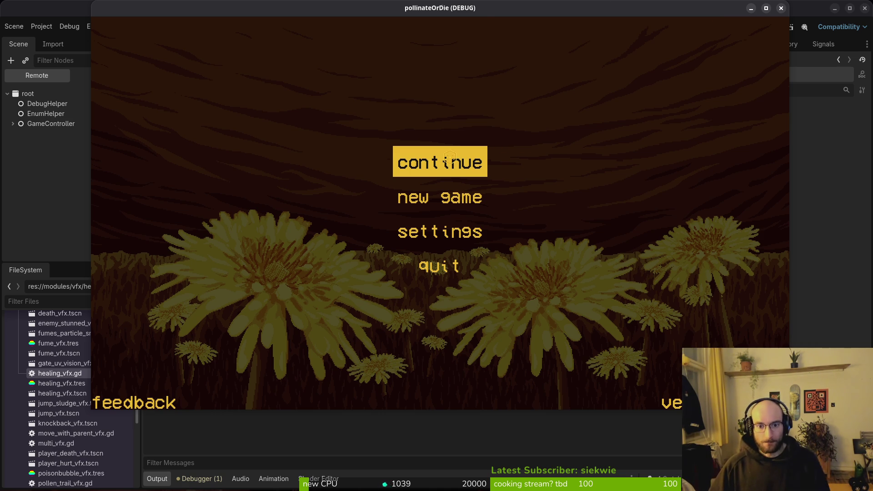
click(450, 157)
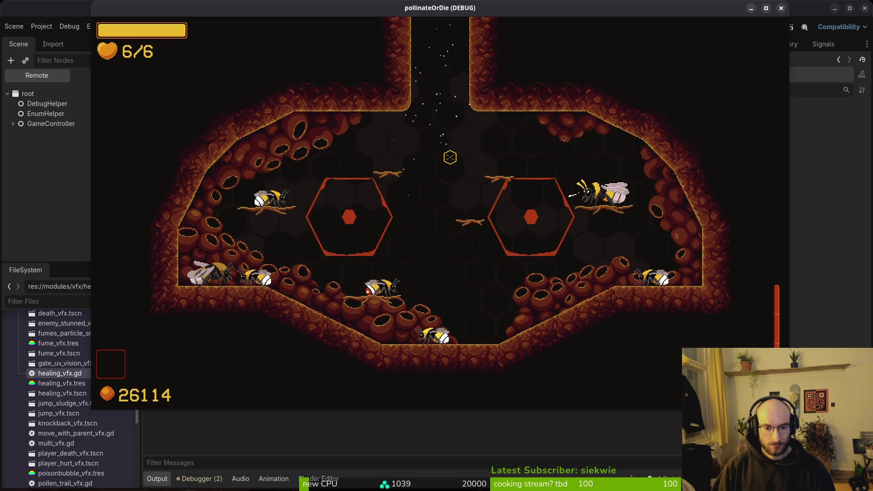
key(F8)
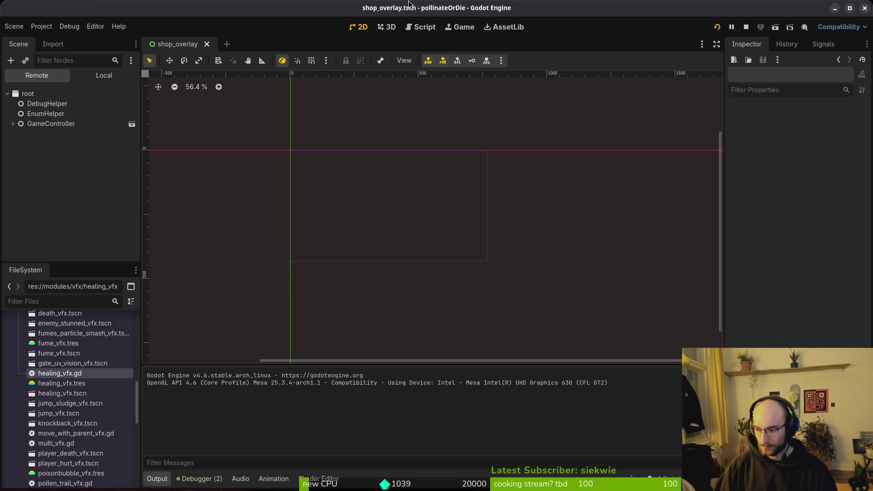
- Back in the terminal, launch the code editor with the d alias
key(alt+Tab)
text(d)
key(Return)
- Open debug.helper.gd, change show_state_label from false to true, and save with :w
text(de)
key(Return)
key(j)
key(j)
key(j)
key(j)
key(j)
key(k)
key(k)
key(k)
text(ciwru)
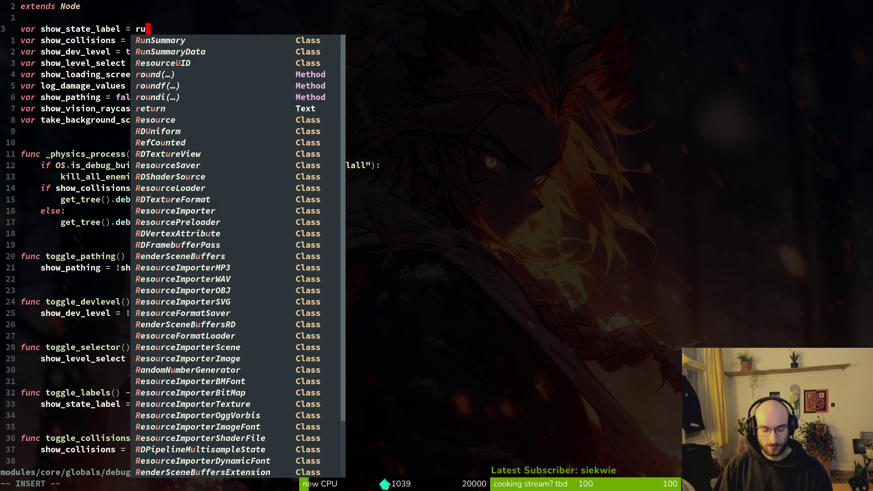
key(BackSpace)
key(BackSpace)
text(true)
key(Escape)
text(:w)
key(Return)
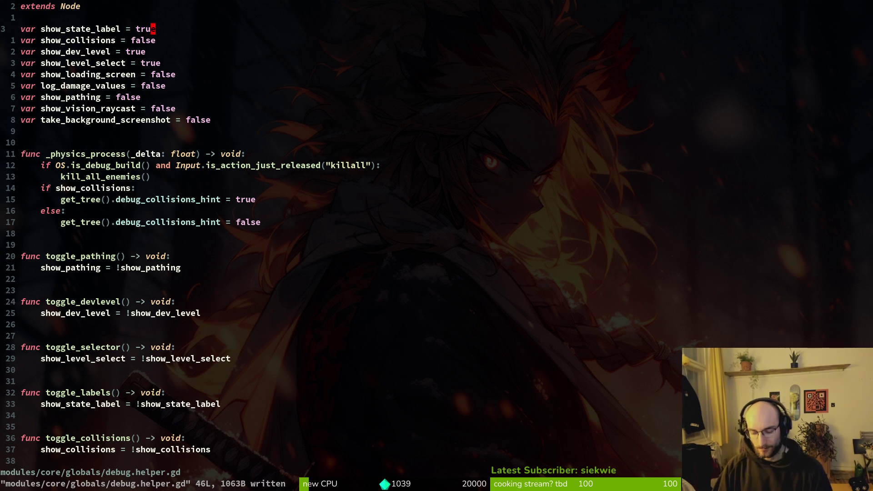
- Review the changed files in git status, then return to the Godot editor
key(space)
key(g)
key(s)
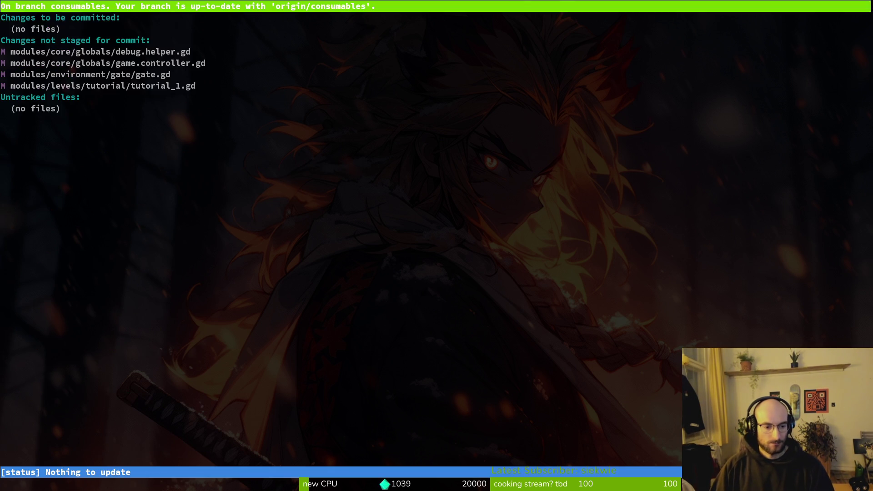
key(q)
key(alt+Tab)
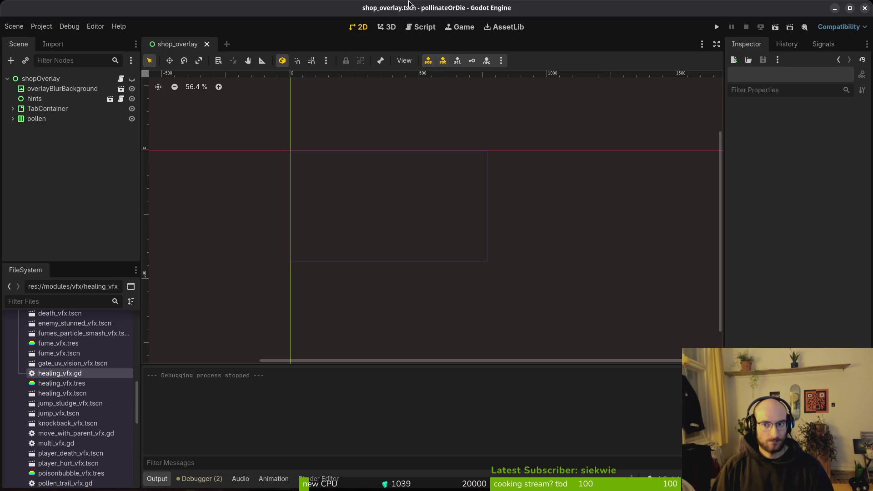
- Run the project with F5, continue, steer the bee through a few arenas, then close the game
key(F5)
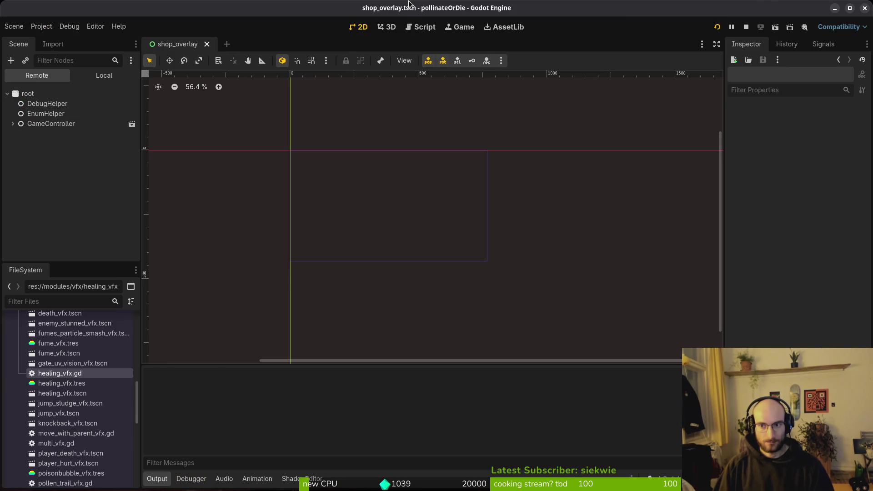
key(Return)
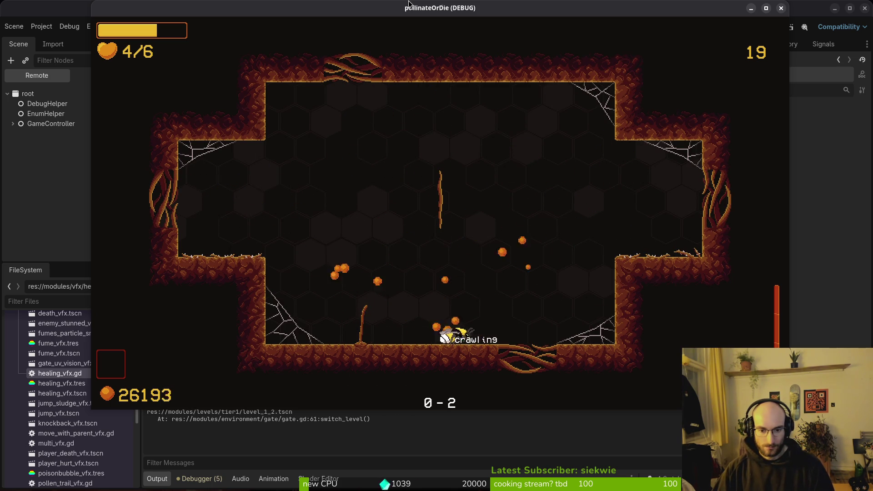
key(alt+Tab)
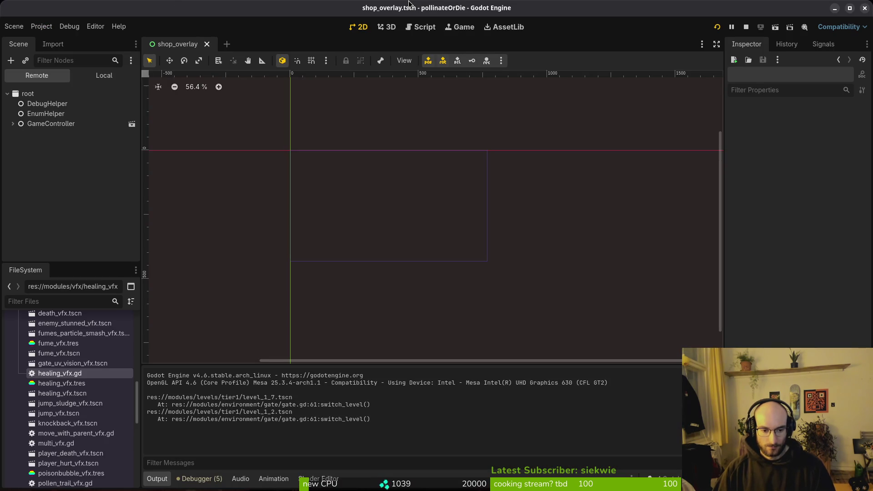
key(alt+Tab)
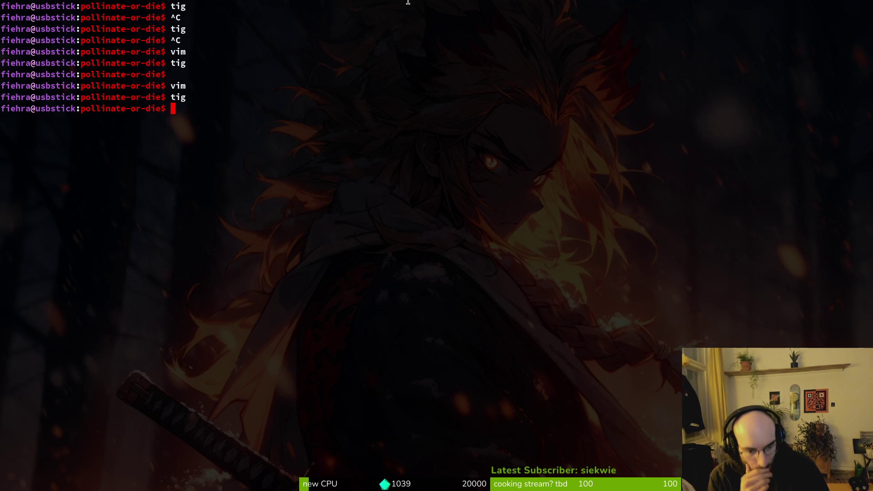
key(alt+Tab)
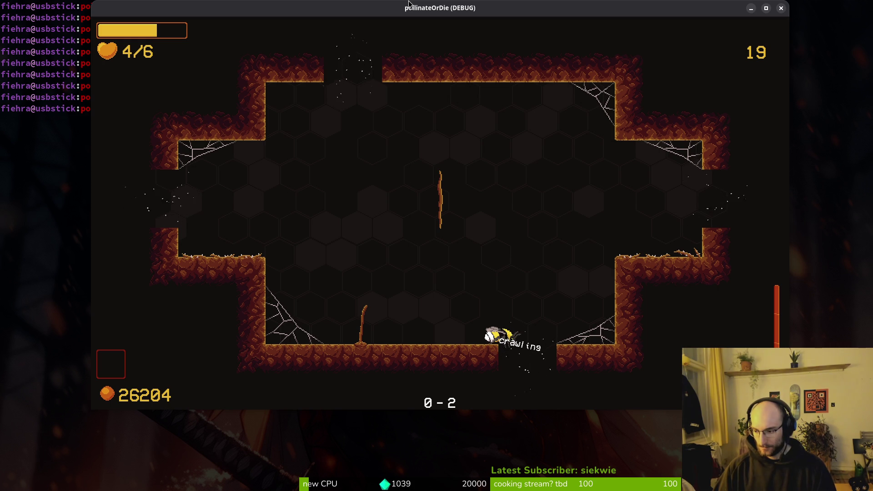
key(alt+Tab)
key(alt+Tab)
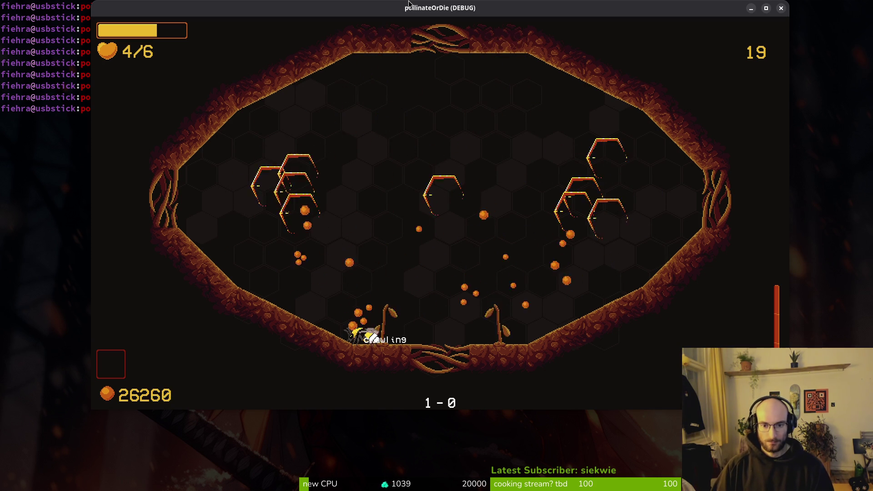
key(Right)
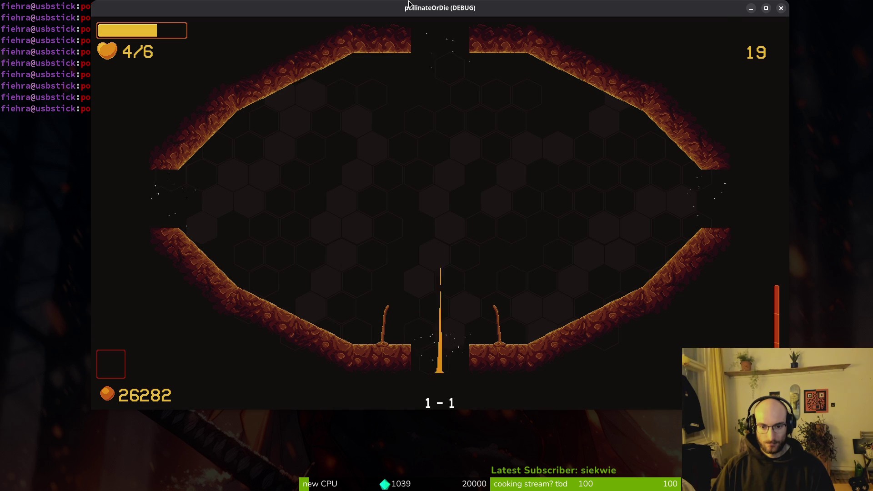
key(Right)
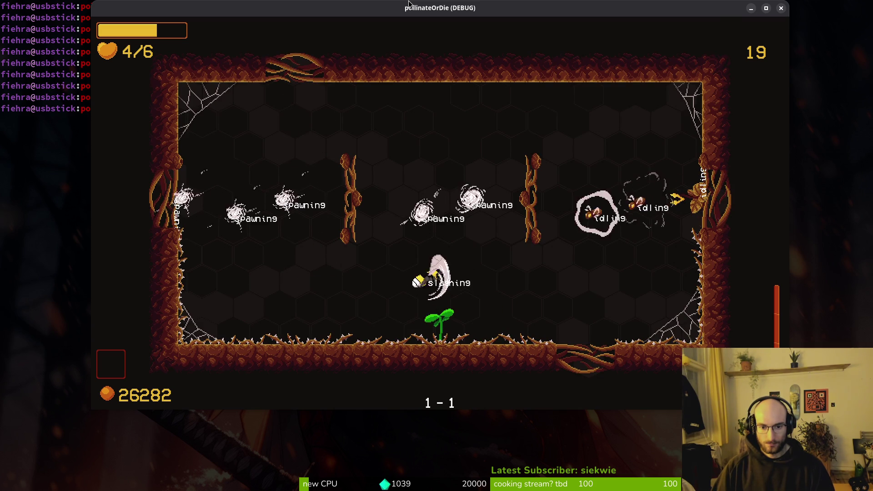
key(Right)
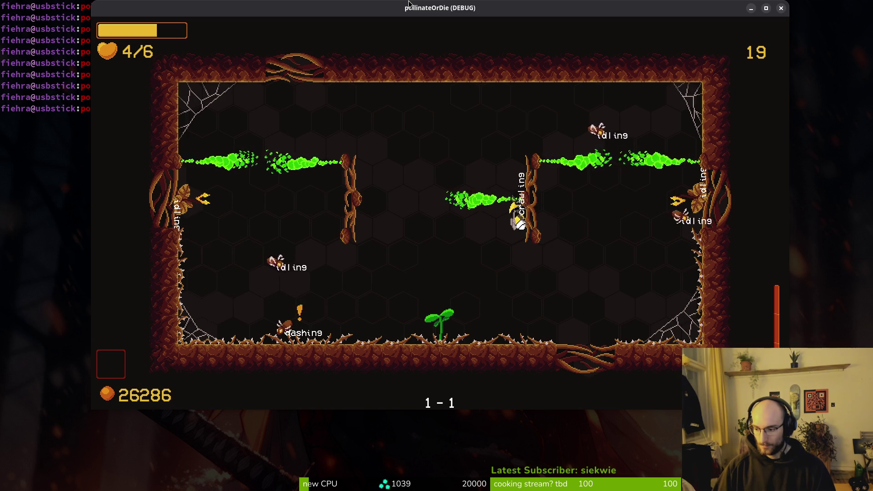
key(Escape)
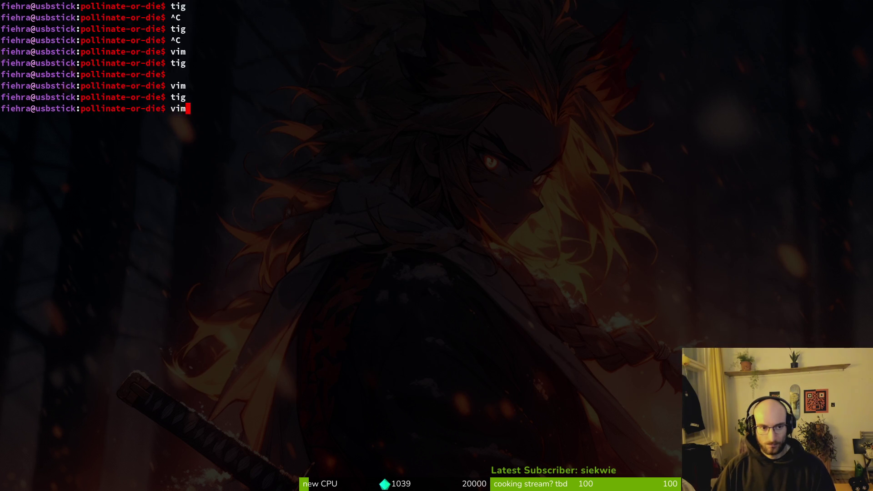
- Launch the editor, grep for level_index, and open game.controller.gd at line 168
key(Return)
key(space)
key(p)
key(f)
key(Escape)
key(space)
text(psle)
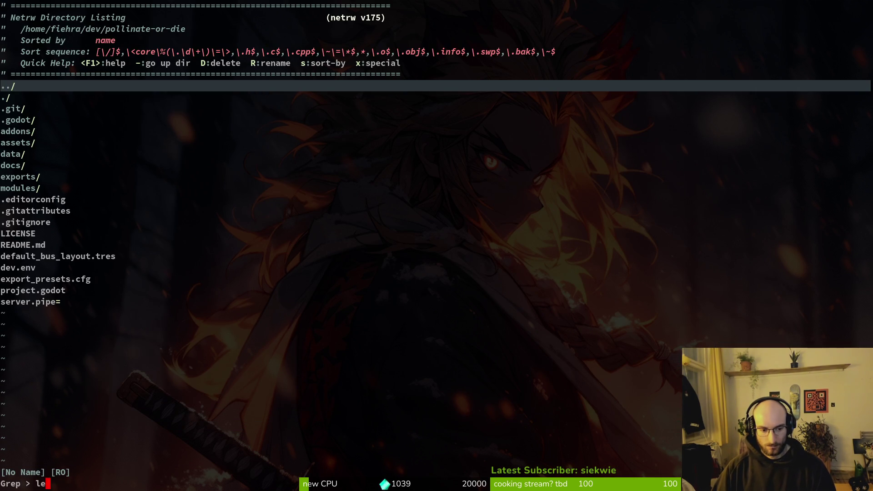
text(x)
key(Return)
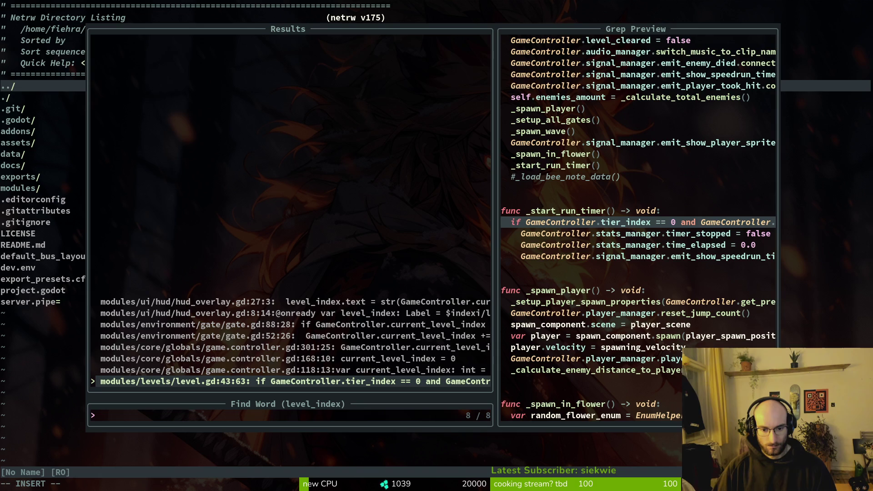
click(291, 370)
click(291, 359)
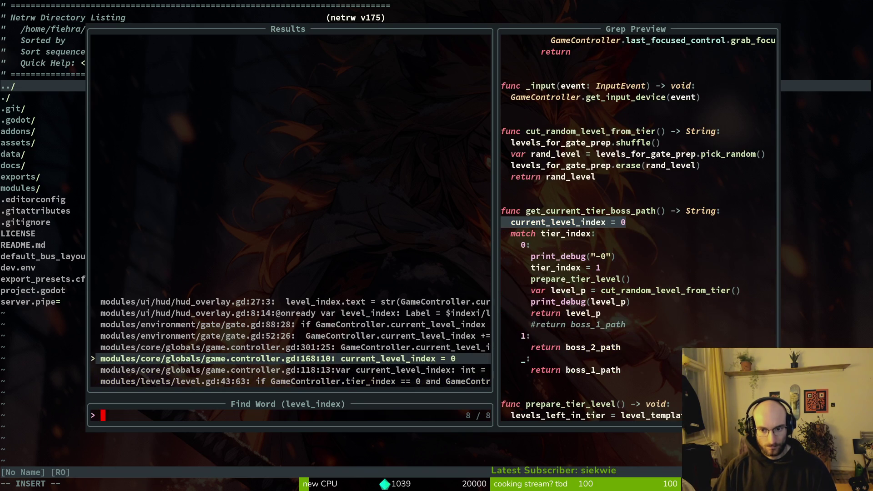
key(Return)
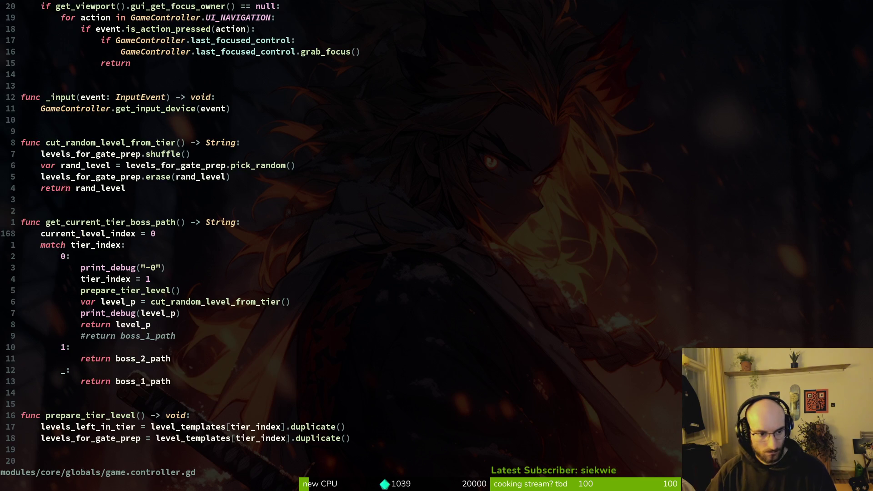
- Yank line 168 and try word and file searches, dismissing the empty results
key(shift+v)
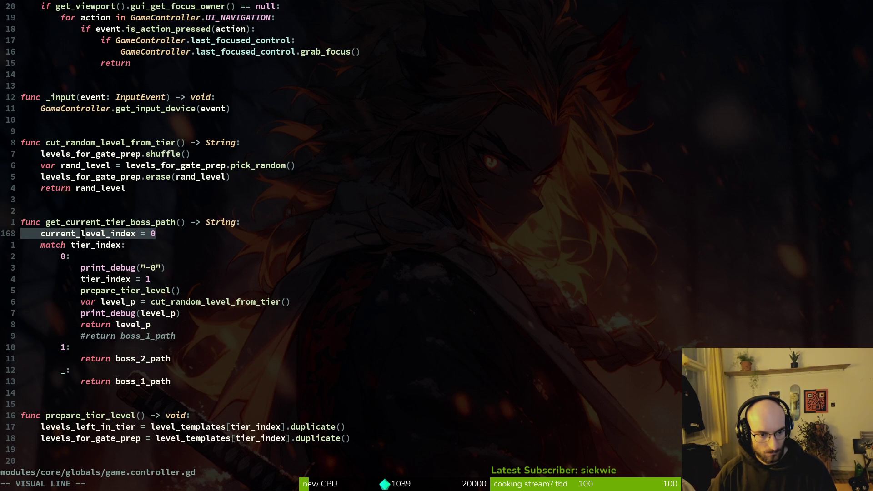
key(y)
key(Escape)
key(space)
text(psV)
key(Return)
key(Escape)
key(ctrl+p)
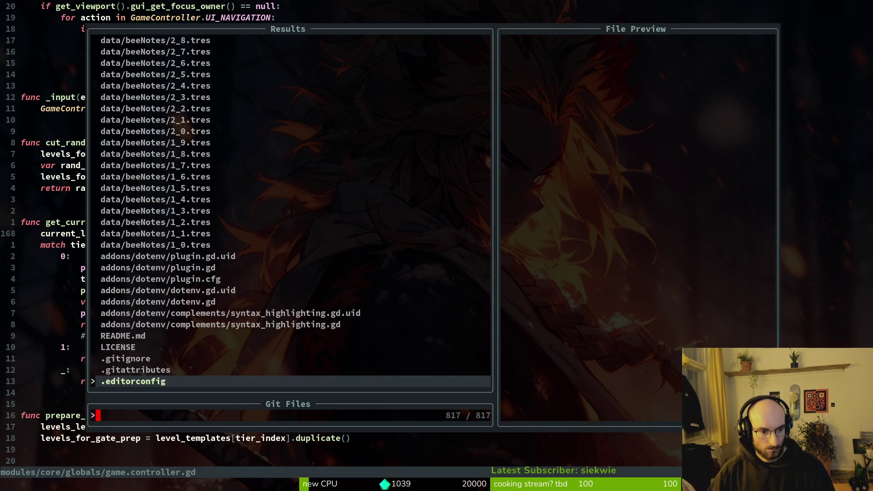
key(Escape)
key(ctrl+p)
key(Escape)
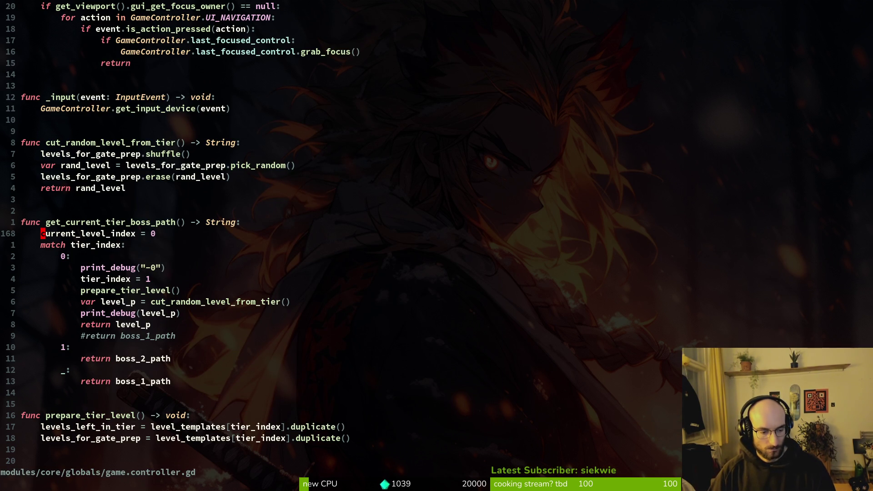
- Grep current_level_index and open gate.gd at the current_level_index += 1 line
key(space)
key(p)
key(w)
key(s)
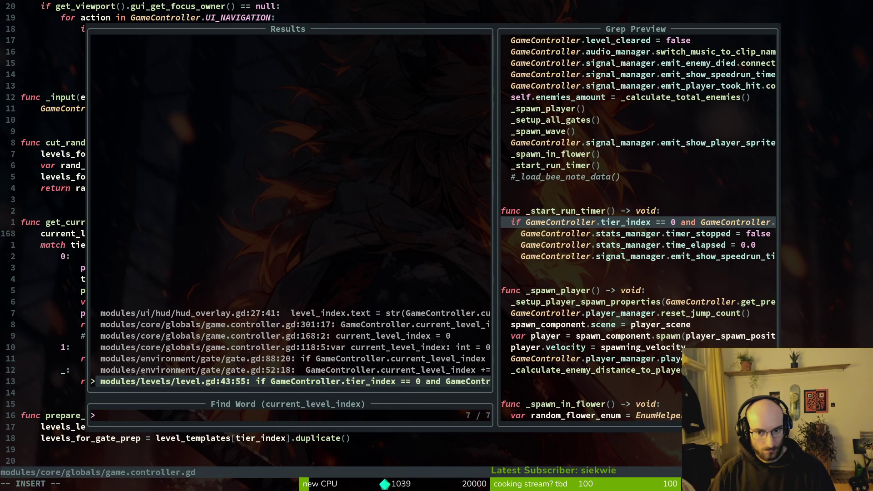
click(287, 370)
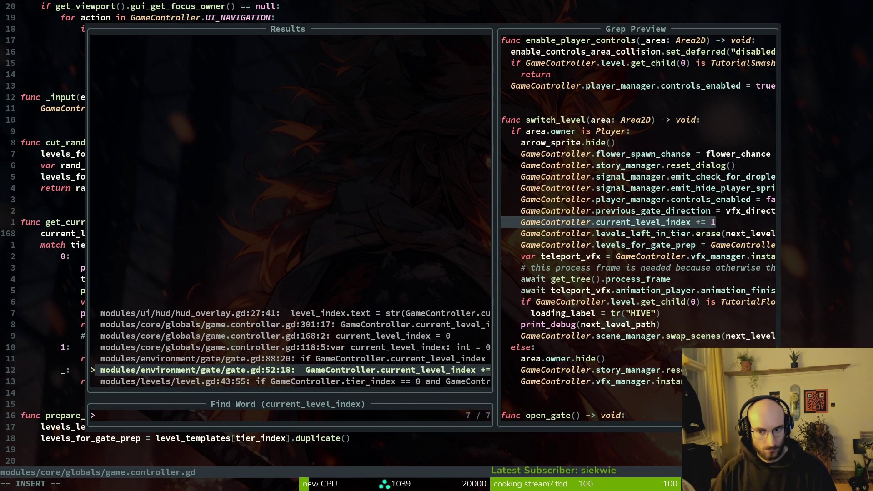
key(Return)
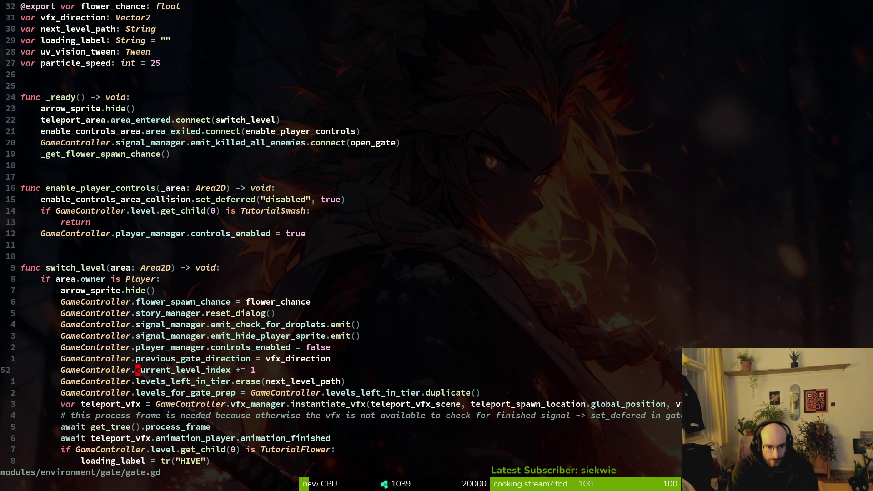
- Cut the current_level_index += 1 line out of gate.gd's switch_level and save gate.gd
key(ctrl+s)
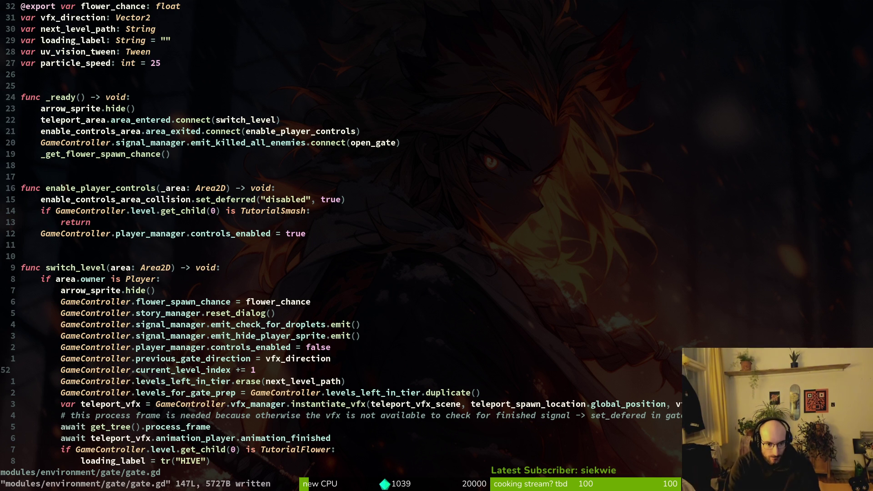
key(shift+v)
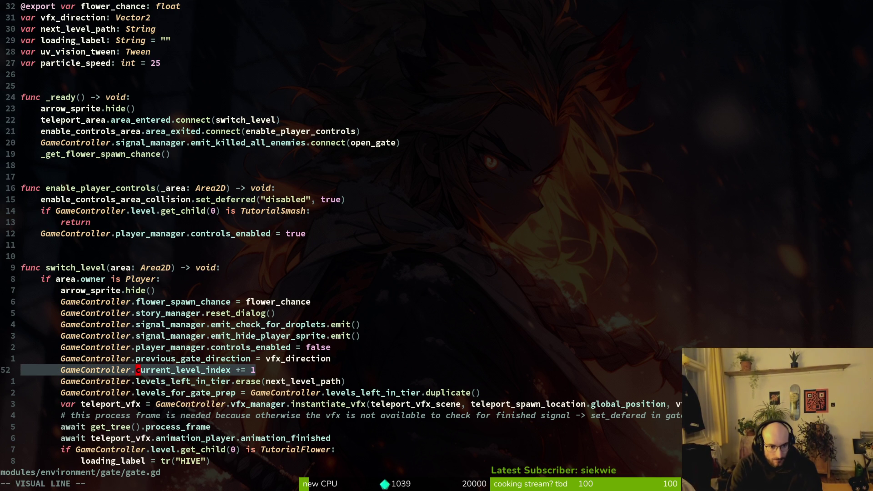
key(d)
key(ctrl+s)
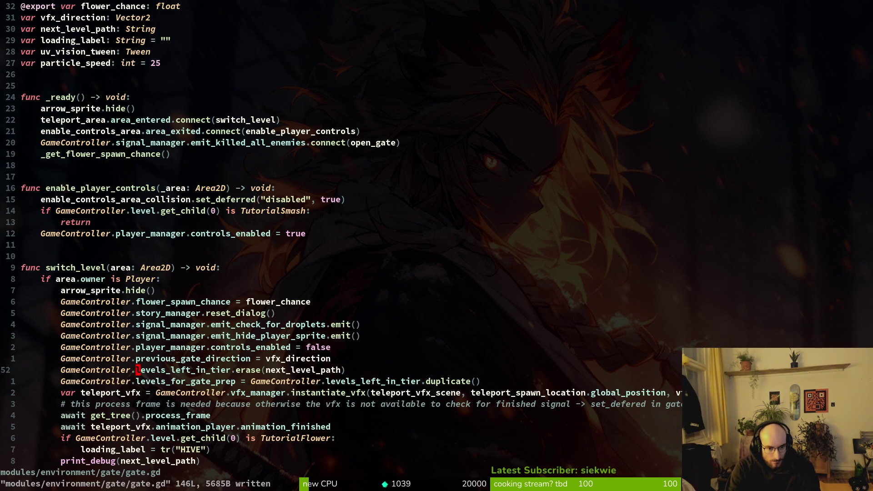
key(u)
key(ctrl+s)
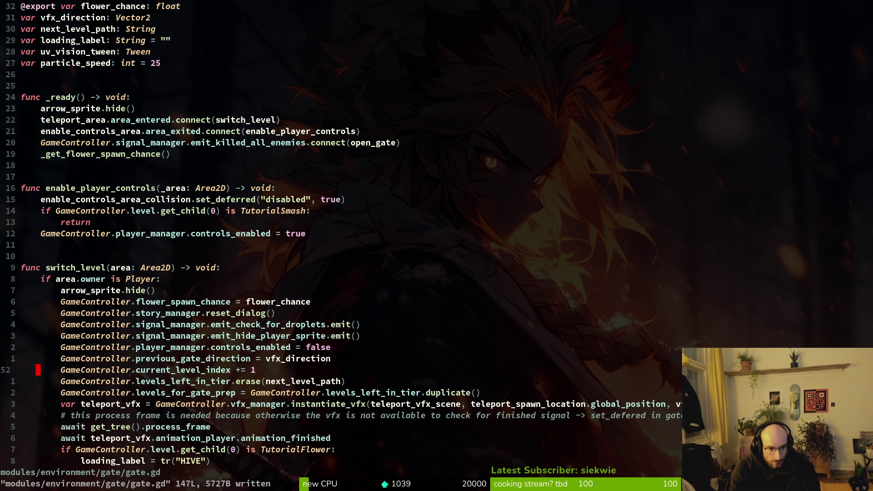
key(d)
key(d)
key(ctrl+s)
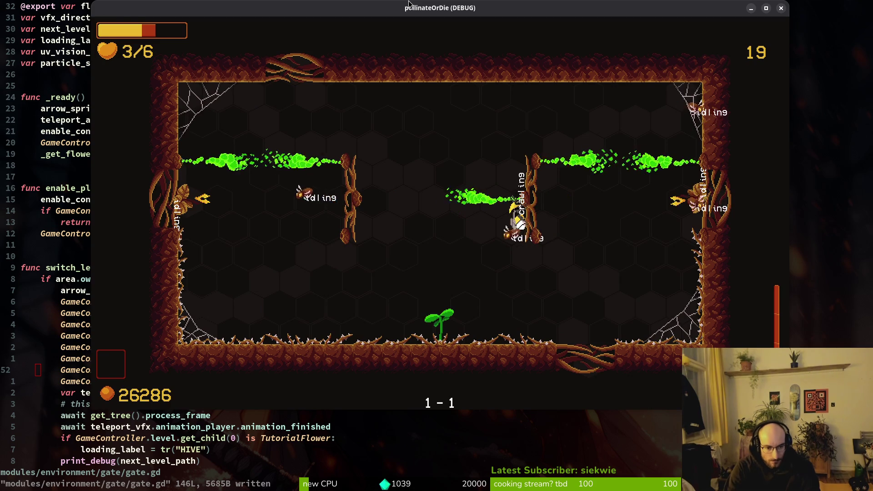
key(u)
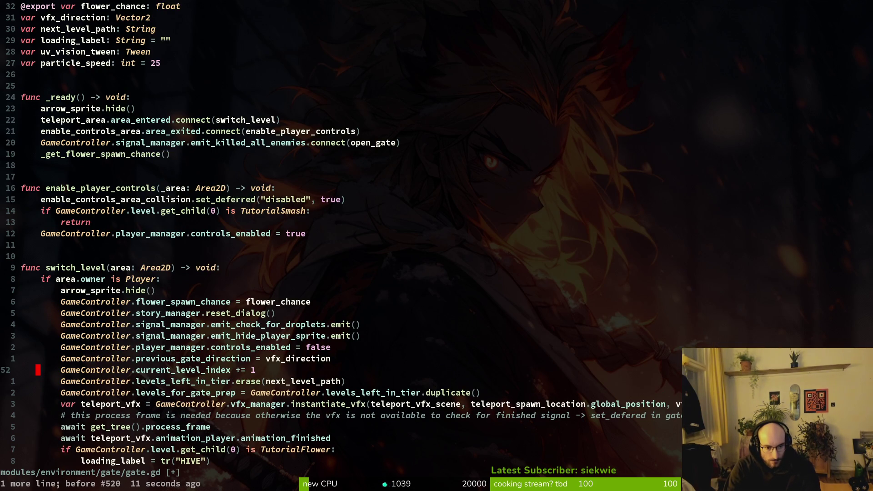
key(shift+v)
key(d)
key(ctrl+s)
- Paste the increment into level.gd's _ready below the took_hit connection and save level.gd
key(space)
key(f)
key(f)
text(level)
key(Return)
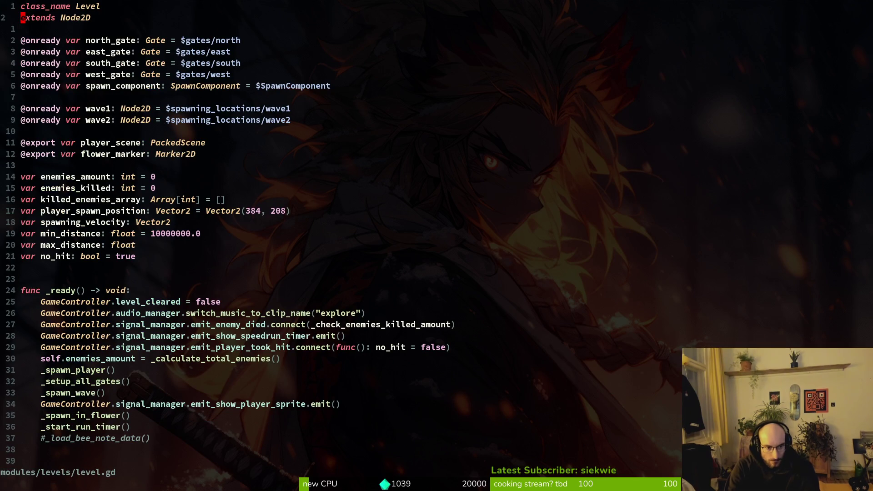
key(j)
key(j)
key(j)
key(p)
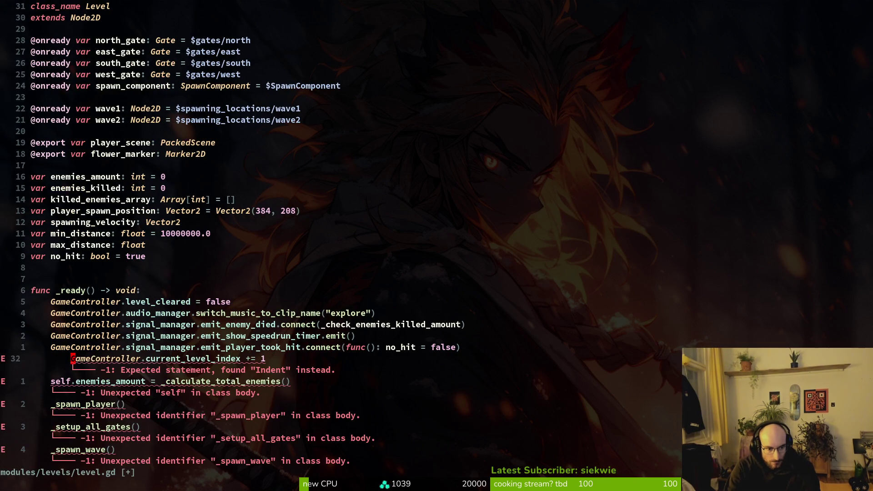
key(ctrl+s)
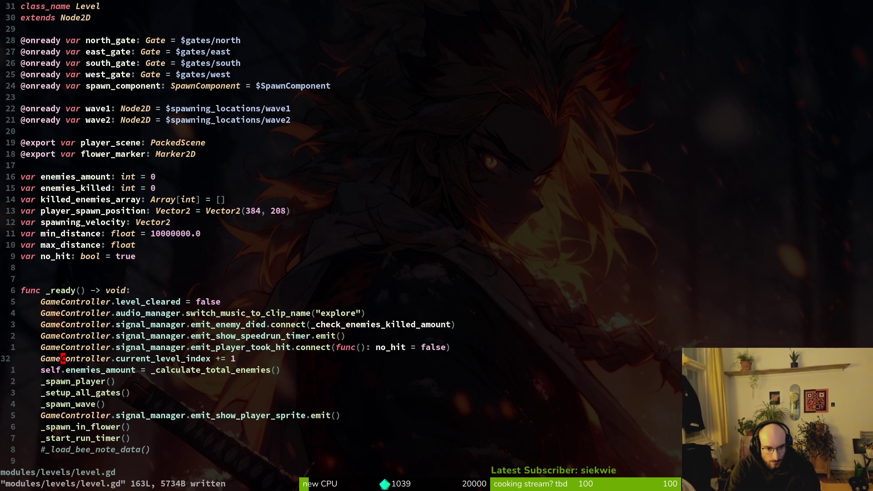
key(alt+Tab)
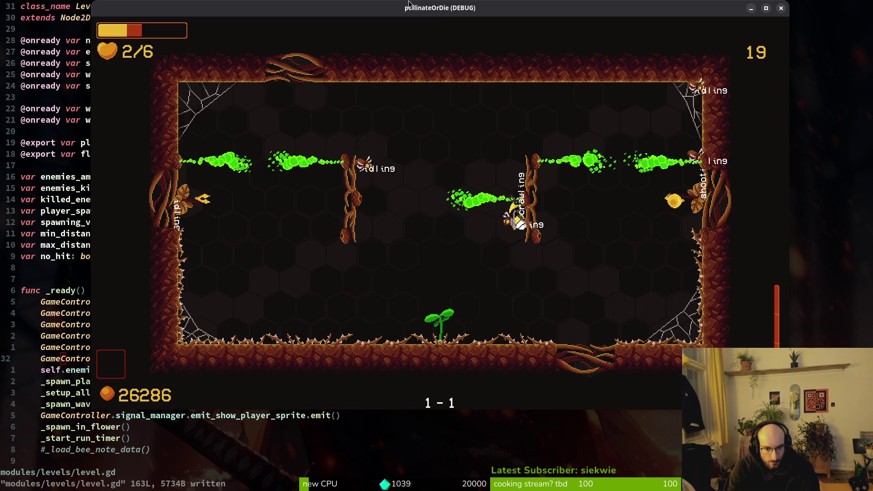
- Relaunch the game, continue playing from arena 0-2 into 1-0, then stop it
key(alt+F4)
key(F5)
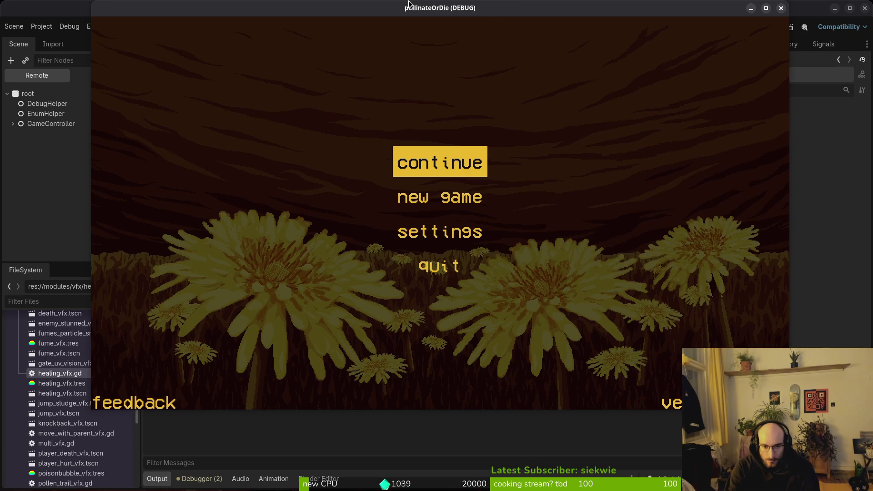
key(Return)
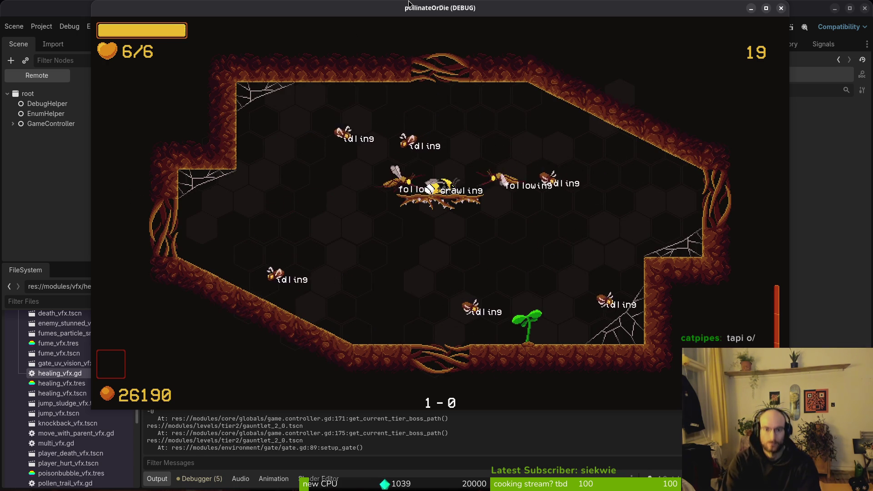
key(Escape)
key(alt+Tab)
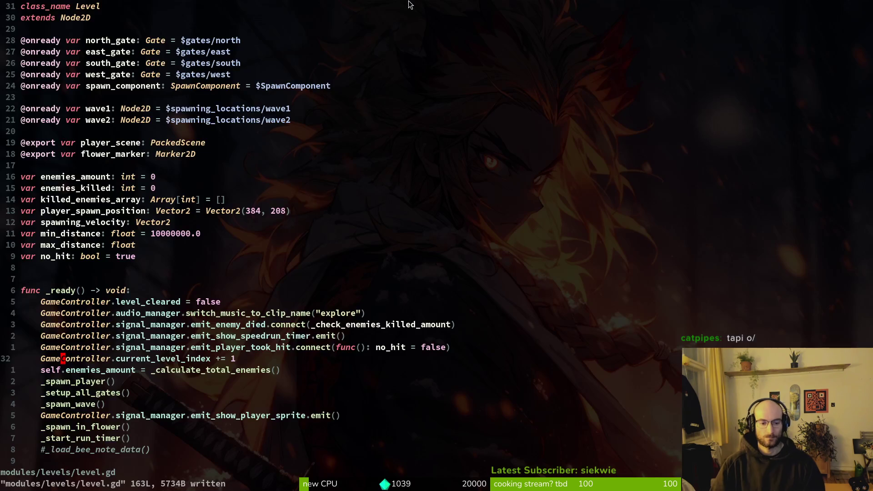
- Undo the paste in level.gd, restore the increment in gate.gd's switch_level, and save both
key(u)
key(u)
key(u)
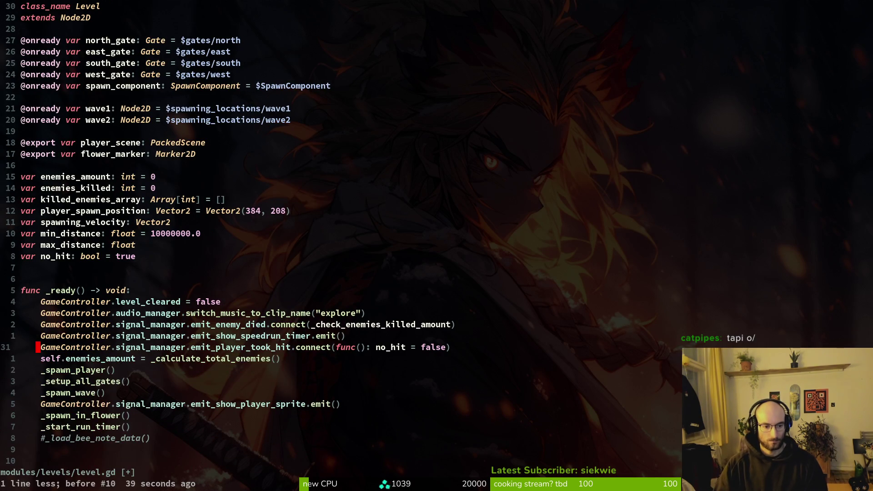
key(ctrl+s)
key(ctrl+o)
key(P)
key(ctrl+s)
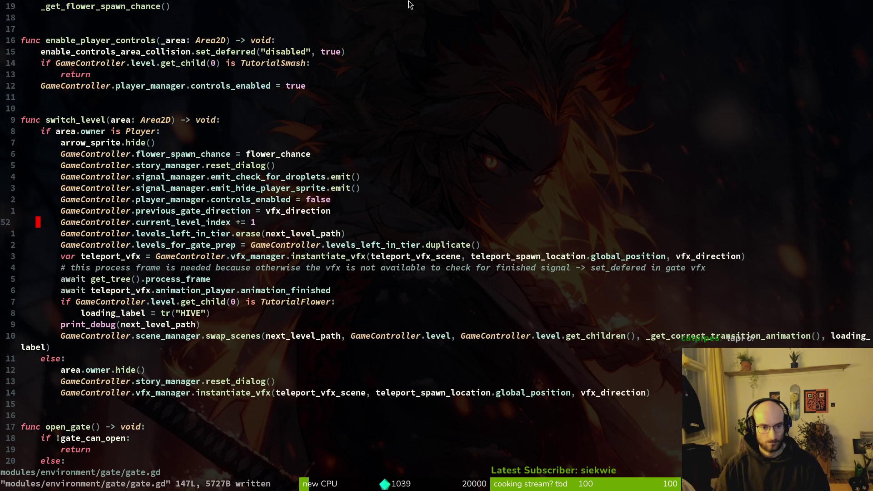
- Stop the running game in Godot and launch it again
key(alt+Tab)
key(F8)
key(F5)
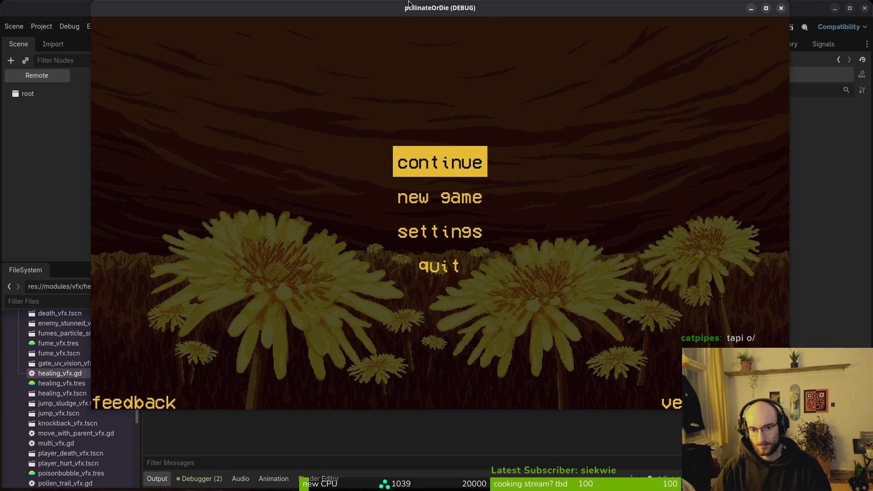
- Play arena 0-0 from the main menu, pausing, resuming, then pausing again
key(Return)
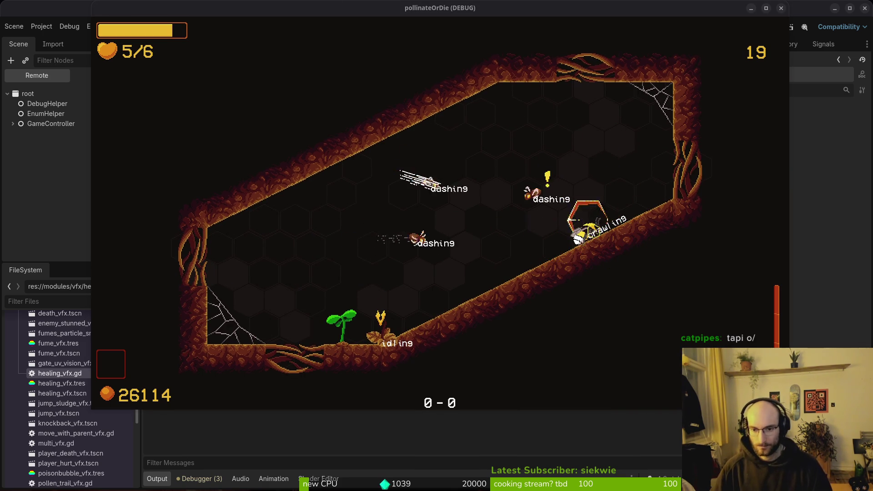
key(Escape)
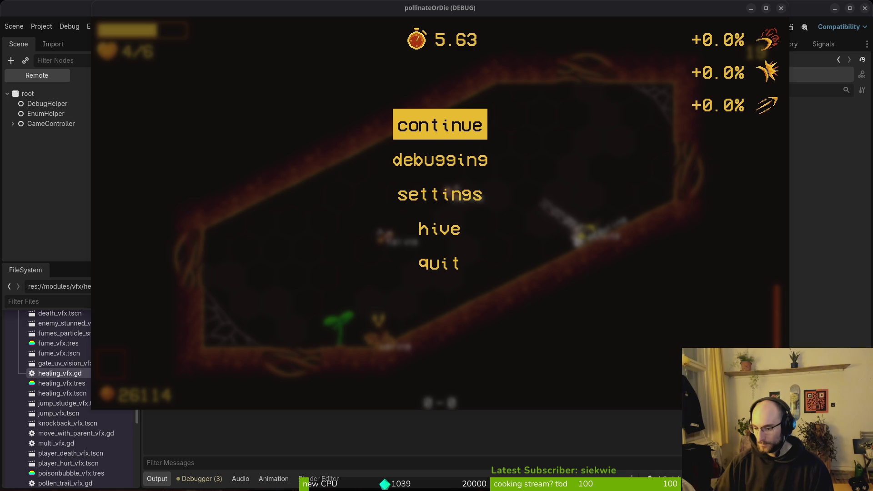
click(475, 133)
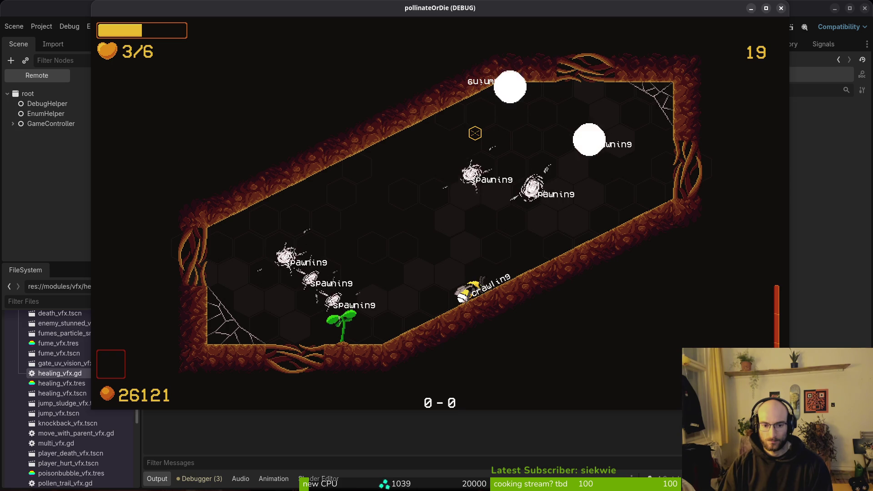
key(Escape)
key(alt+Tab)
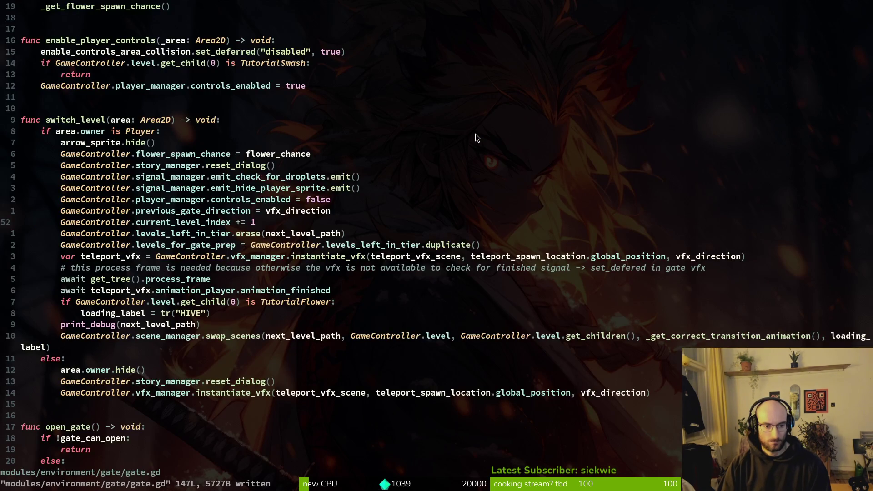
- Delete the current_level_index = 0 reset in game.controller.gd's get_current_tier_boss_path and save
key(ctrl+o)
key(ctrl+o)
key(space)
key(f)
key(f)
text(game)
key(Return)
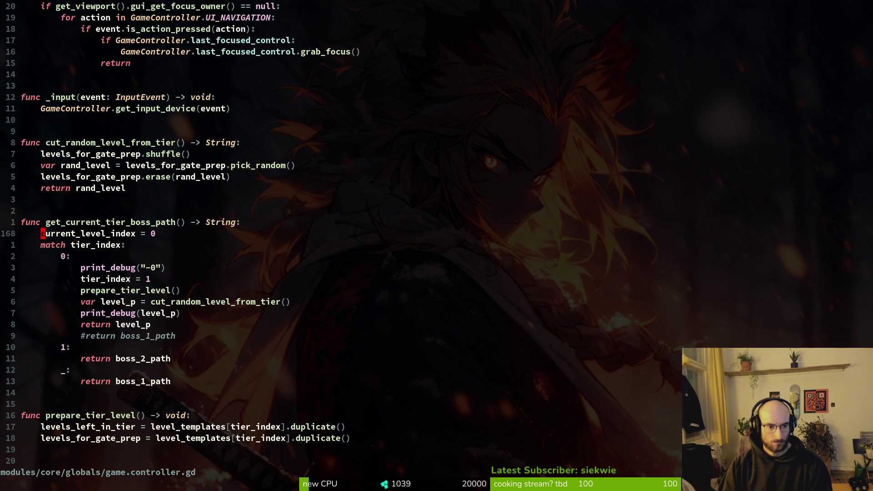
key(k)
key(j)
key(d)
key(d)
key(ctrl+s)
key(alt+Tab)
key(alt+Tab)
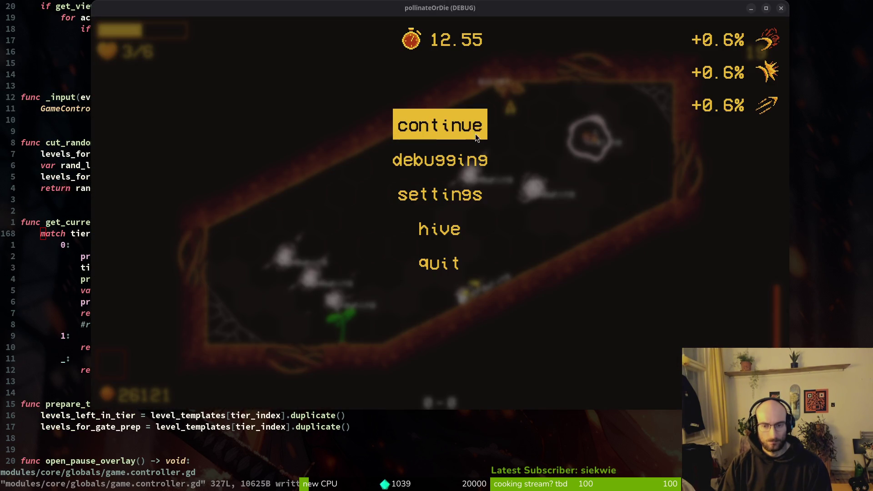
key(alt+Tab)
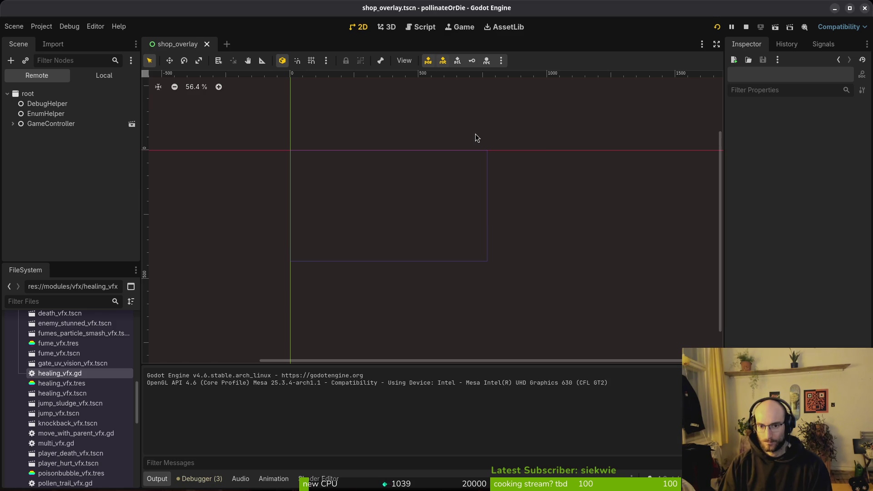
- Restart the game and play through arenas 0-1 and 0-2 to 1-3, leaving it paused
key(F8)
key(F5)
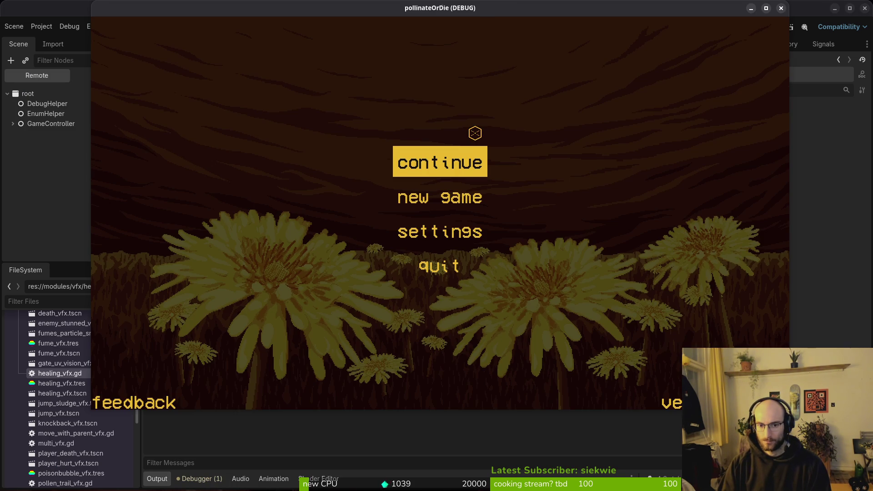
key(Return)
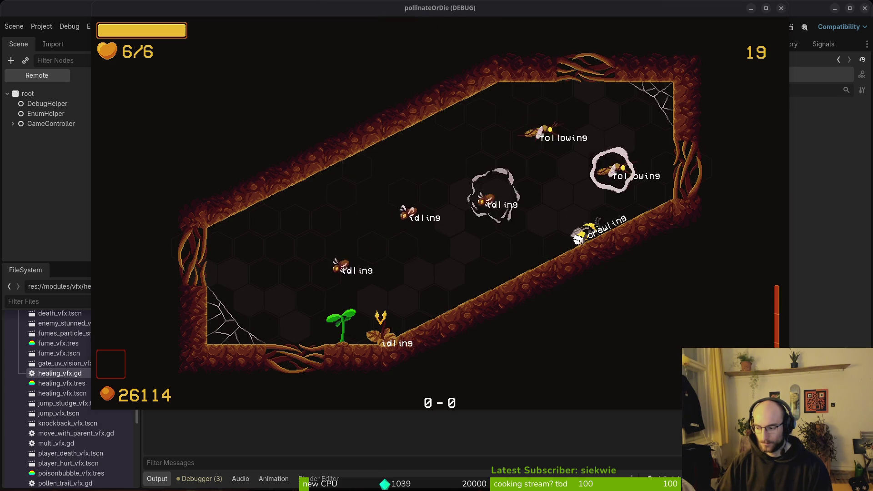
key(Escape)
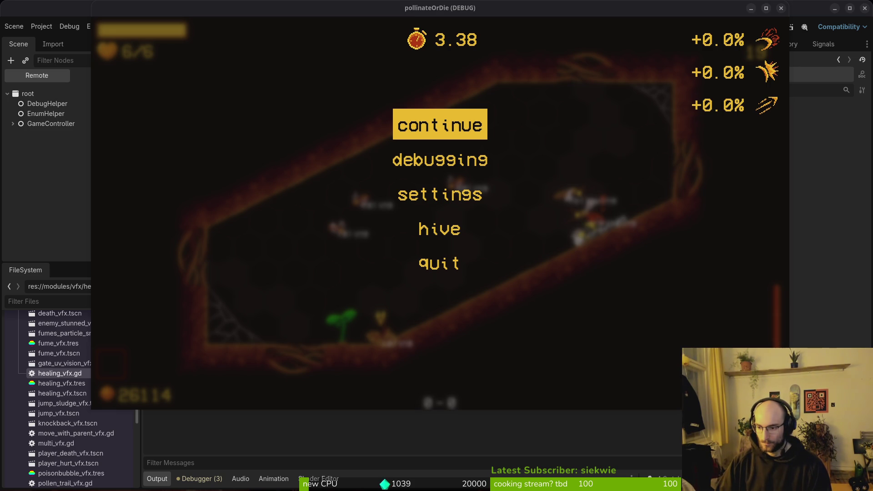
key(Escape)
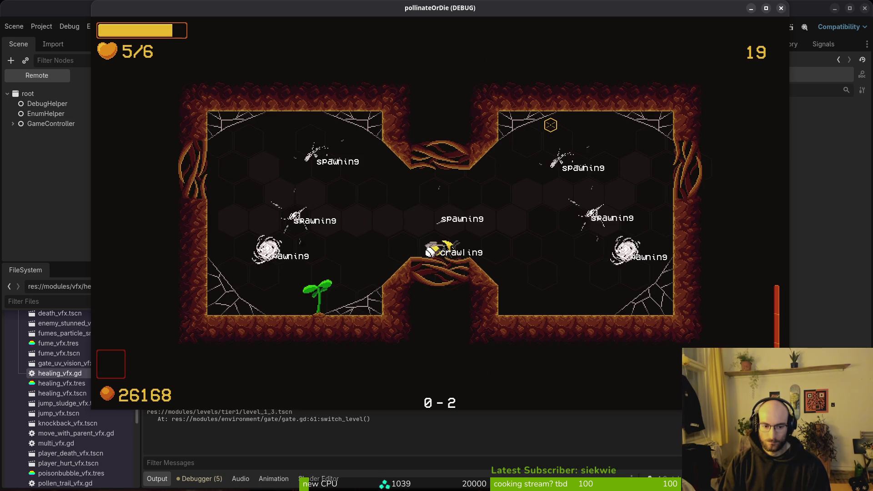
key(Escape)
key(Escape)
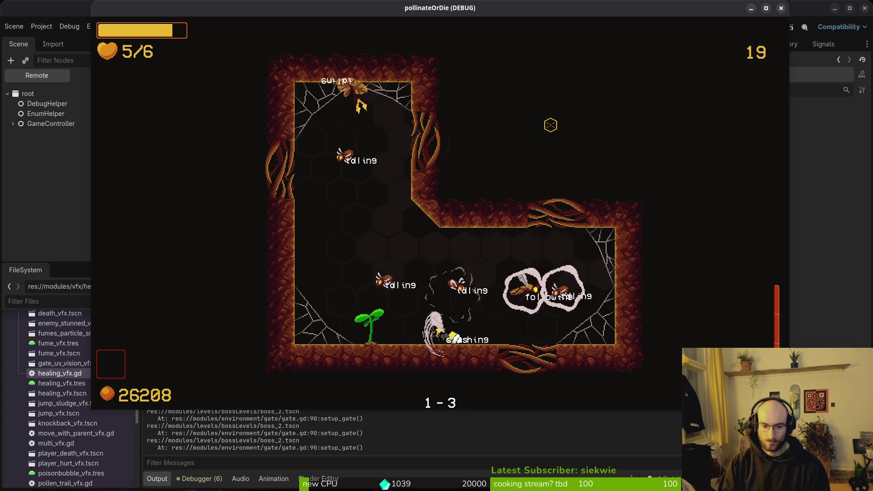
key(Escape)
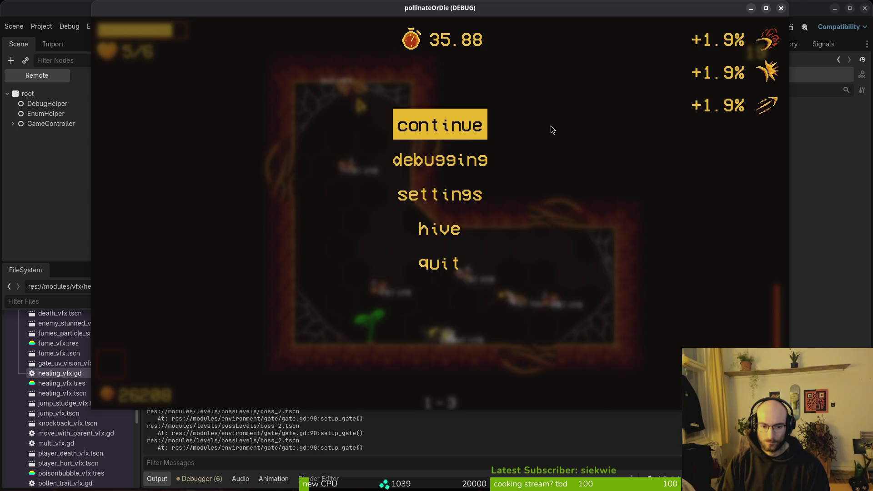
key(alt+Tab)
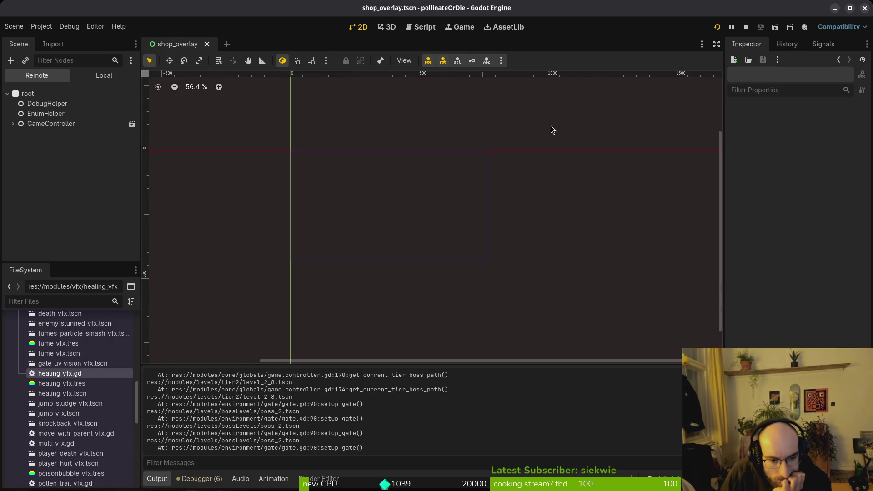
- Read the Output log's switch to tier2 level_2_8 and boss_2, then return to Neovim
scroll(390, 434, up, 2)
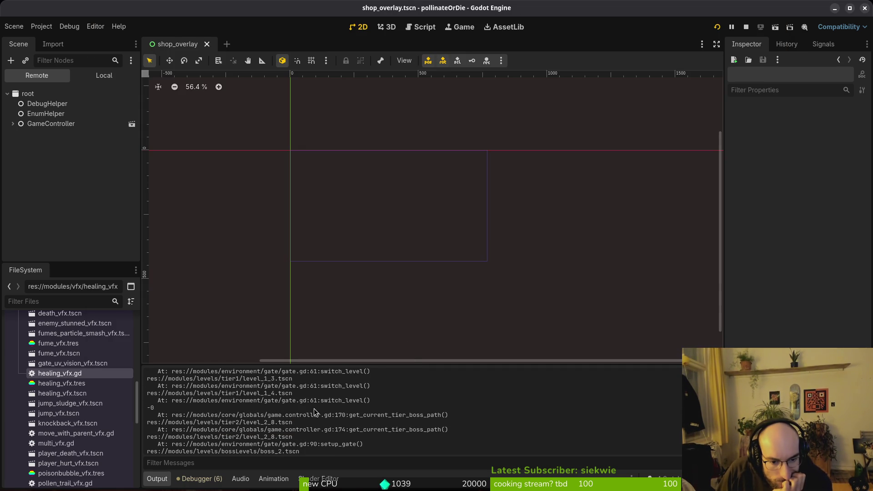
scroll(305, 407, up, 3)
scroll(304, 409, down, 3)
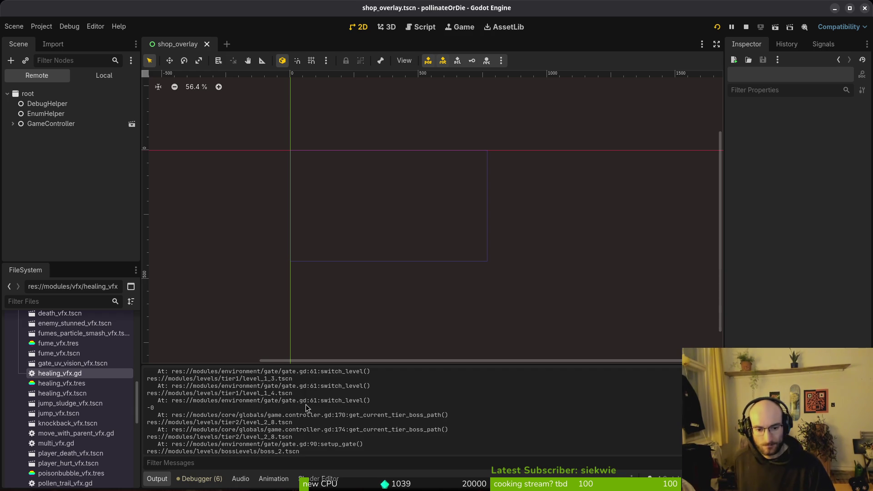
key(alt+Tab)
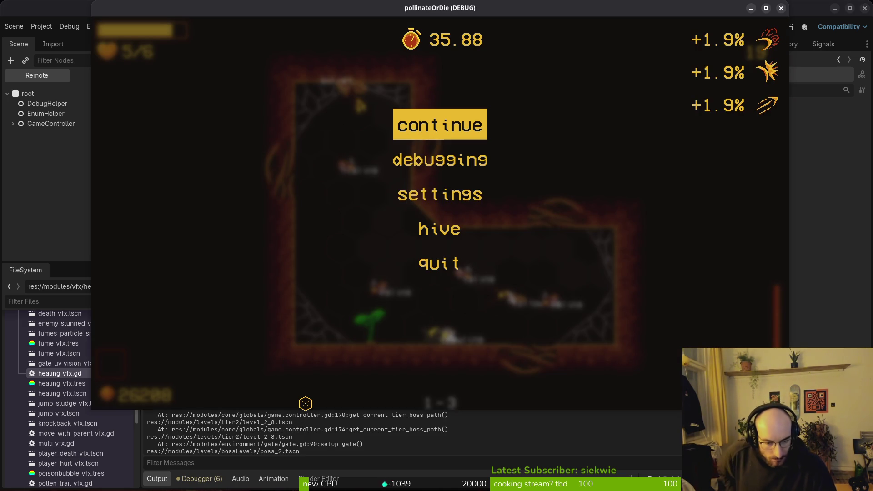
key(alt+Tab)
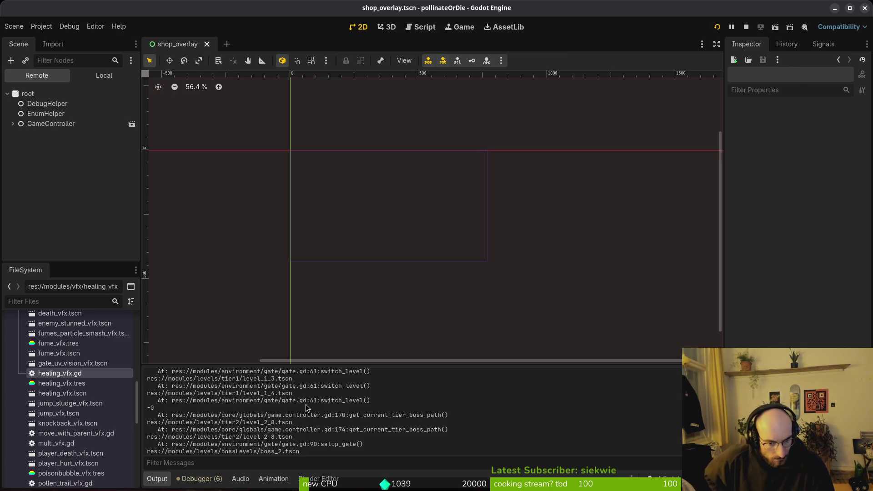
key(alt+Tab)
key(alt+Tab)
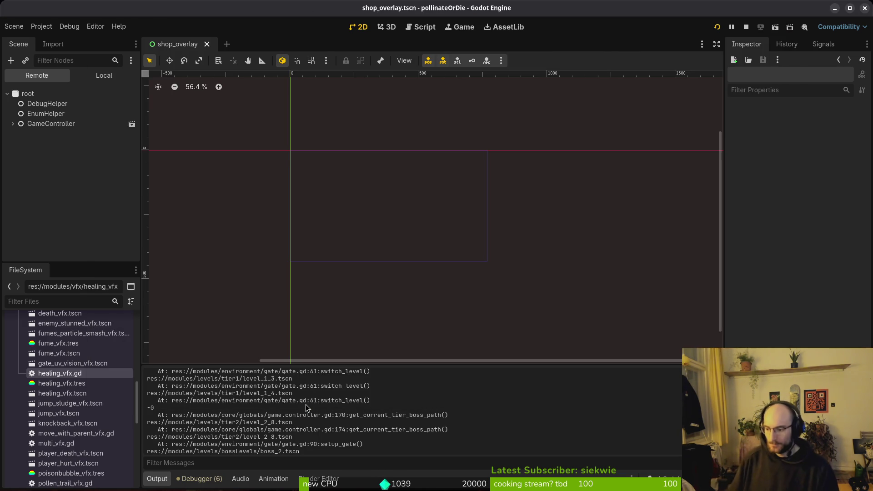
key(alt+Tab)
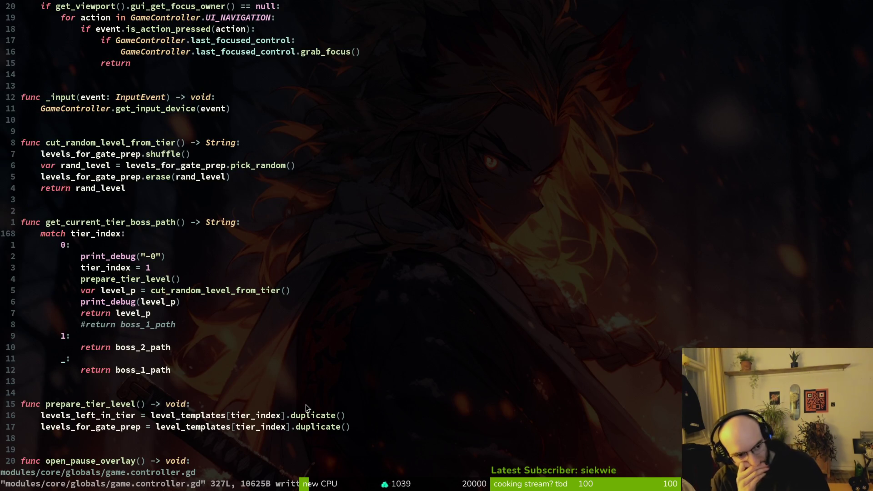
- Grep the project for get_current_tier_boss_path usages and jump to the gate.gd result
key(k)
key(l)
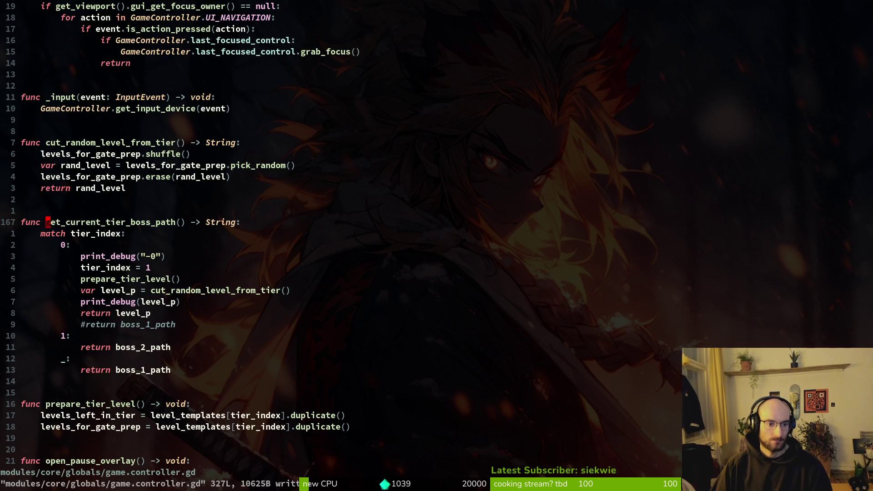
key(space)
key(f)
key(w)
key(Escape)
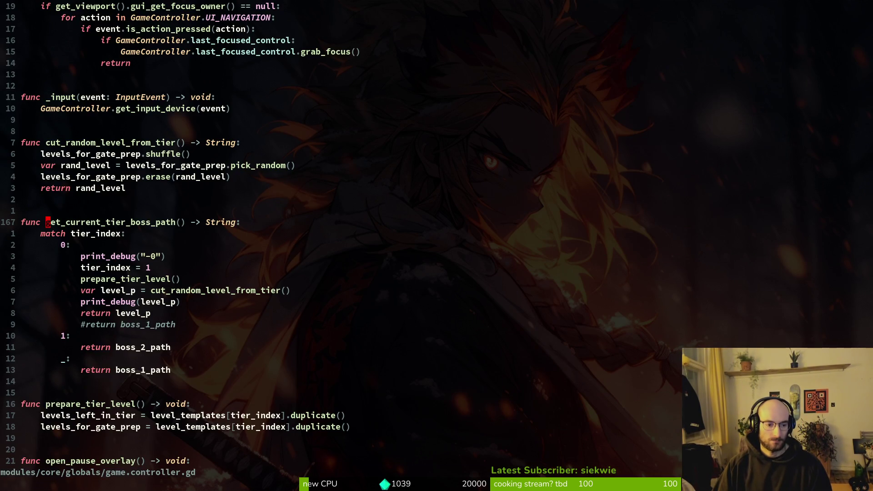
key(ctrl+o)
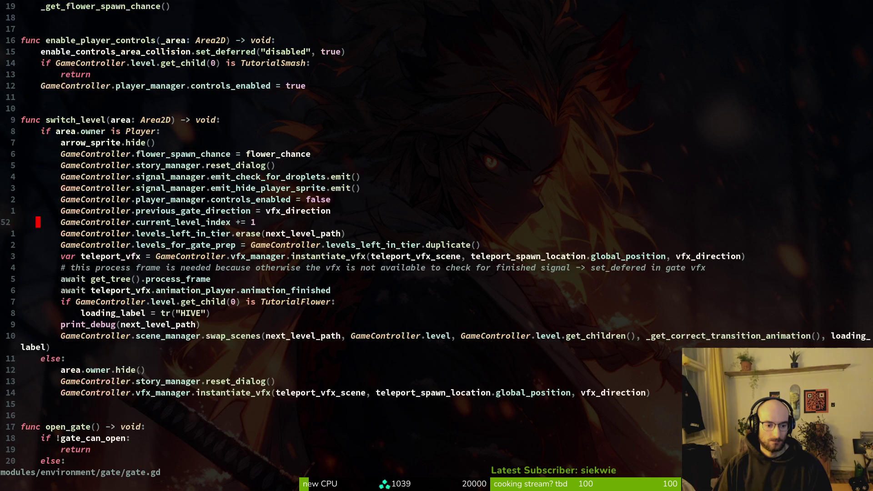
- Inspect the boss path checks in gate.gd's open_gate and setup_gate functions
key(j)
key(j)
key(j)
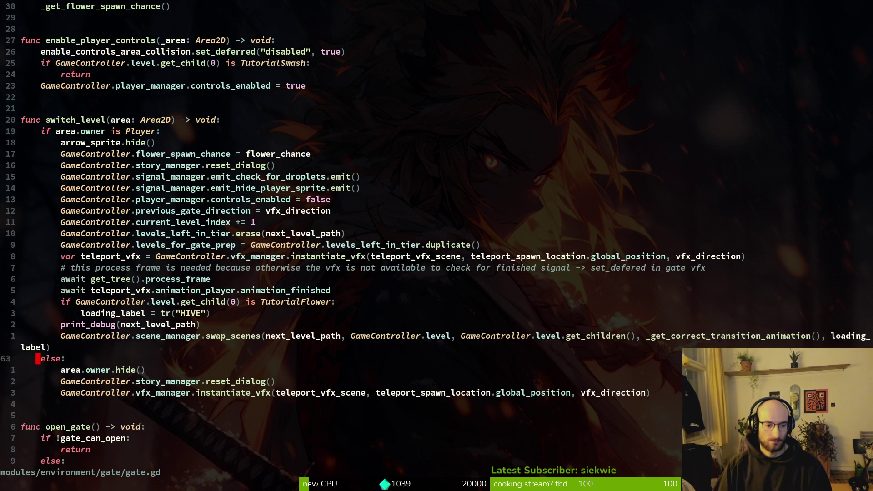
key(j)
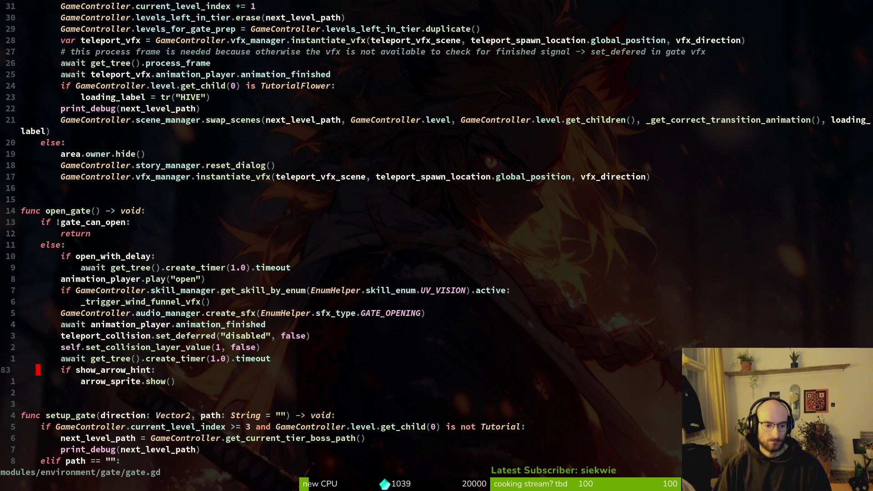
key(j)
key(j)
key(j)
key(k)
key(k)
key(k)
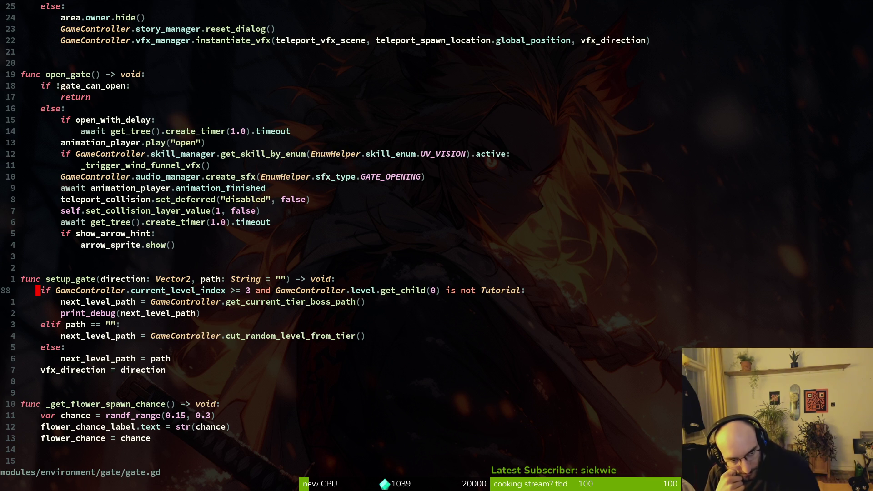
key(ctrl+o)
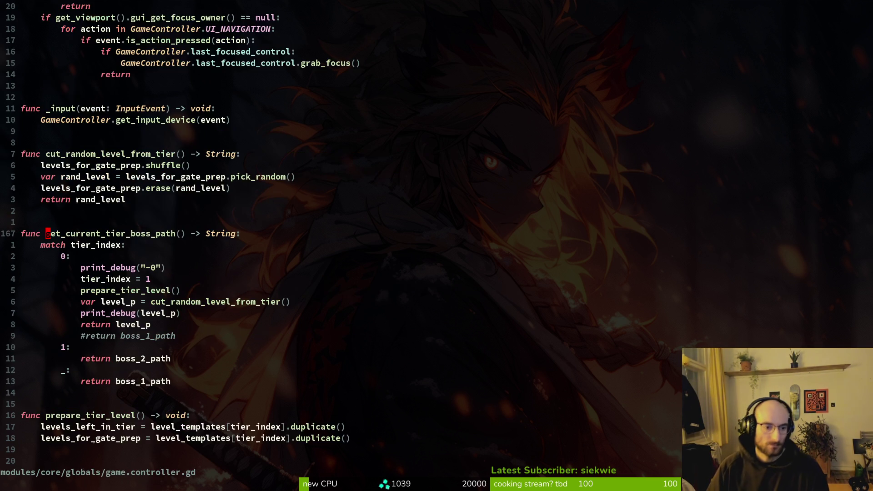
key(ctrl+i)
key(alt+Tab)
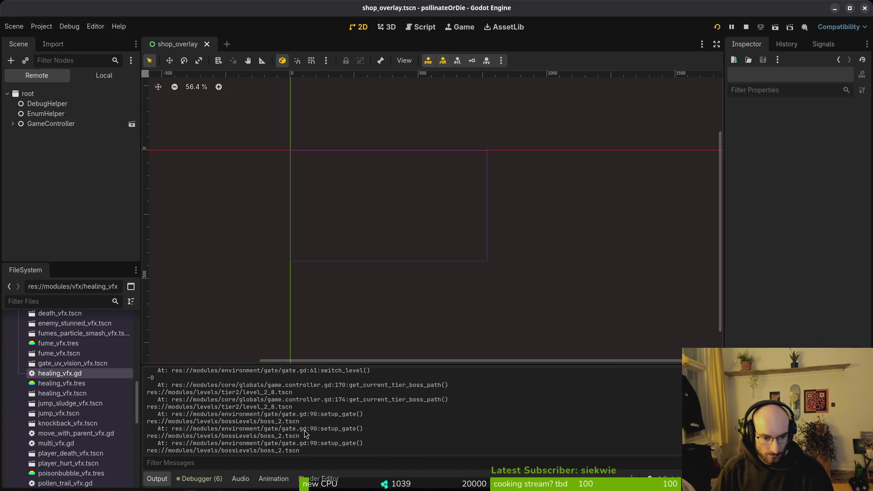
- Reload the running project and continue from the menu into gameplay
scroll(300, 418, up, 5)
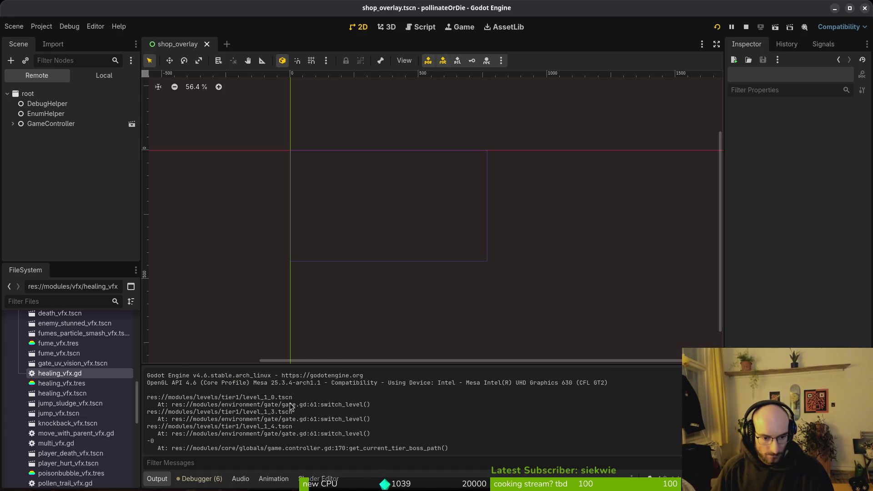
click(718, 27)
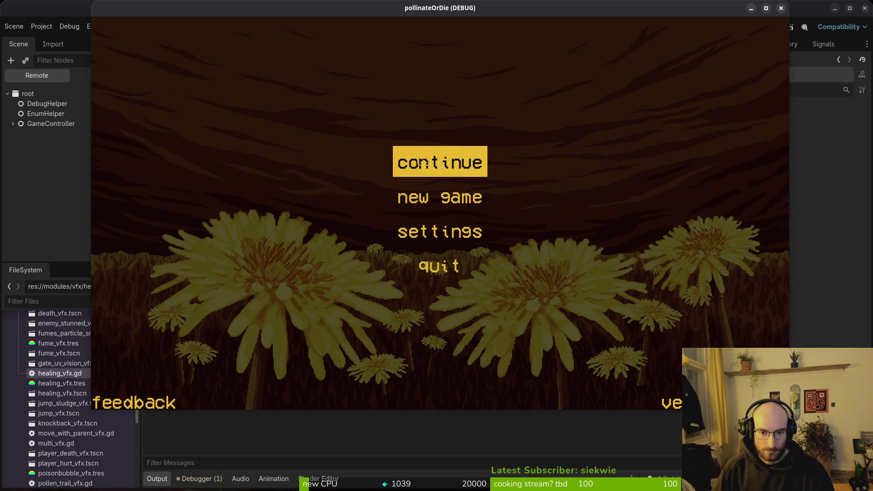
click(422, 162)
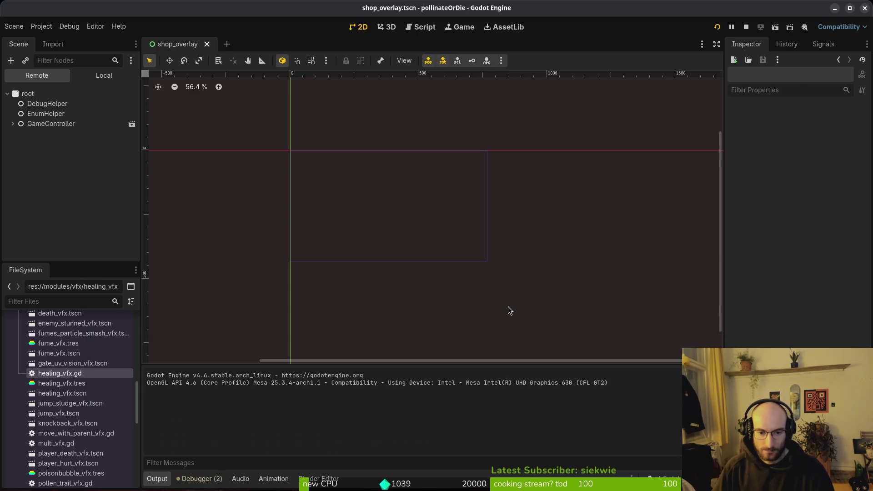
- Bring up Neovim's project file finder
key(alt+Tab)
key(space)
key(f)
key(f)
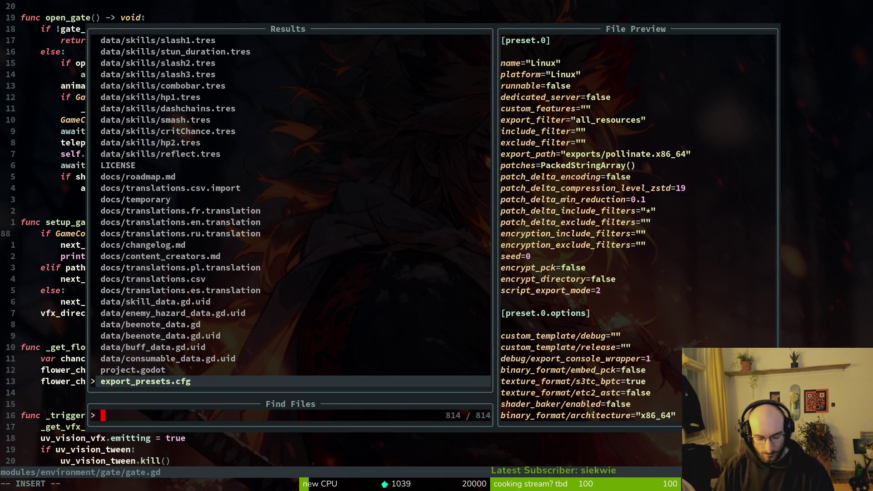
- Open hive_exit.gd and find the portal_destination_path erase line in _player_left_hive
text(hive)
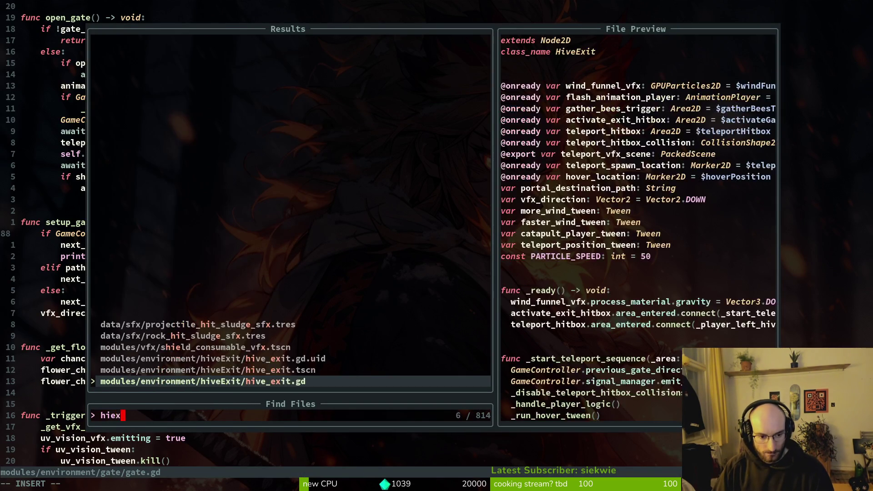
key(Return)
scroll(137, 181, down, 6)
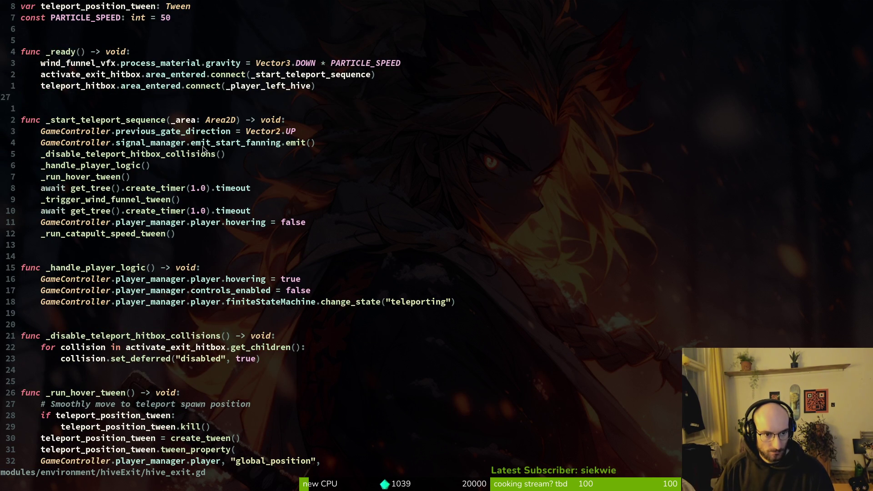
scroll(332, 345, down, 5)
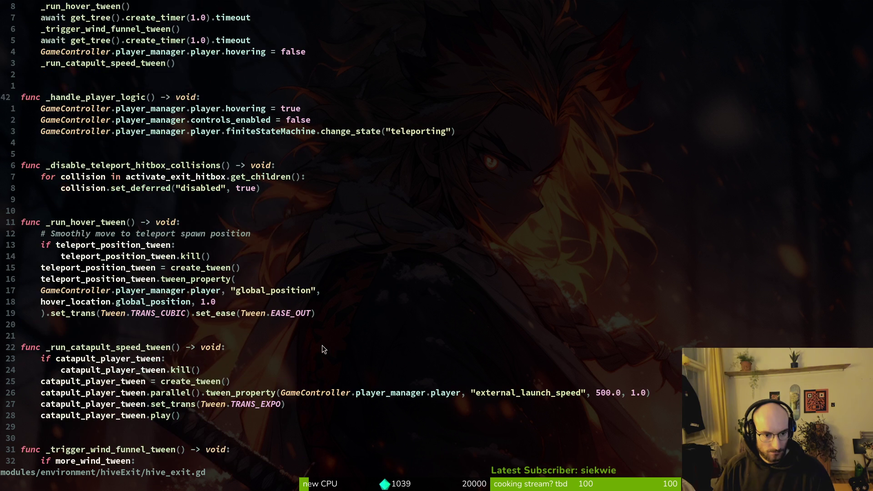
scroll(198, 341, down, 14)
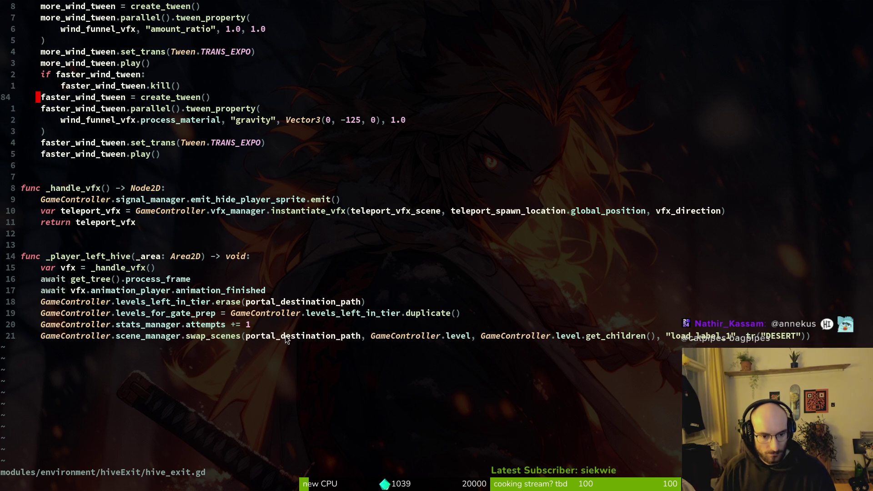
click(265, 302)
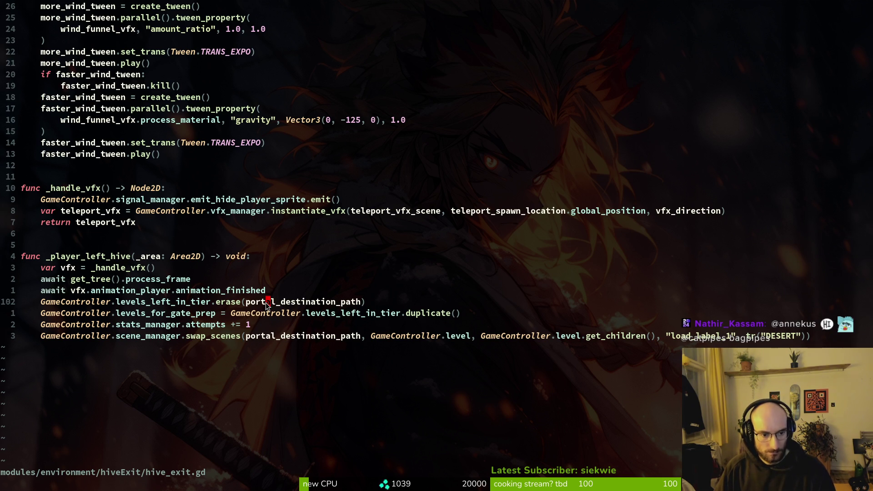
- Grep the project for portal_destination_path and open the hive.gd:11 assignment
key(y)
key(i)
key(w)
key(space)
key(f)
key(w)
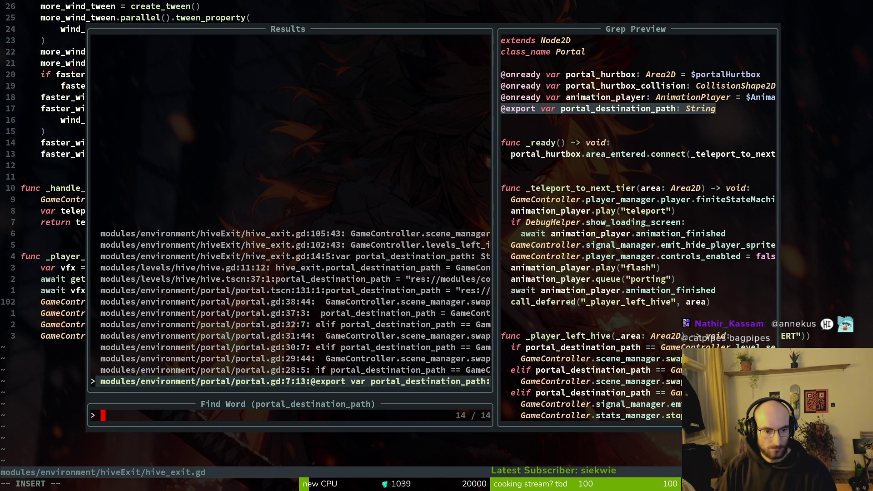
key(Down)
key(Down)
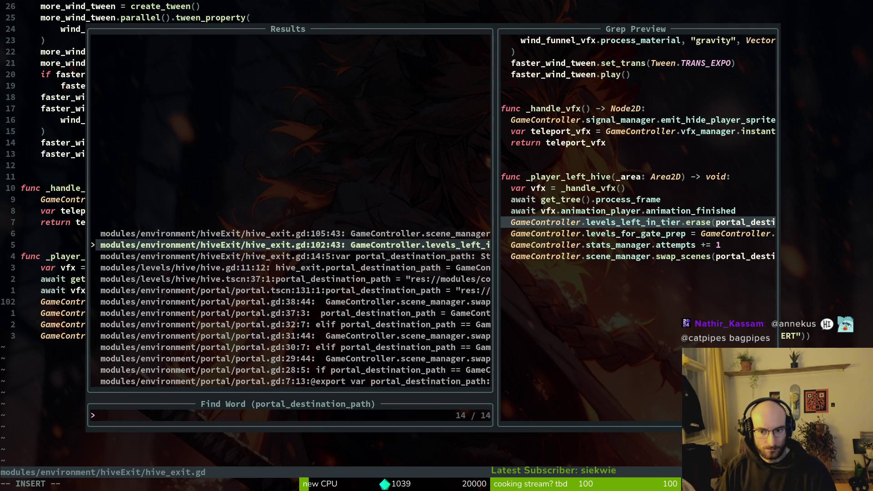
key(Down)
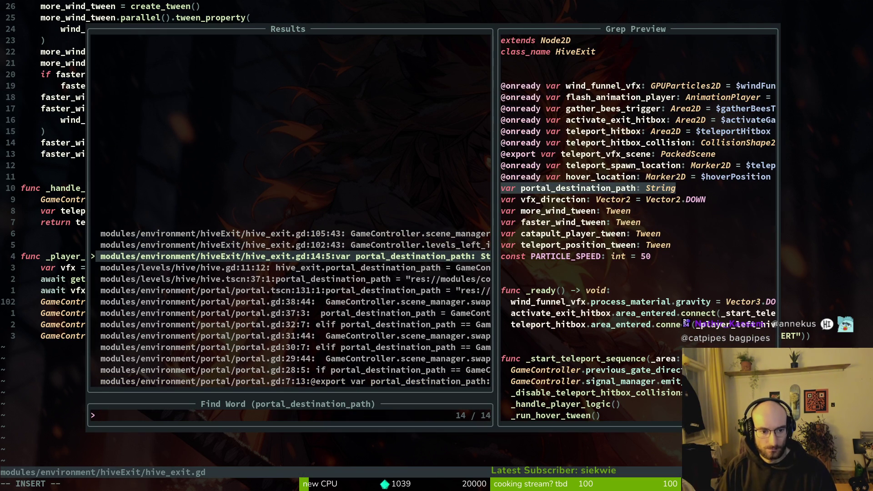
key(Down)
key(Return)
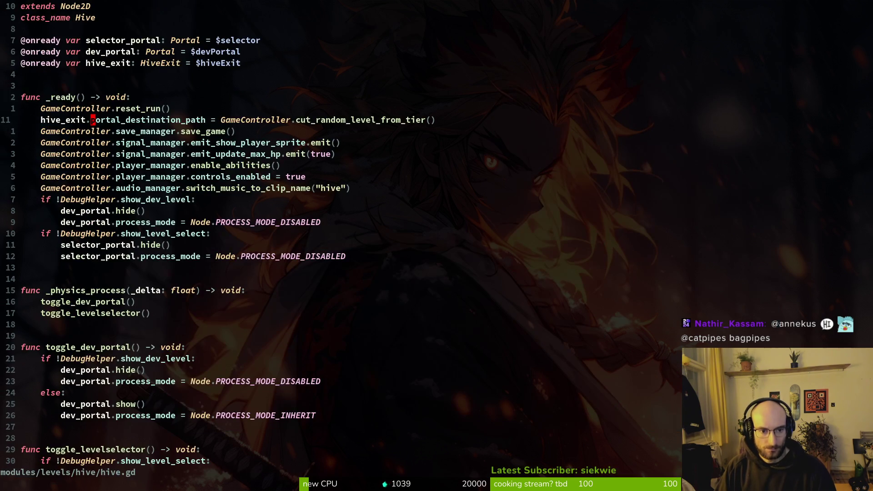
key(shift+v)
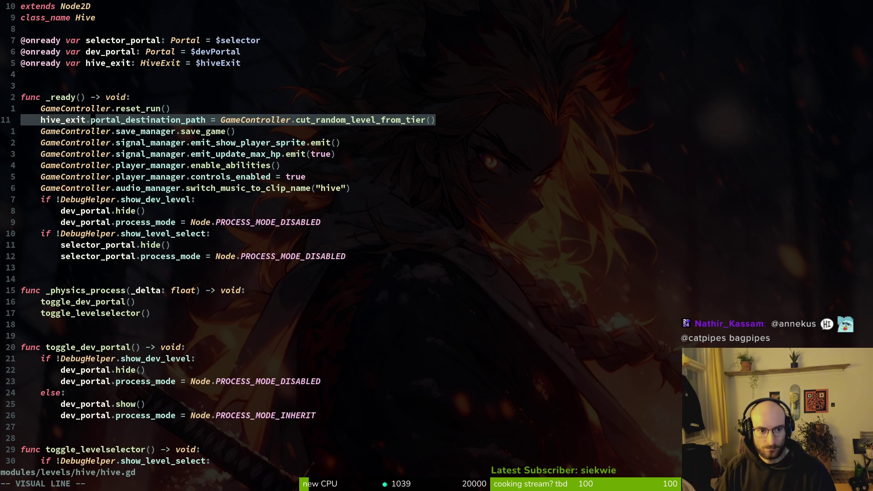
key(Escape)
- Compare hive.gd's cut_random_level_from_tier assignment with hive_exit.gd, jumping between both files
key(ctrl+o)
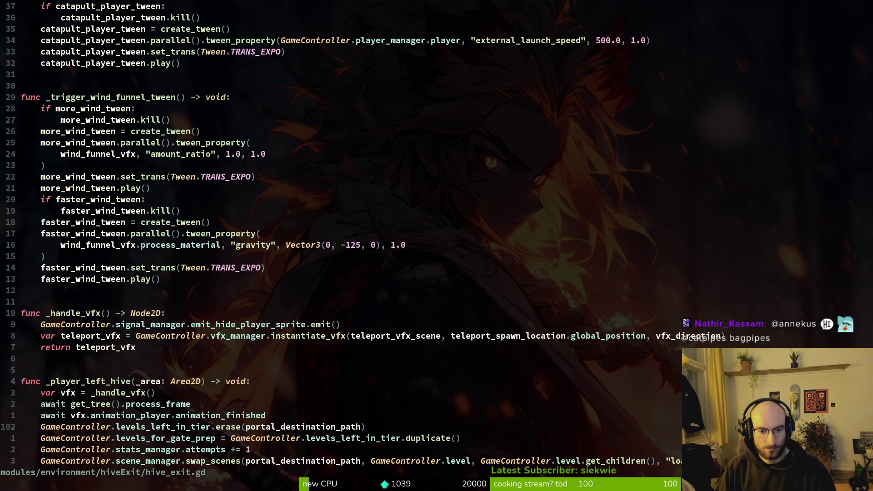
key(ctrl+i)
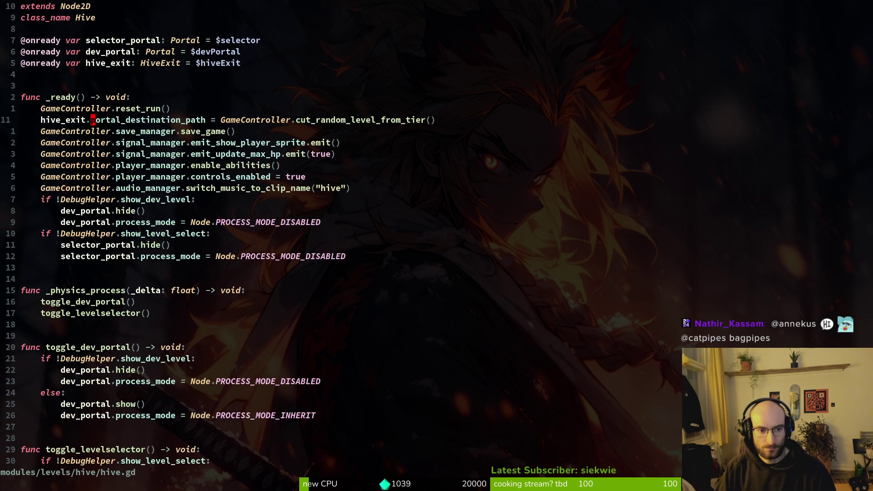
key(shift+v)
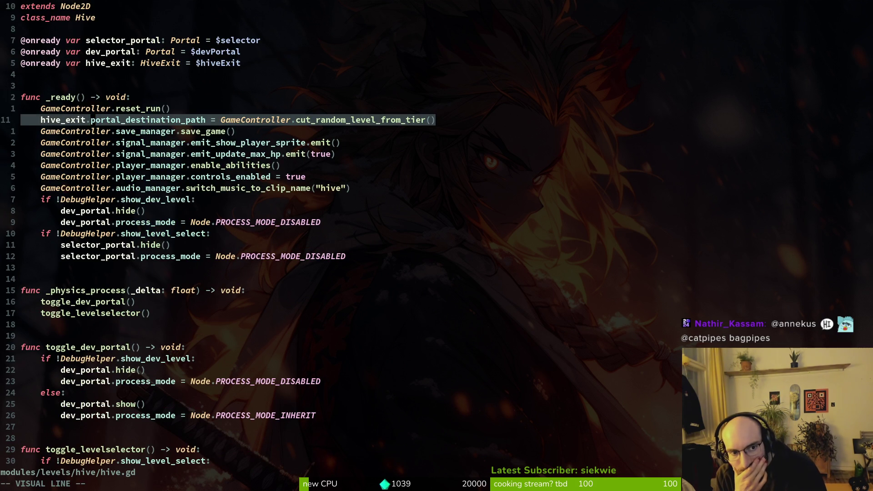
key(Escape)
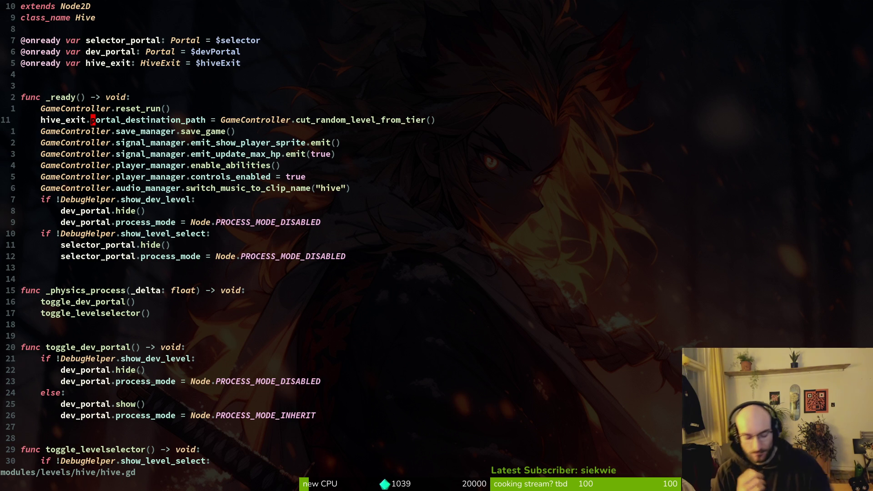
key(ctrl+o)
key(ctrl+o)
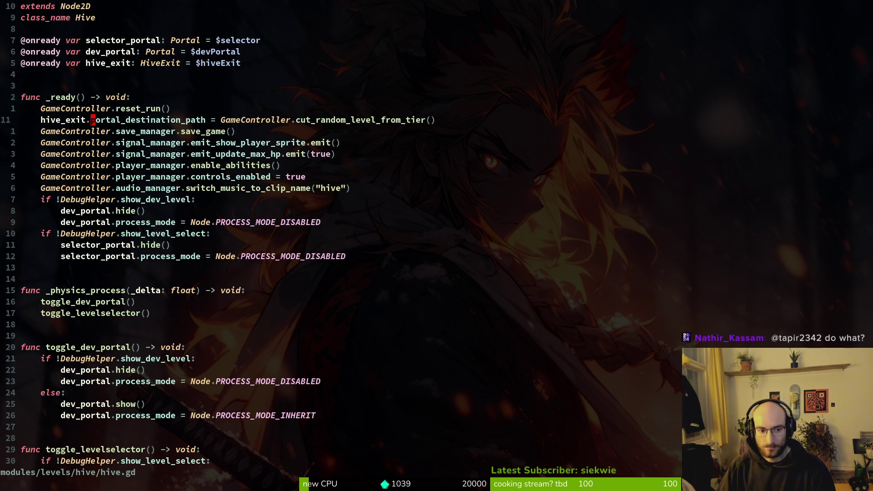
key(ctrl+i)
key(ctrl+o)
key(ctrl+i)
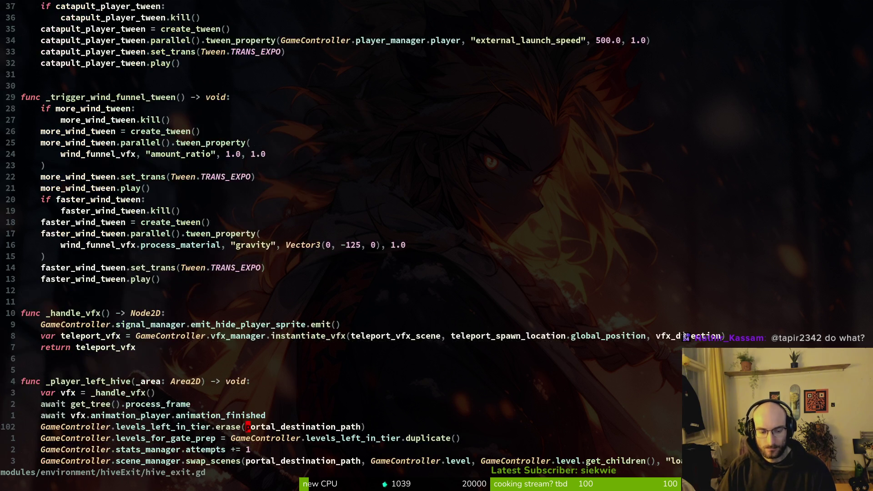
- Find and open gate.gd with the Telescope file finder
key(space)
key(f)
key(f)
text(swilev)
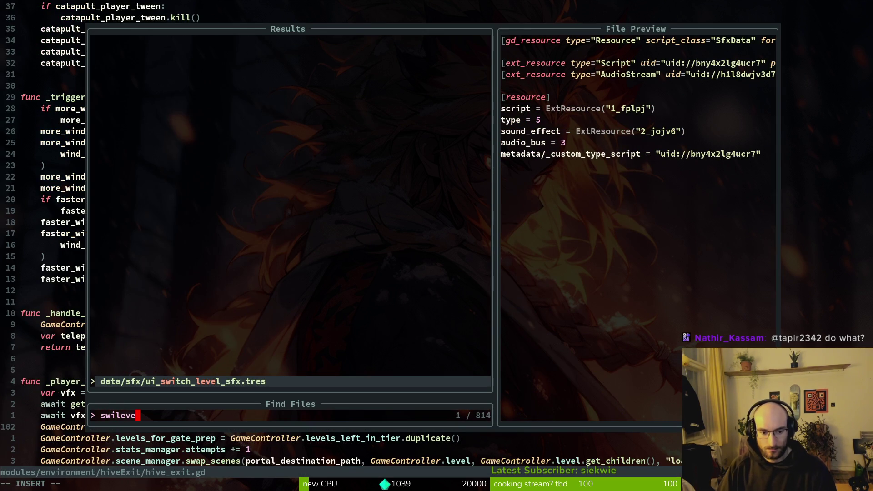
text(e)
key(Escape)
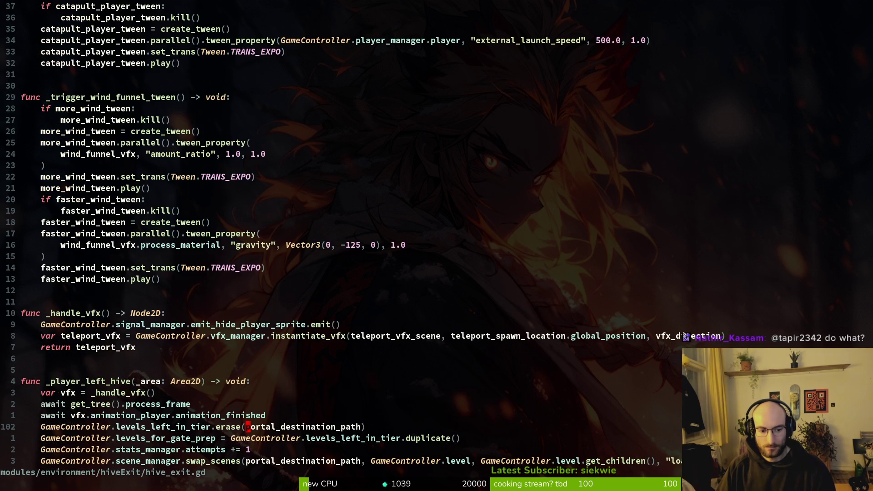
key(space)
key(f)
key(f)
text(gate)
key(Return)
key(space)
key(f)
key(f)
text(gate)
key(Up)
key(Return)
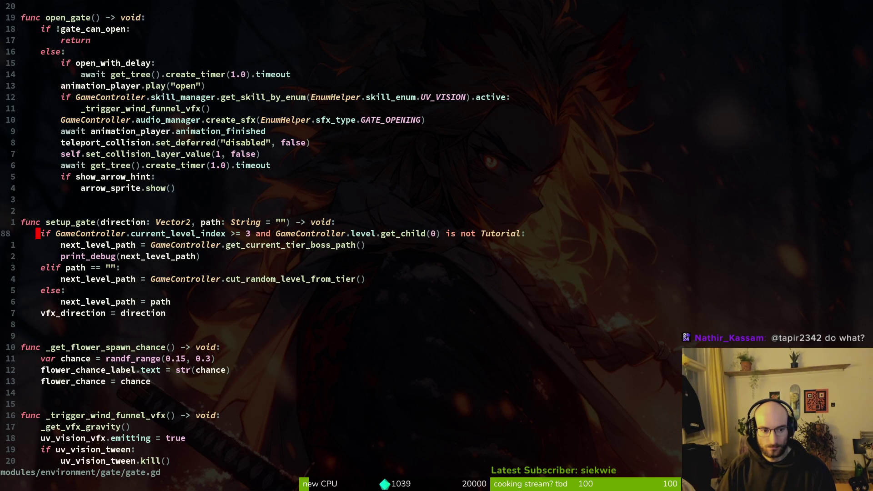
- In switch_level, give the level-3, non-Tutorial check a 'pass' body
key(ctrl+o)
key(o)
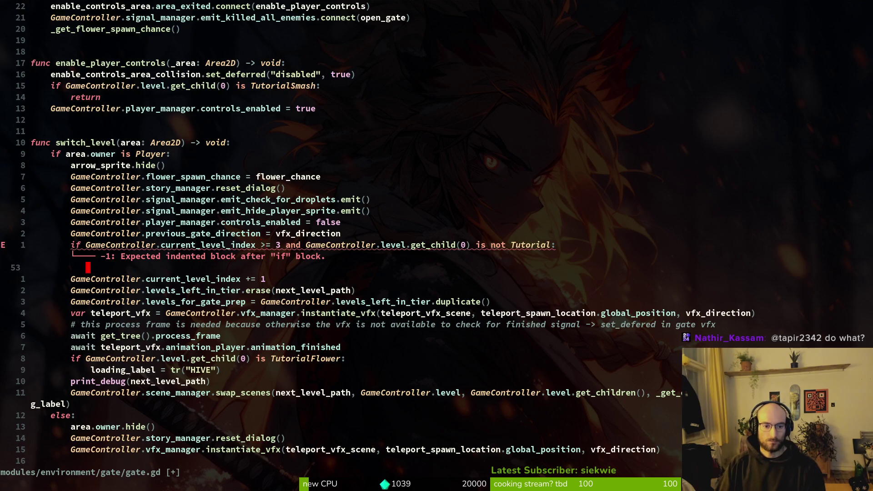
key(Escape)
key(k)
key(f)
key(>)
key(w)
key(w)
key(w)
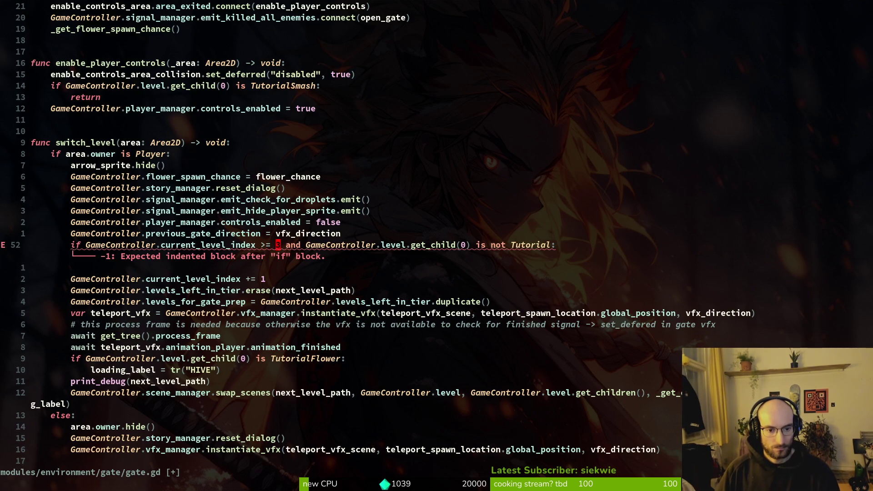
key(w)
key(w)
key(w)
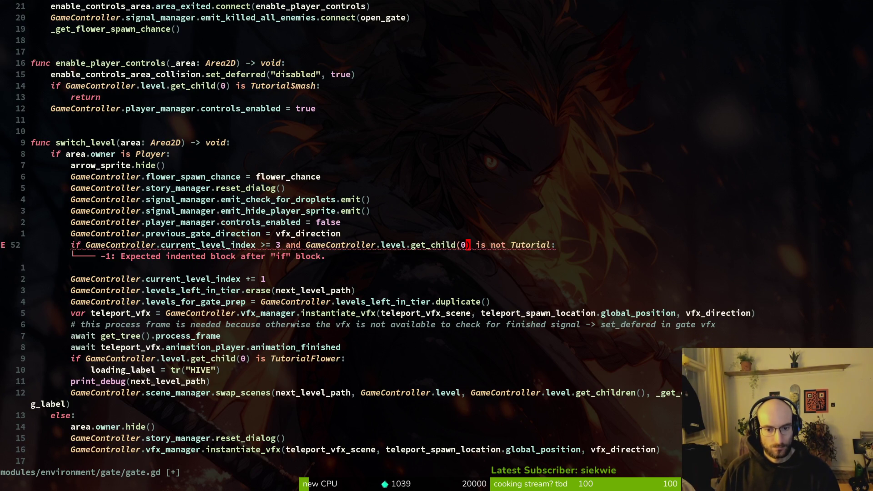
key(w)
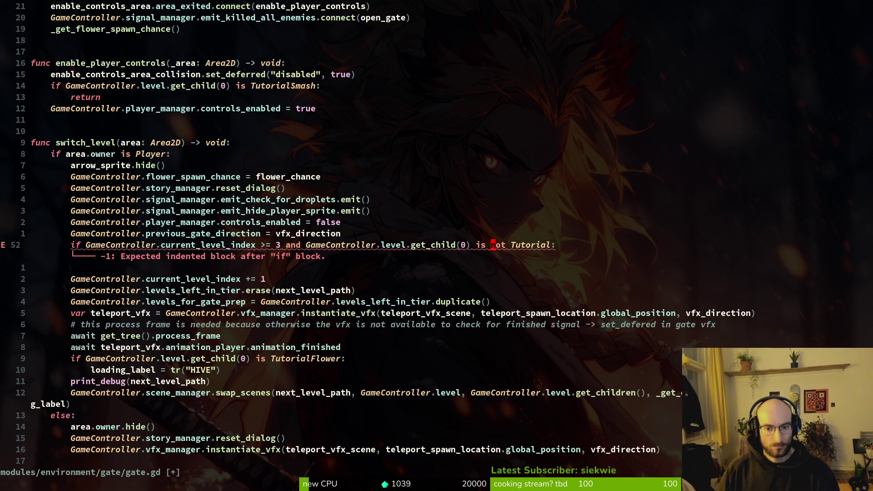
key(b)
key(b)
key(b)
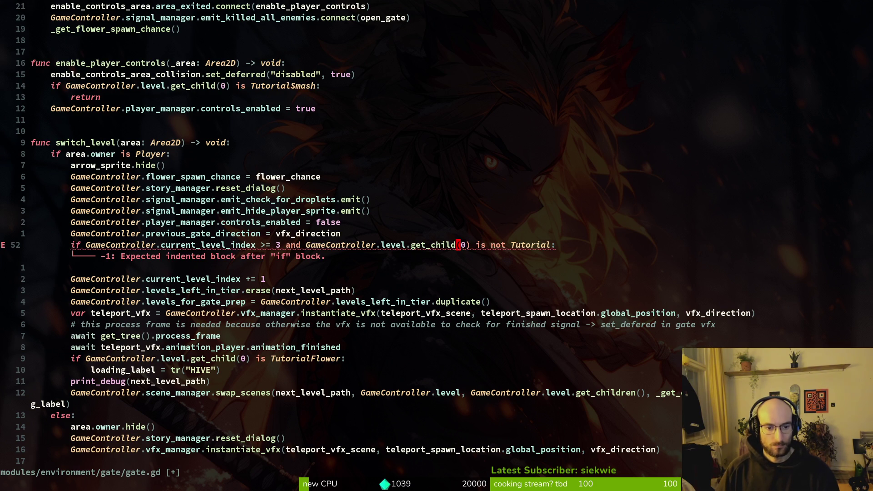
text(bopas)
text(ss)
key(Return)
- Add an 'else:' branch, indent the current_level_index increment under it, and save
key(BackSpace)
text(else:)
key(Return)
key(Tab)
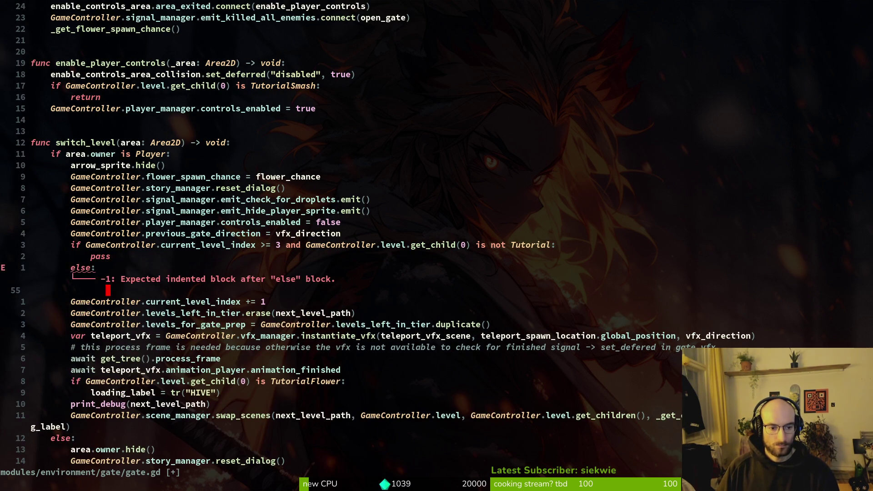
key(Escape)
key(shift+v)
key(Escape)
key(j)
key(shift+v)
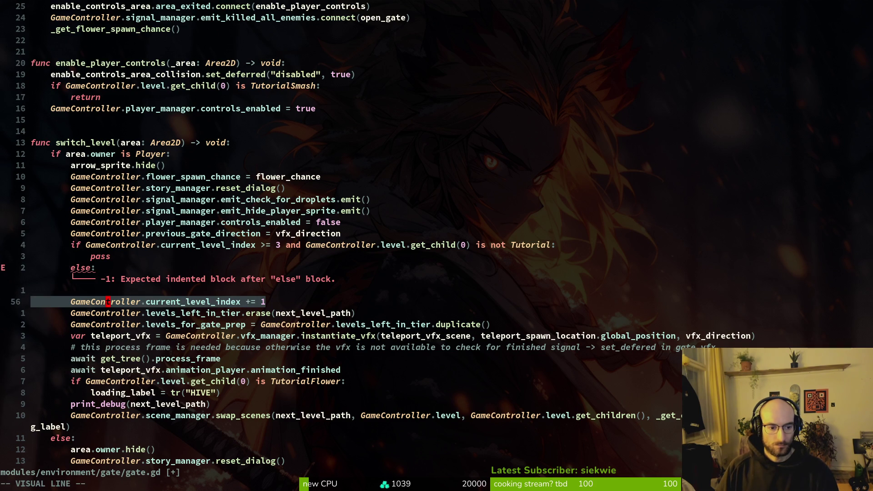
key(greater)
key(k)
key(d)
key(d)
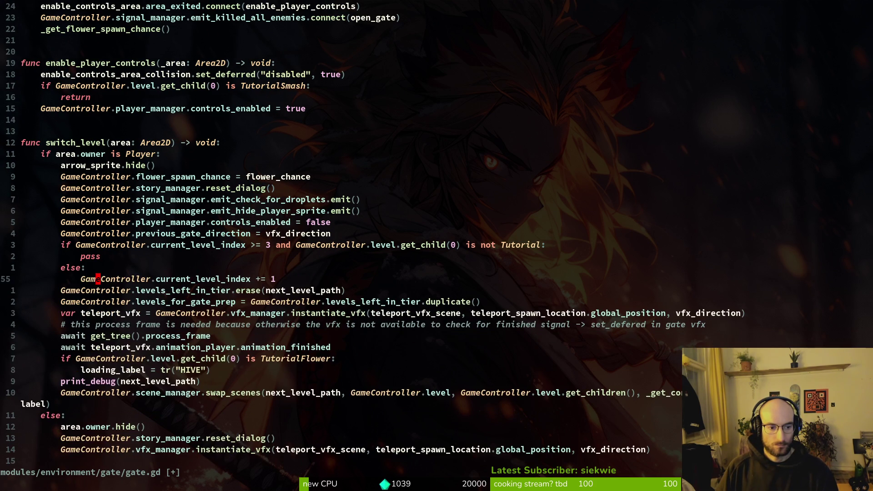
text(:w)
key(Return)
- Begin revising the '>=' comparison in the condition line
key(k)
key(k)
key(j)
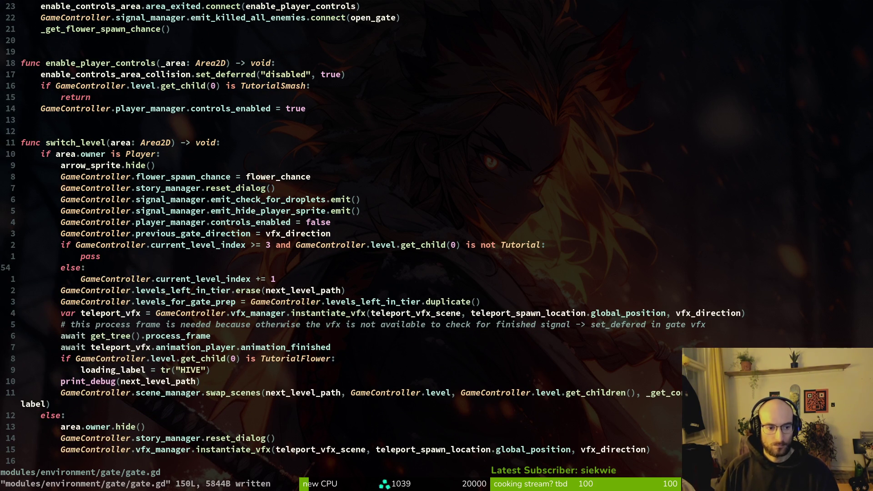
key(a)
key(BackSpace)
key(Escape)
key(u)
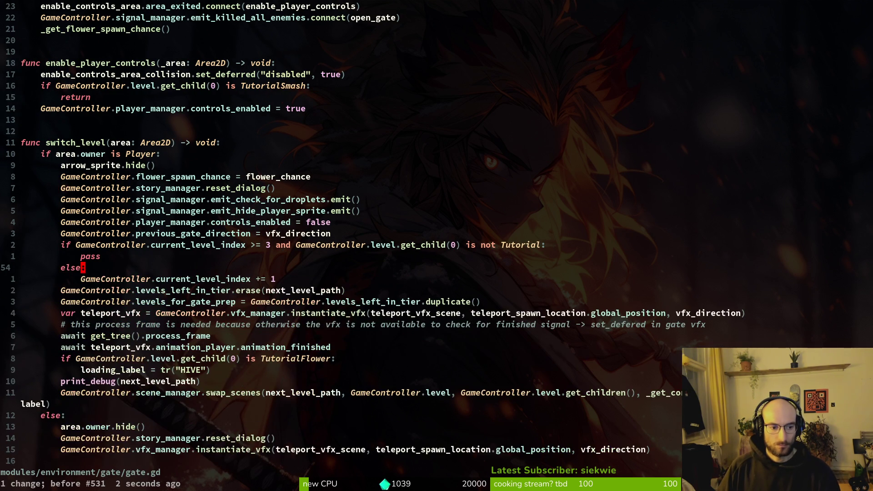
key(k)
key(k)
key(w)
key(w)
key(w)
key(w)
text(bs=)
key(BackSpace)
text(<)
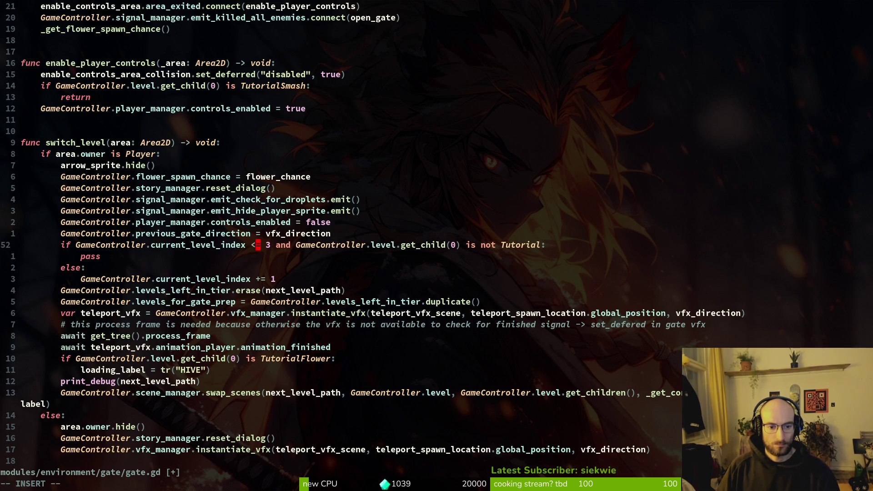
key(Escape)
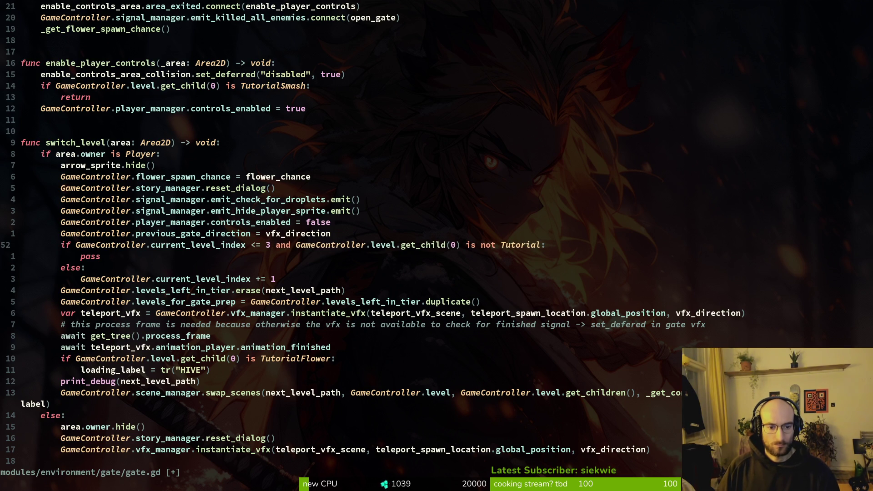
text(lx)
text(:w)
key(Return)
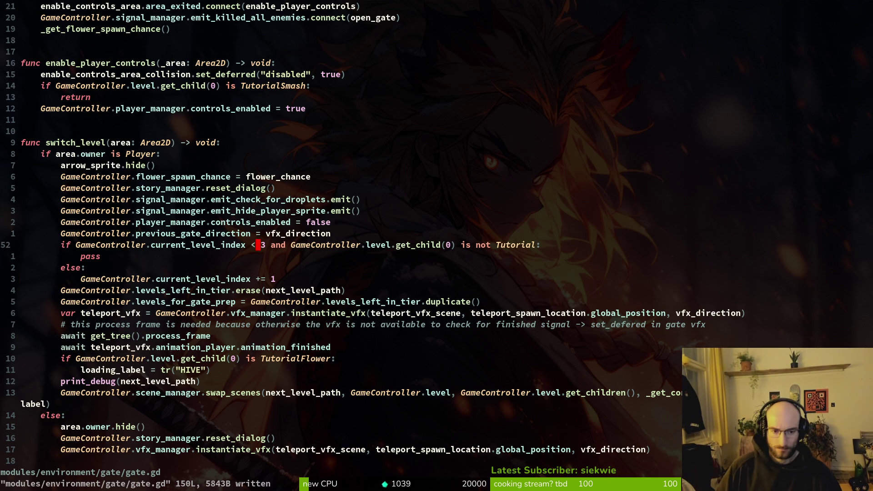
key(u)
key(colon)
key(w)
key(Return)
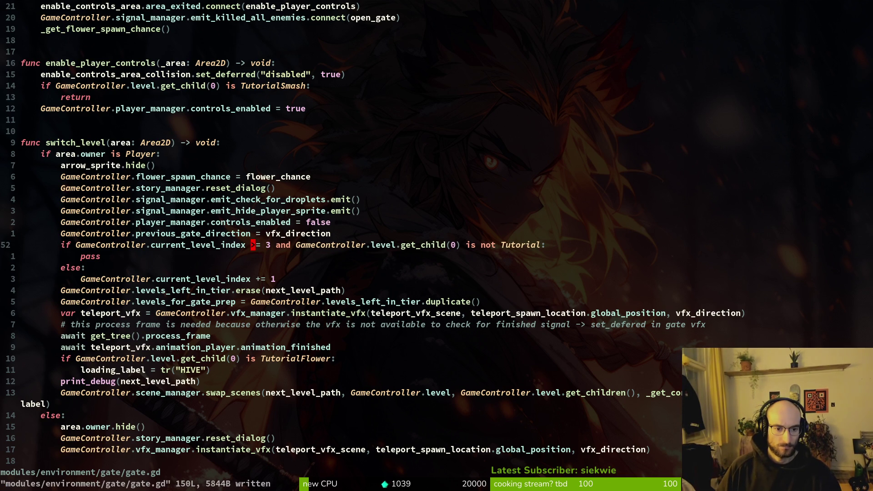
key(ctrl+r)
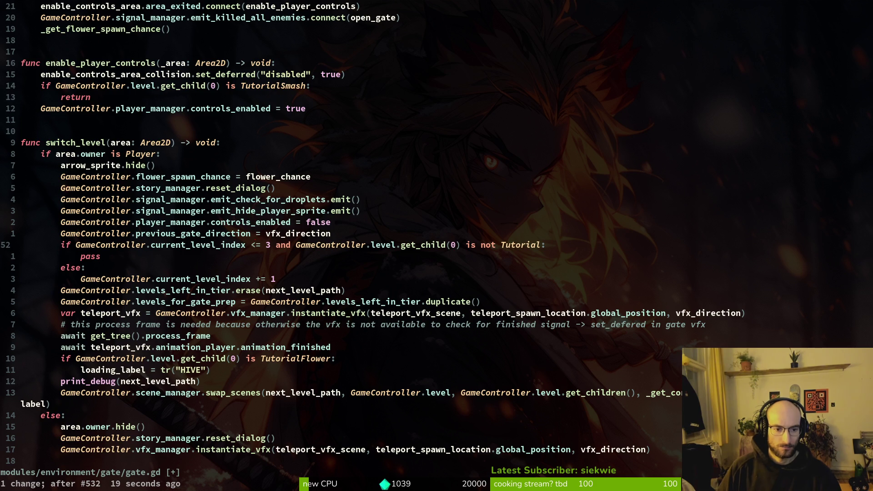
key(u)
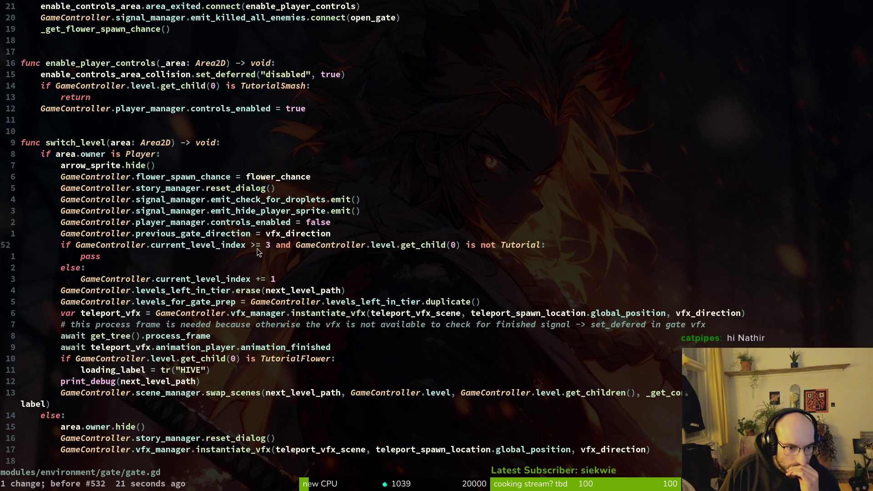
click(244, 280)
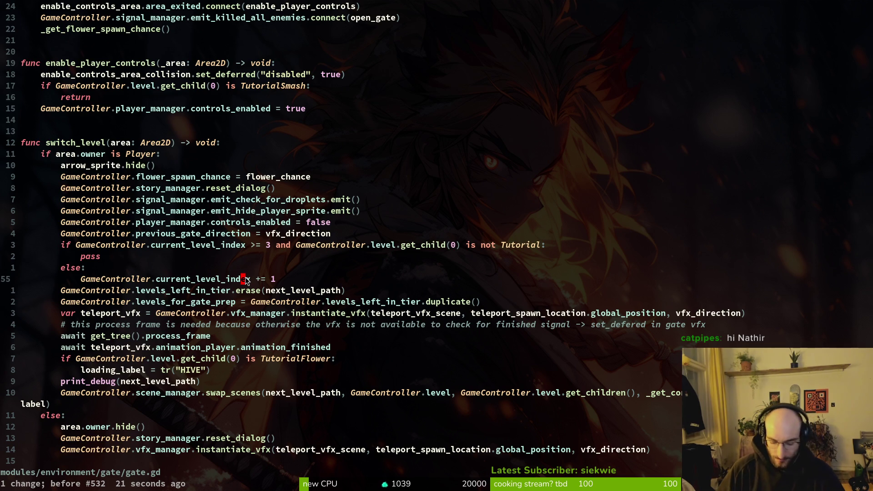
- Dedent the increment line, delete the if/pass/else lines, and save gate.gd
key(V)
key(less)
key(k)
key(k)
key(k)
key(V)
key(j)
key(j)
text(d:w)
key(Return)
- Check Godot for errors, then open boss_level.gd to review it
key(alt+Tab)
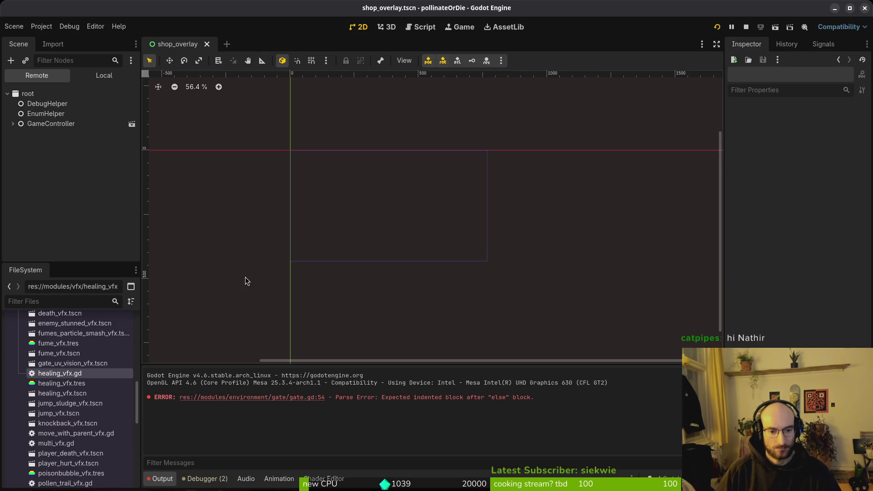
key(alt+Tab)
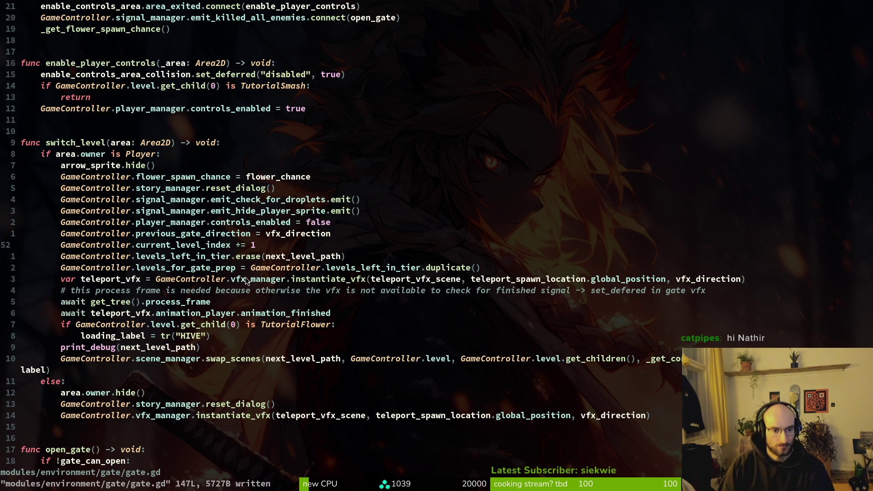
key(space)
key(f)
key(f)
text(boss_level)
key(Return)
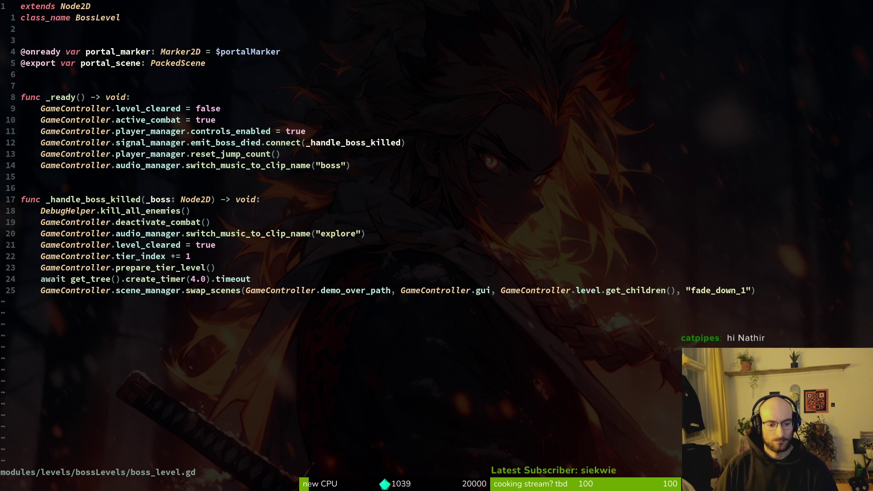
- Reopen gate.gd, save it again, and return to Godot Engine
key(space)
key(f)
key(f)
text(gate)
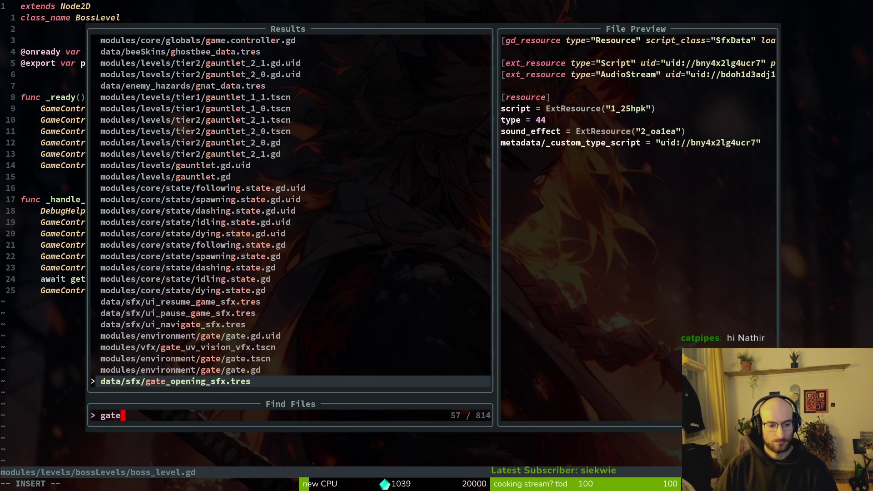
key(Up)
key(Return)
key(O)
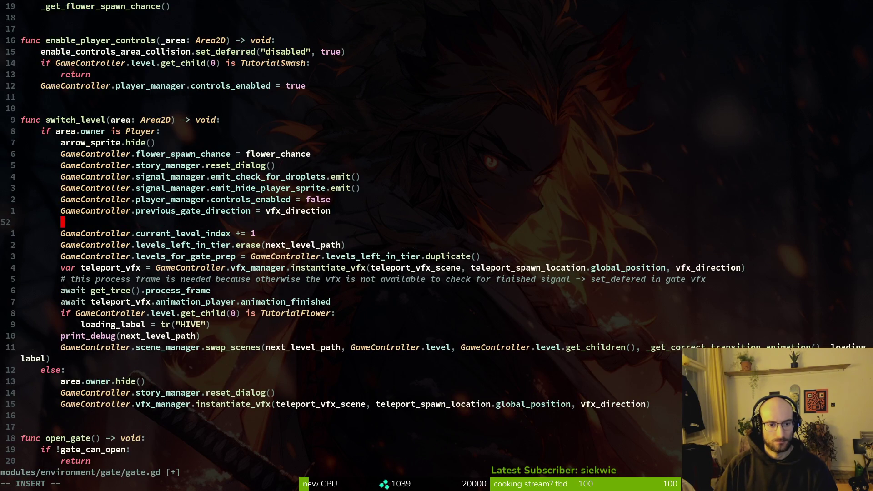
key(Escape)
key(u)
key(ctrl+s)
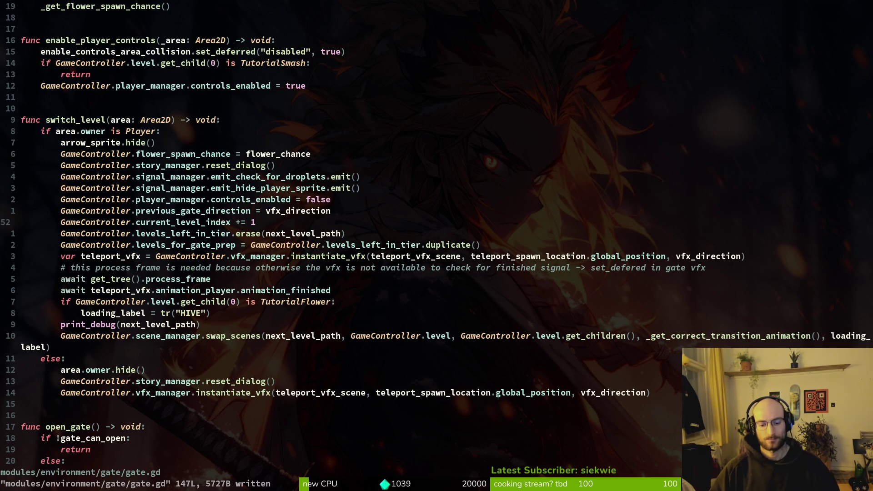
key(alt+Tab)
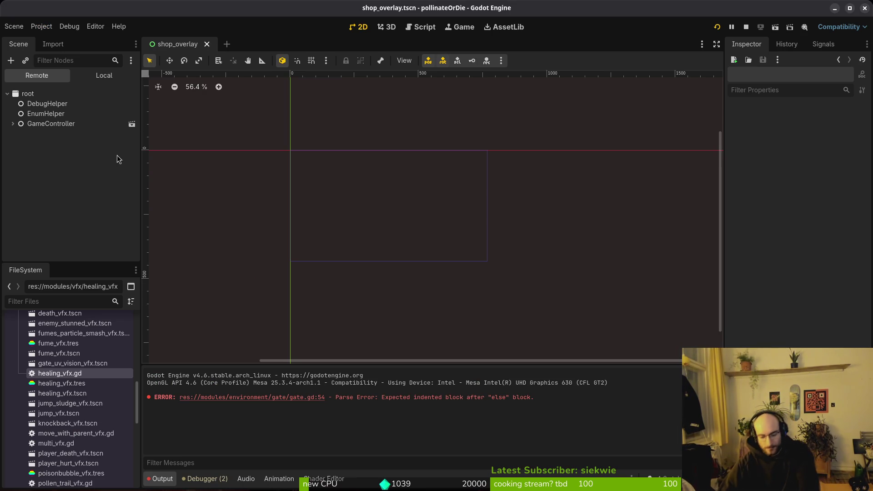
- Open boss_1.tscn via Quick Open, then cancel a second resource search
key(ctrl+shift+o)
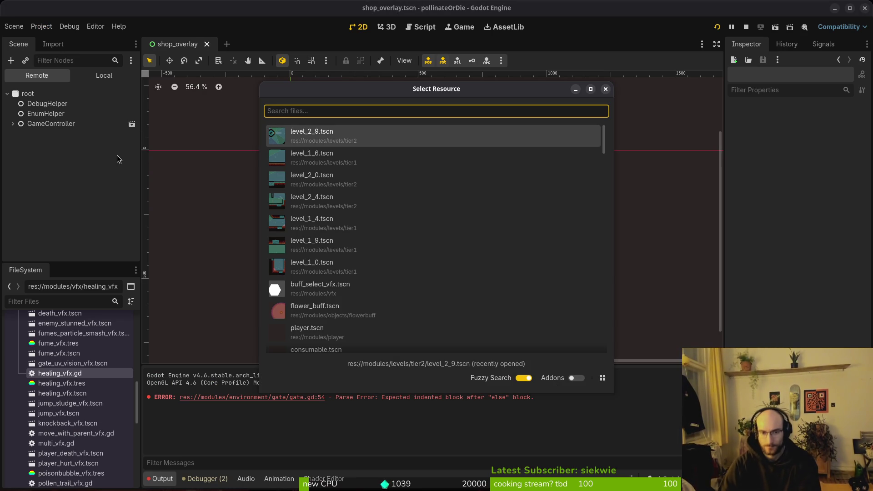
text(boslev)
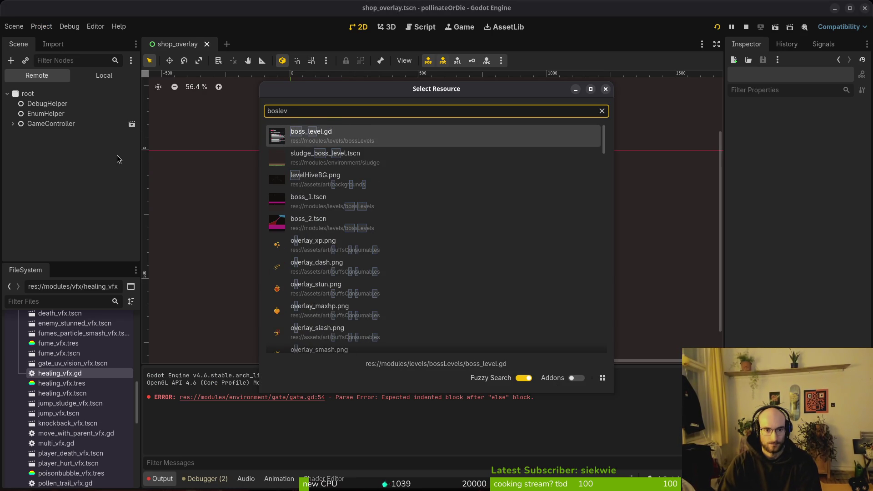
key(Down)
key(Down)
key(Down)
key(Return)
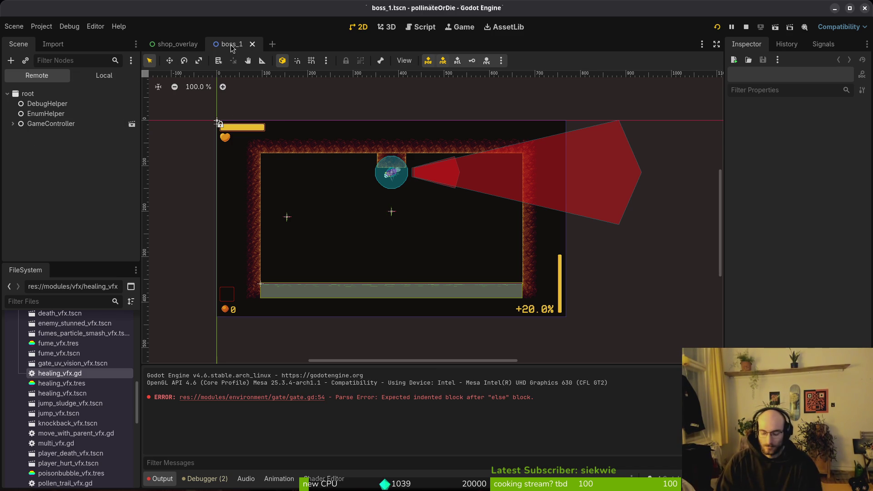
key(shift+alt+o)
text(wasbos)
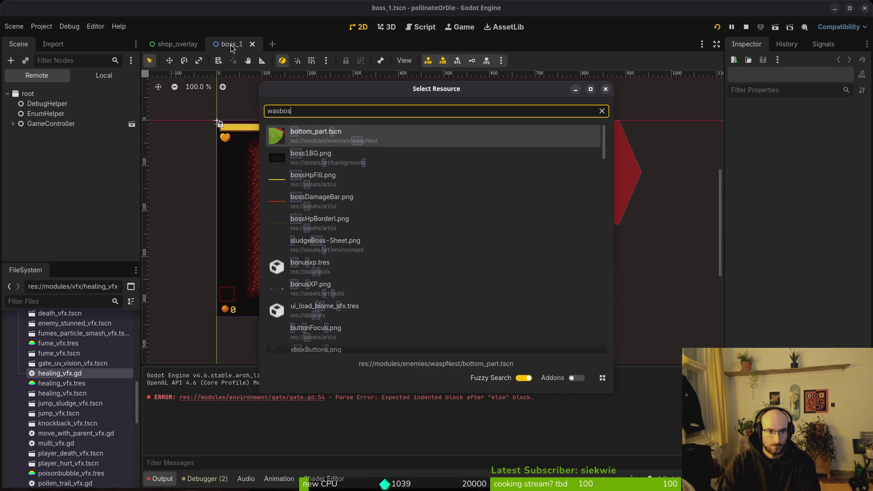
key(Escape)
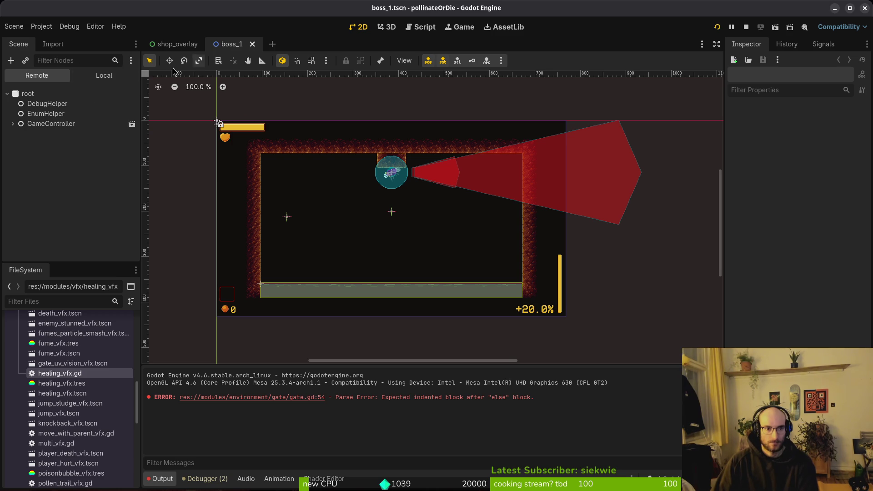
- Show boss_1's Local node tree in the Scene dock, then switch to Neovim
click(84, 77)
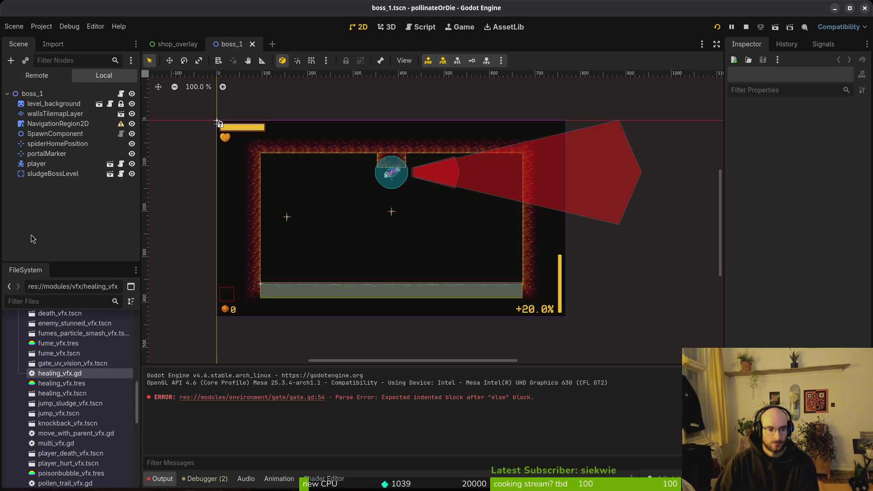
scroll(59, 332, up, 5)
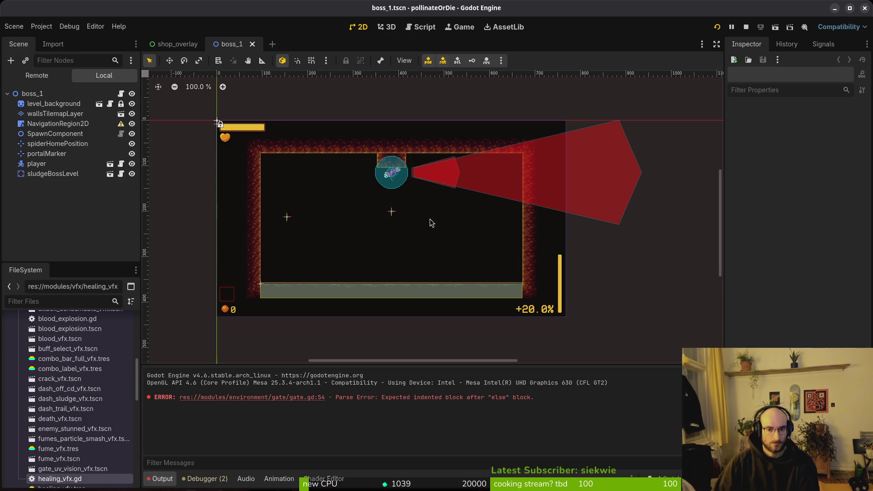
key(alt+Tab)
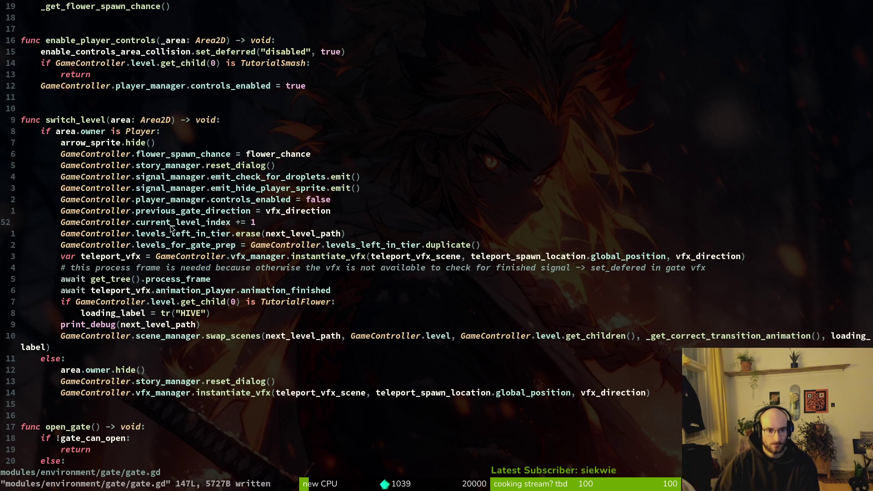
- Add 'if GameController.level.get_child(0) is BossLevel:' above the current_level_index increment
key(ctrl+p)
text(bosleve)
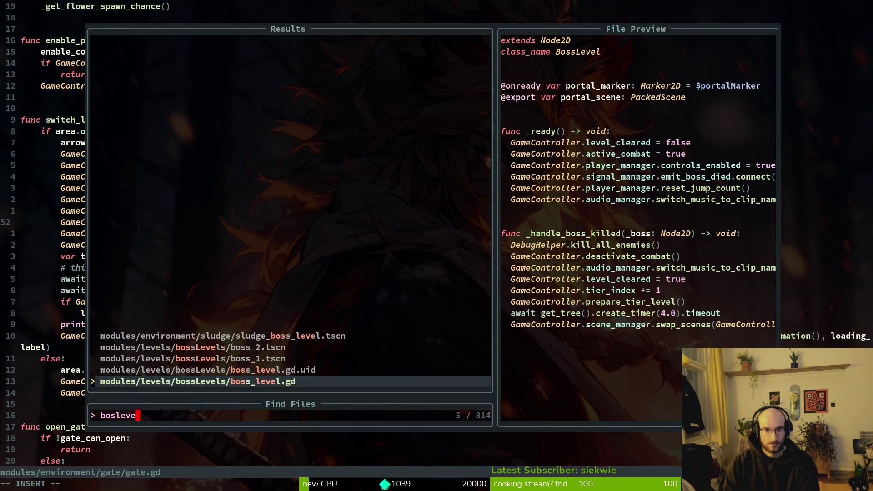
key(Escape)
key(shift+o)
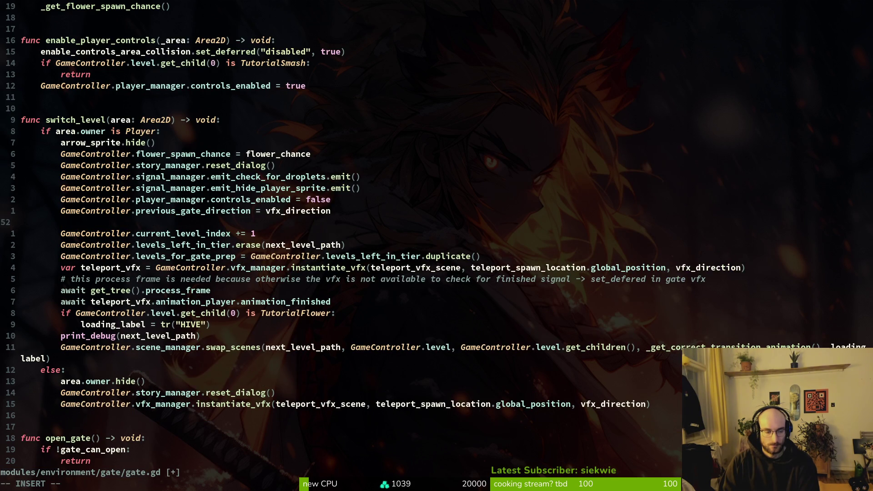
text(if )
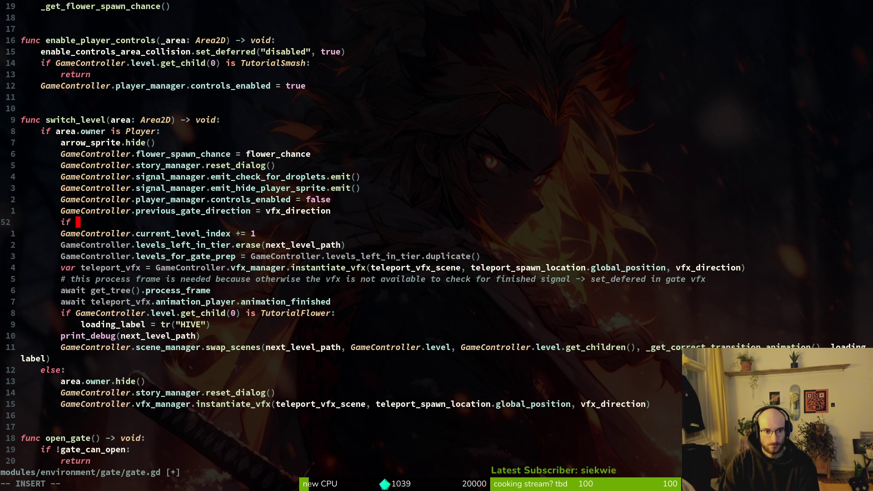
text(GameController.)
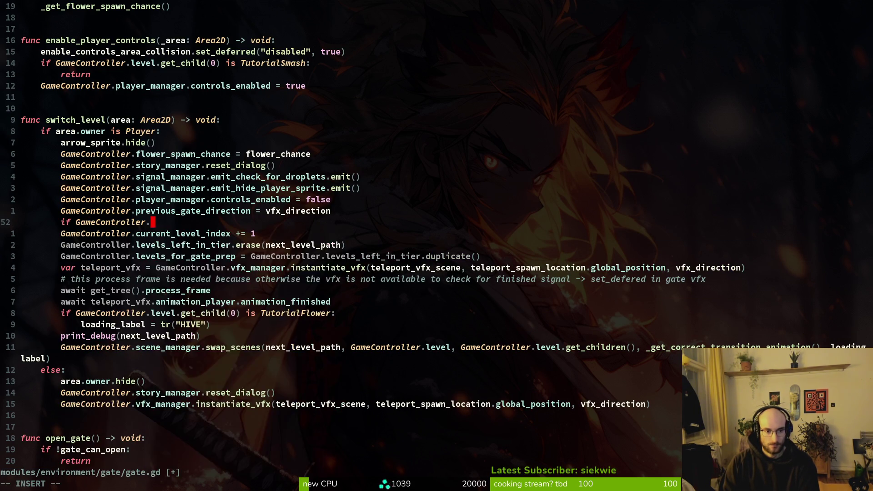
text(level i)
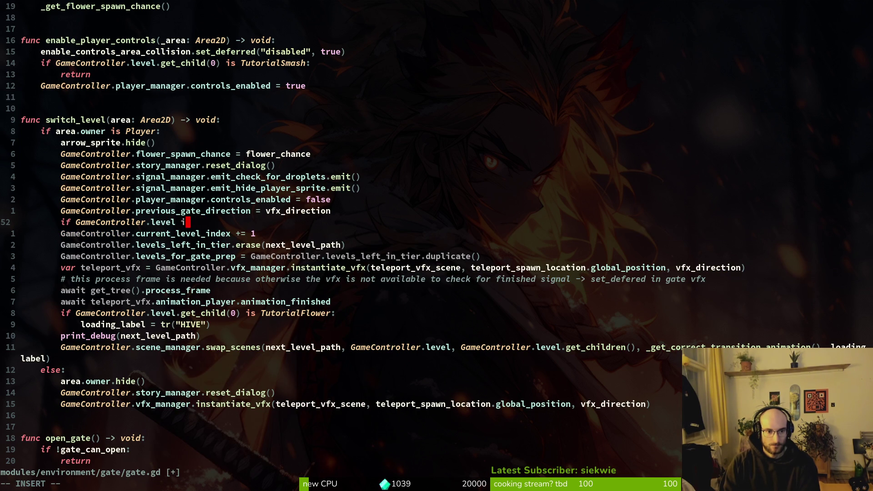
key(BackSpace)
key(BackSpace)
text(.get_child()
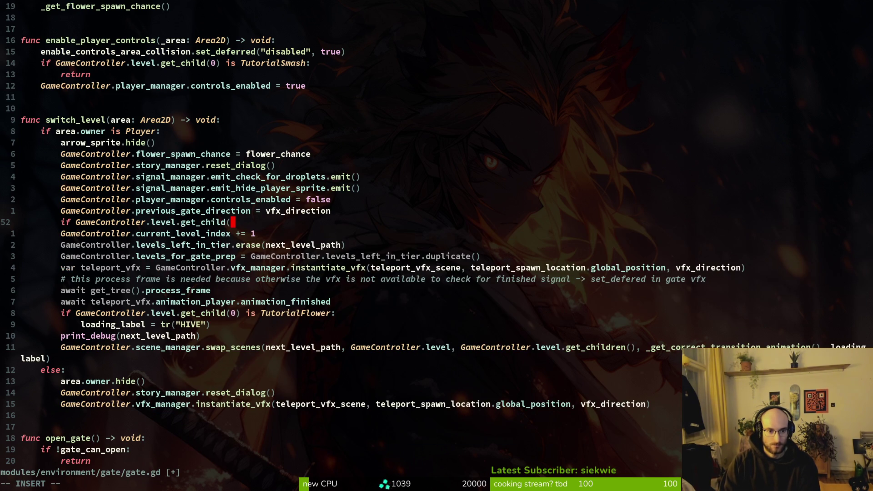
text(0) is Bos)
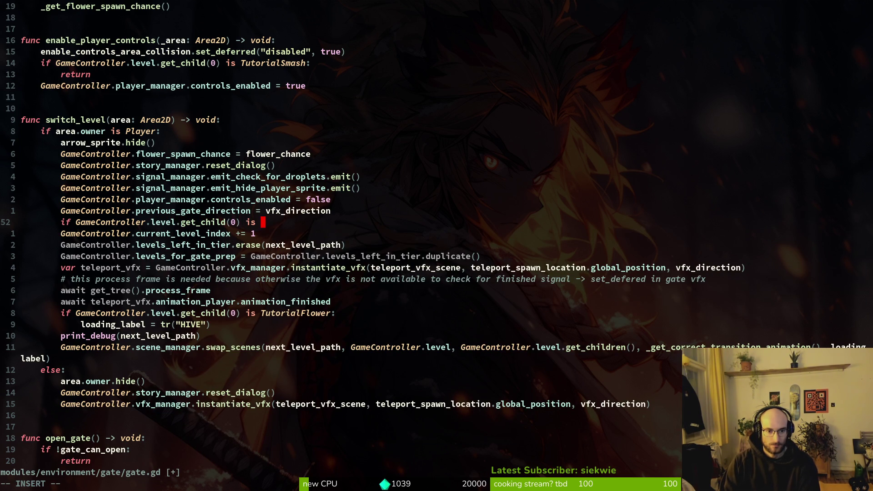
key(Tab)
key(Tab)
key(Return)
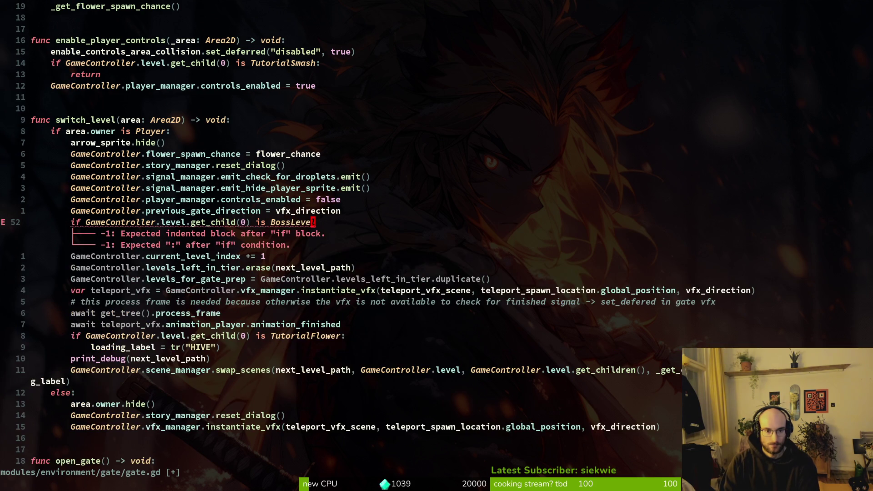
text(:)
key(Escape)
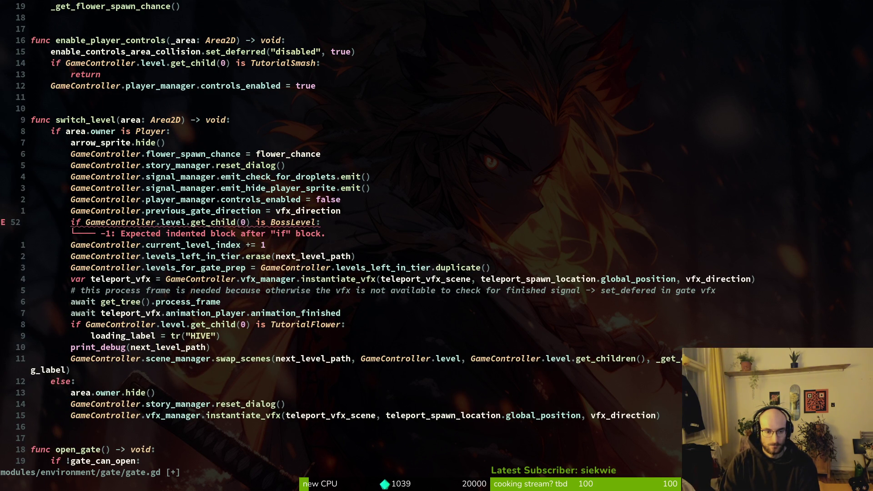
- Negate the check to 'is not BossLevel', indent the increment under it, and save
text(not)
key(Escape)
key(j)
key(greater)
key(greater)
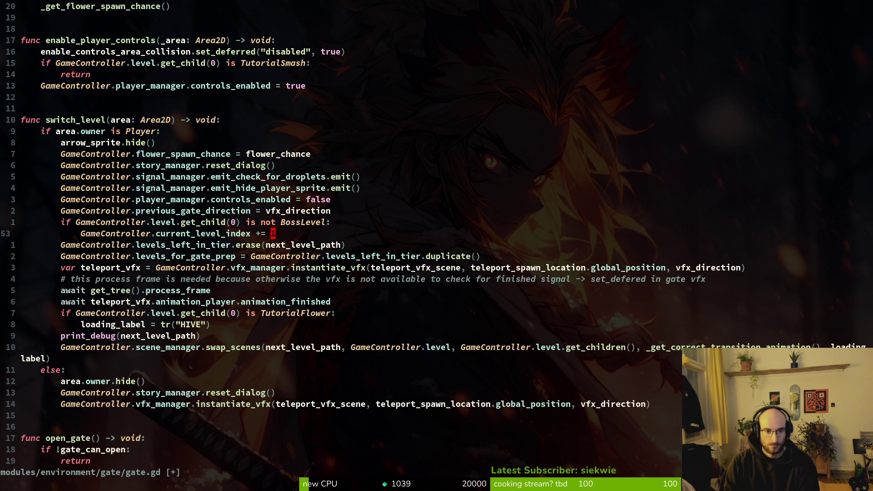
text(:w)
key(Return)
- Review the new condition, then stop the running game in Godot with F8
key(j)
key(k)
key(k)
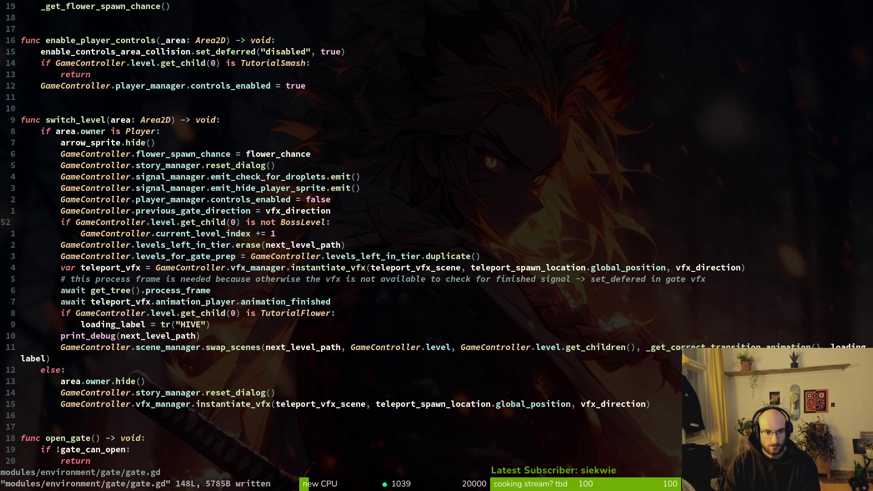
key(j)
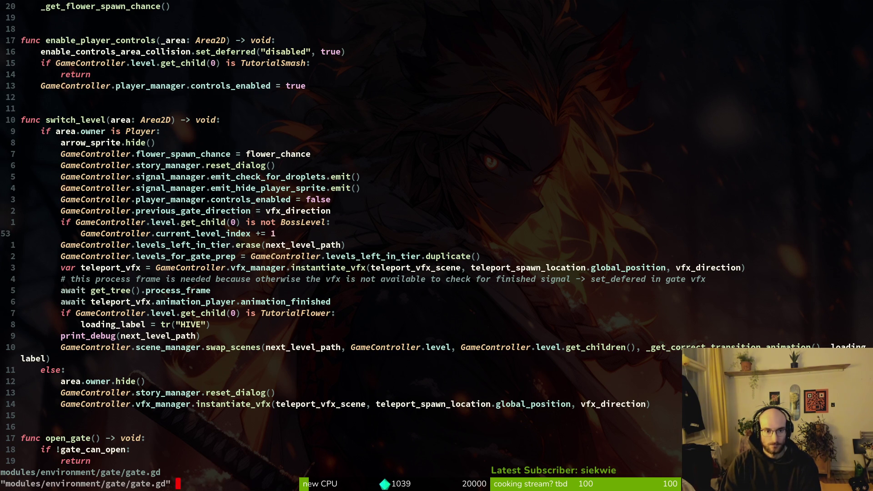
key(alt+Tab)
key(F8)
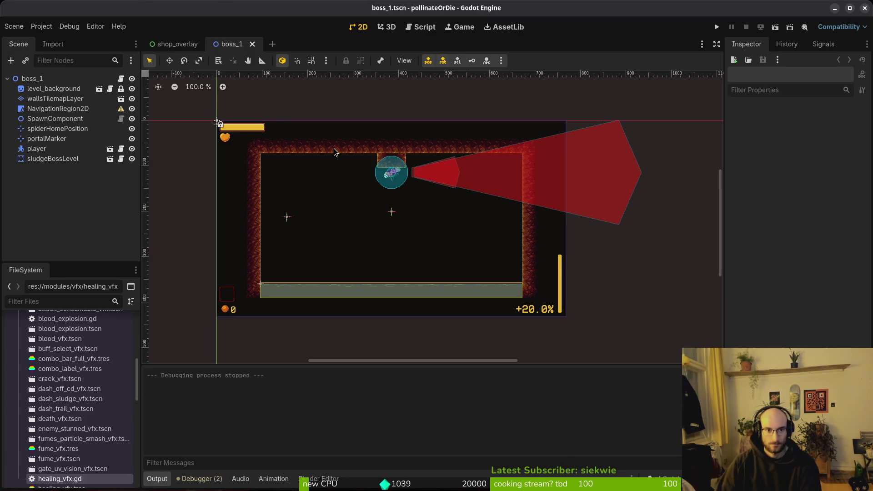
- Drag gate.tscn from modules/environment/gate into the boss_1 viewport
key(alt+Tab)
key(alt+Tab)
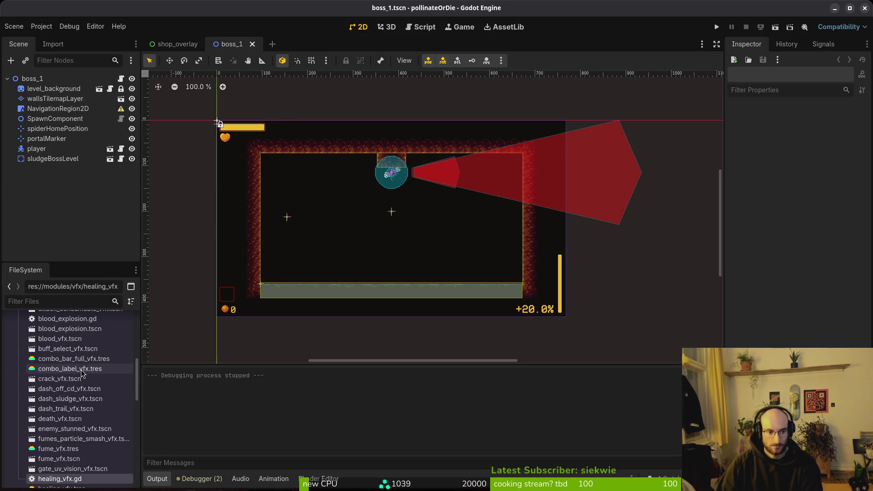
scroll(28, 409, up, 5)
click(18, 418)
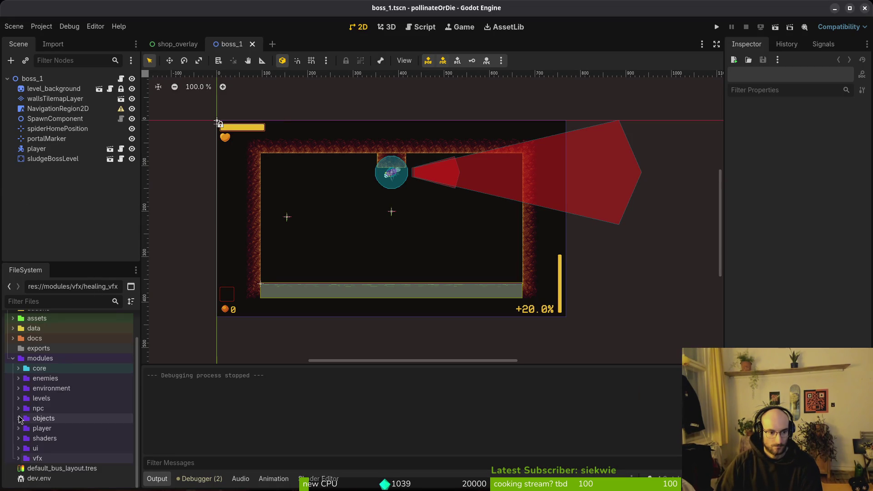
click(20, 392)
click(24, 429)
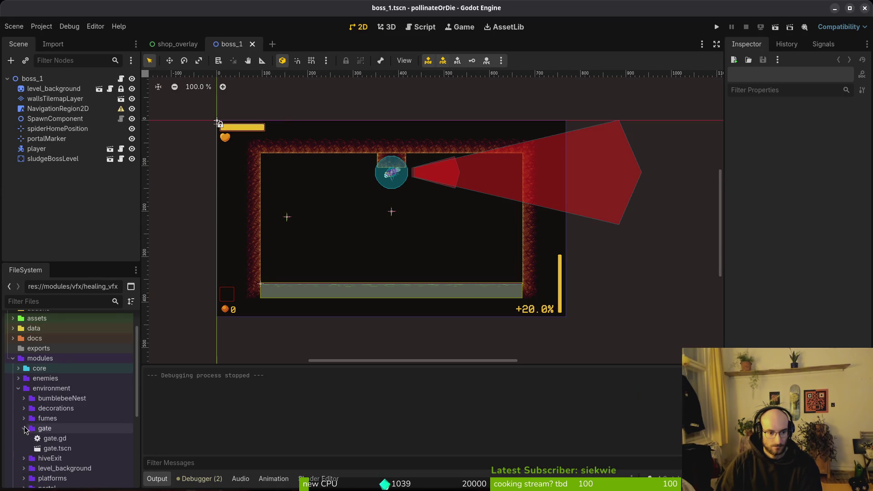
mouse_move(57, 448)
mouse_down()
mouse_move(119, 168)
mouse_move(429, 256)
mouse_move(581, 218)
mouse_move(611, 200)
mouse_up()
- Set the gate upright (-90°) into the right wall and save boss_1
scroll(430, 255, up, 3)
mouse_move(611, 200)
ctrl+mouse_down()
mouse_move(627, 214)
mouse_move(623, 228)
mouse_move(588, 230)
mouse_move(586, 206)
ctrl+mouse_up()
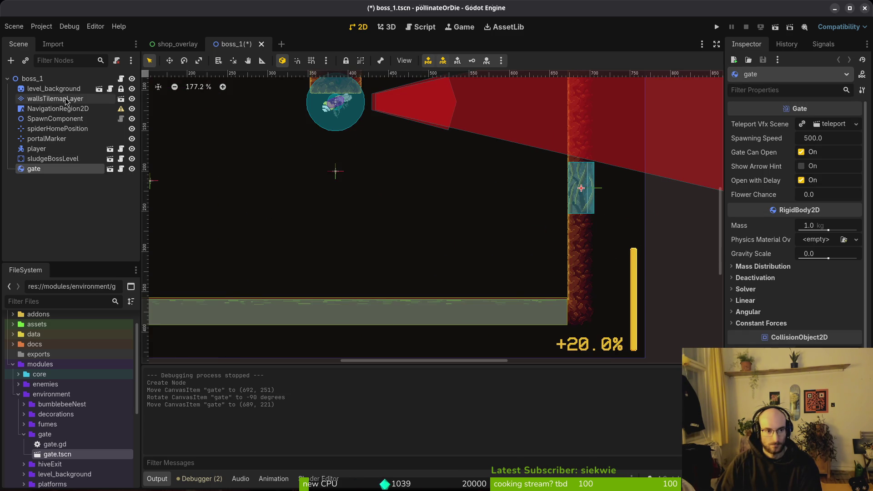
click(55, 98)
key(e)
mouse_move(550, 259)
mouse_down()
mouse_move(556, 250)
mouse_move(547, 241)
mouse_up()
scroll(550, 241, up, 5)
scroll(547, 242, down, 6)
click(509, 260)
key(ctrl+s)
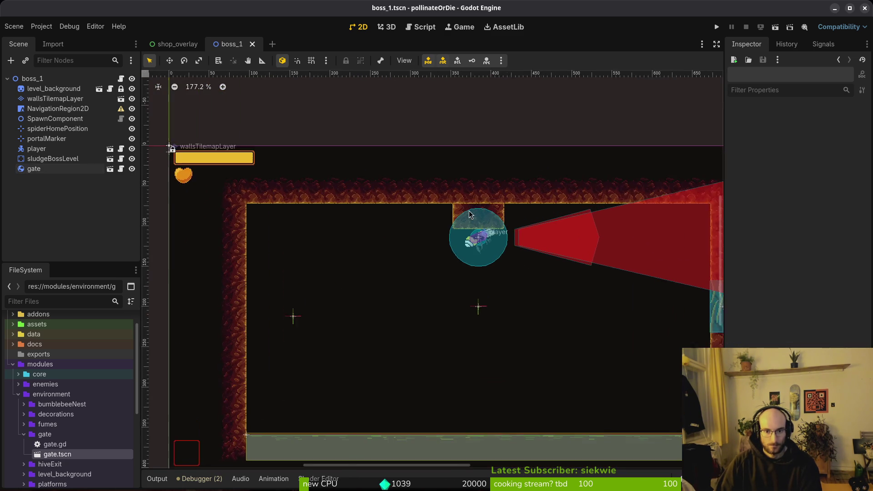
- Erase the walls-layer tiles above the gate in boss_1
scroll(473, 214, up, 6)
click(55, 98)
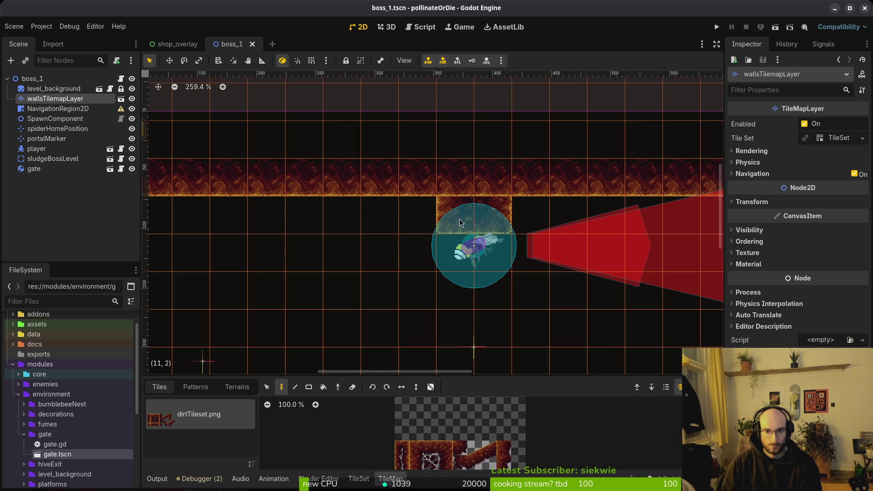
click(492, 216)
click(454, 215)
scroll(461, 232, down, 4)
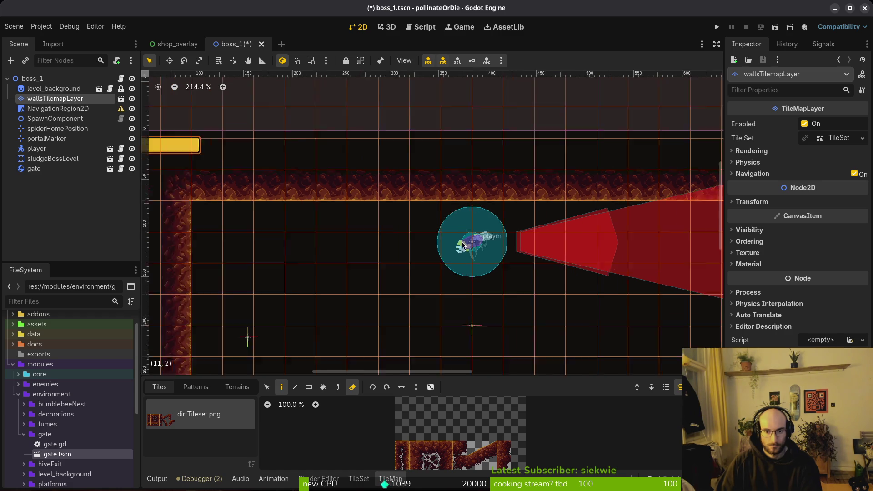
click(524, 305)
scroll(439, 271, down, 3)
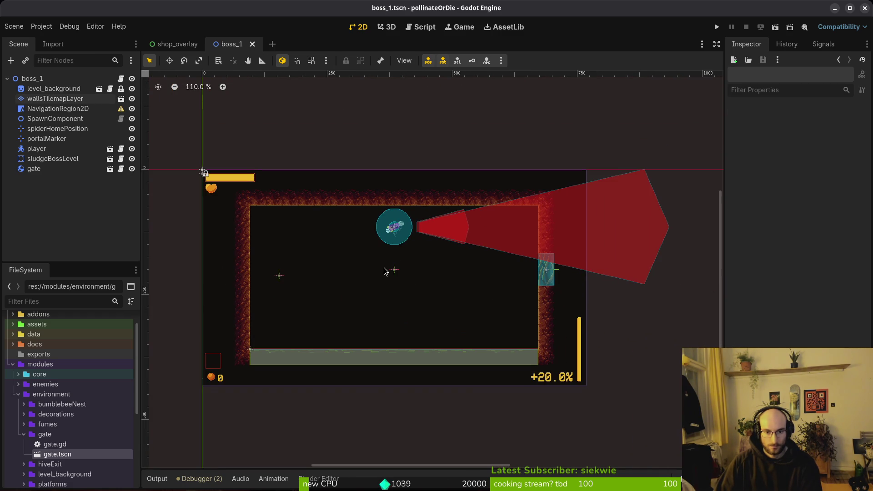
- Inspect the portalMarker in boss_1 and boss_2, save boss_2.tscn, and switch to Neovim
click(38, 139)
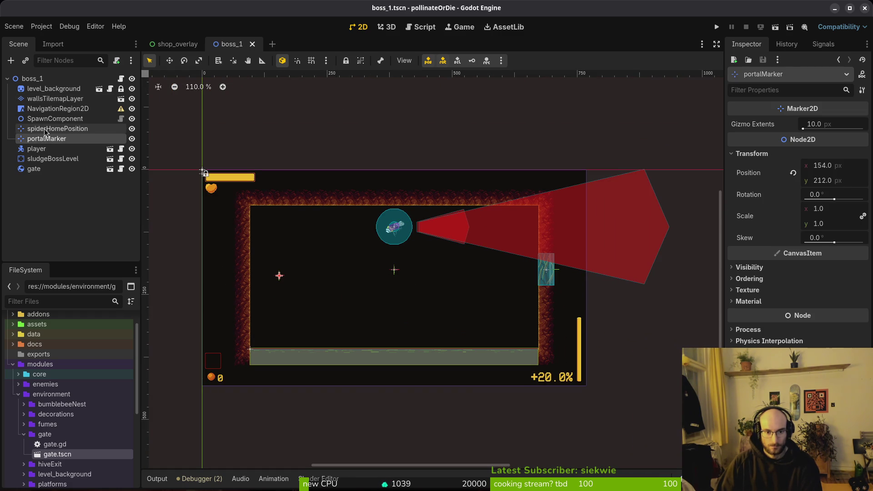
click(46, 130)
click(46, 139)
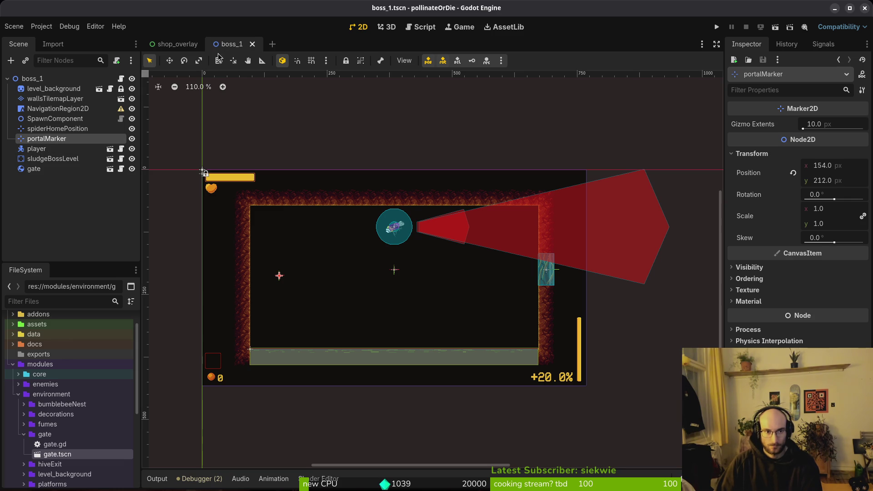
key(shift+alt+o)
text(bos2)
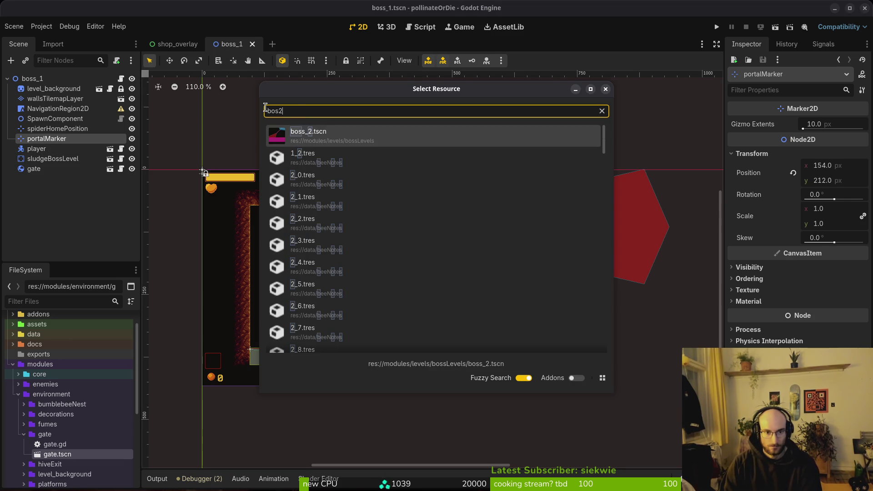
key(Return)
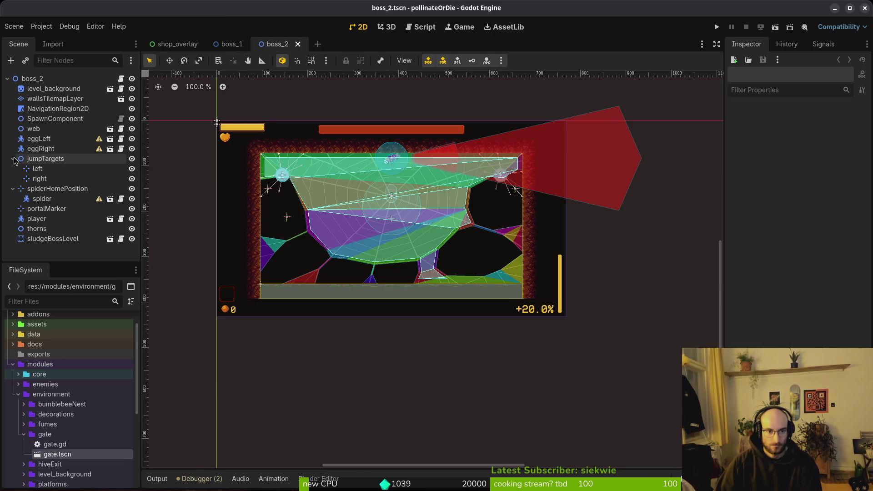
click(13, 169)
click(32, 179)
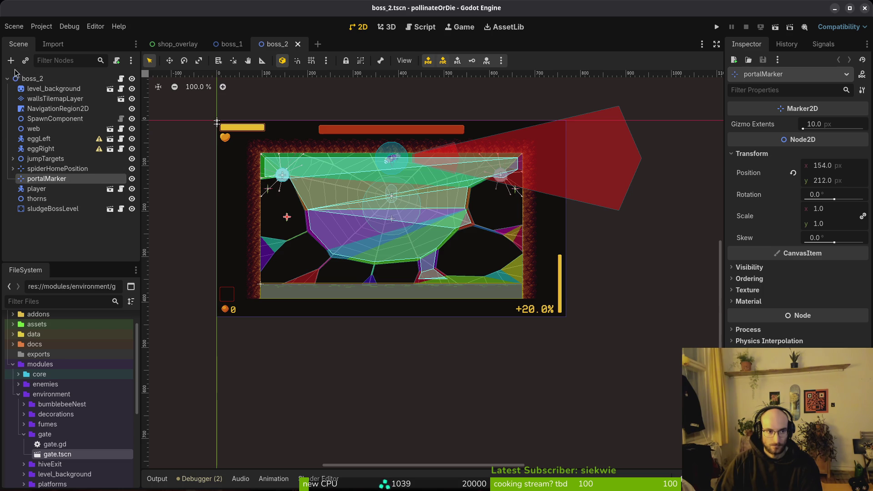
click(5, 80)
key(ctrl+s)
key(alt+Tab)
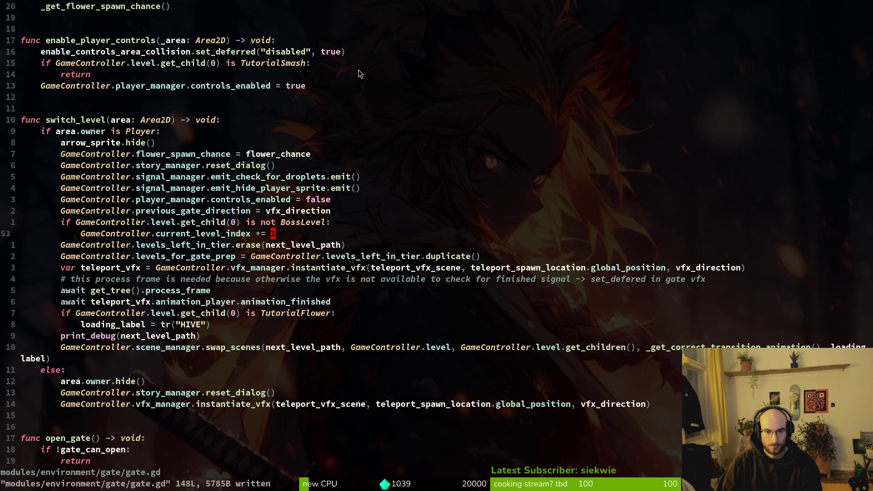
- Open boss_level.gd and move to the portal_marker and portal_scene declarations
key(ctrl+p)
text(boss)
key(Return)
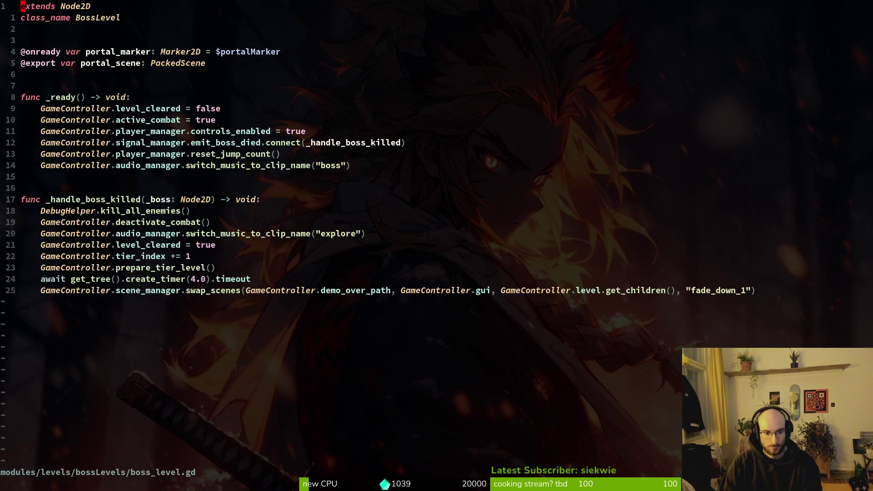
key(3)
key(j)
key(7)
key(j)
key(k)
key(4)
key(k)
key(i)
key(Up)
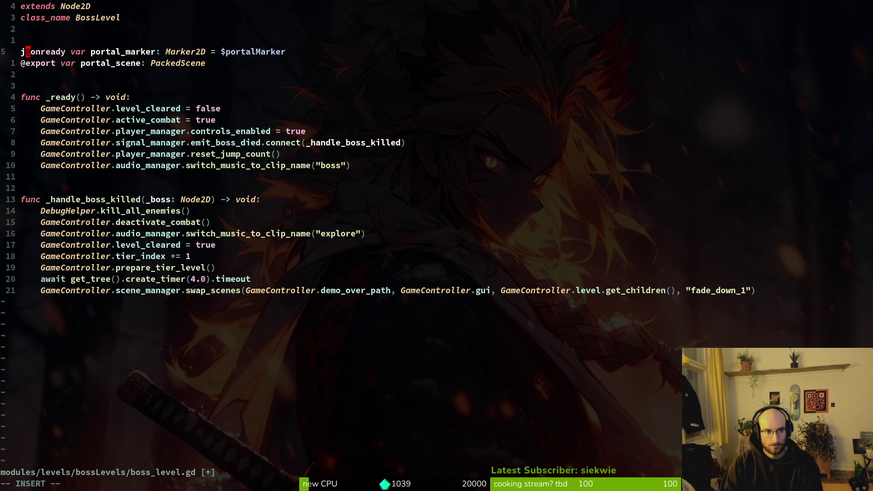
text(#)
key(Escape)
text(ji#)
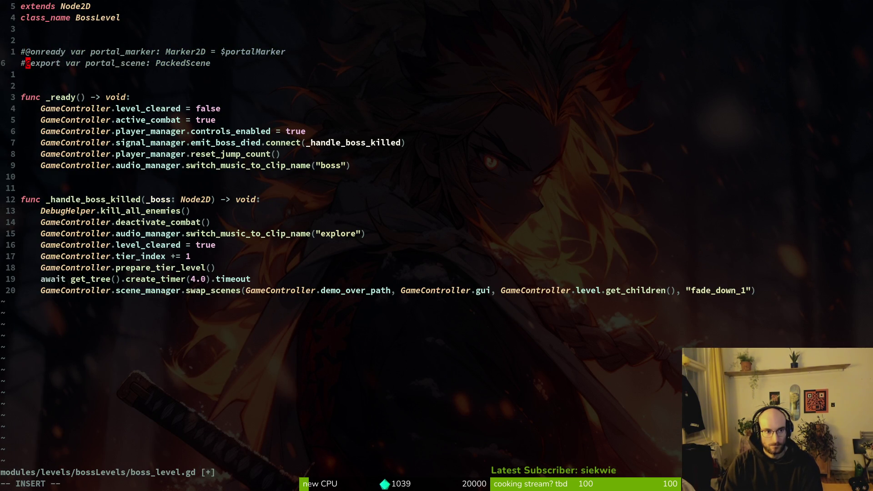
key(Escape)
text(:w)
key(Return)
key(j)
key(j)
key(j)
key(j)
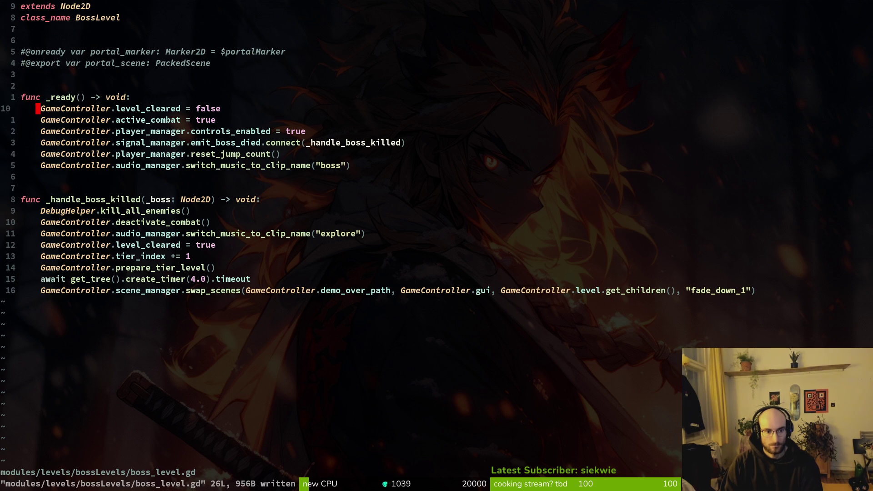
- In Godot, open and save the boss_1 scene, then inspect its player, sludgeBossLevel, gate and root nodes
key(alt+Tab)
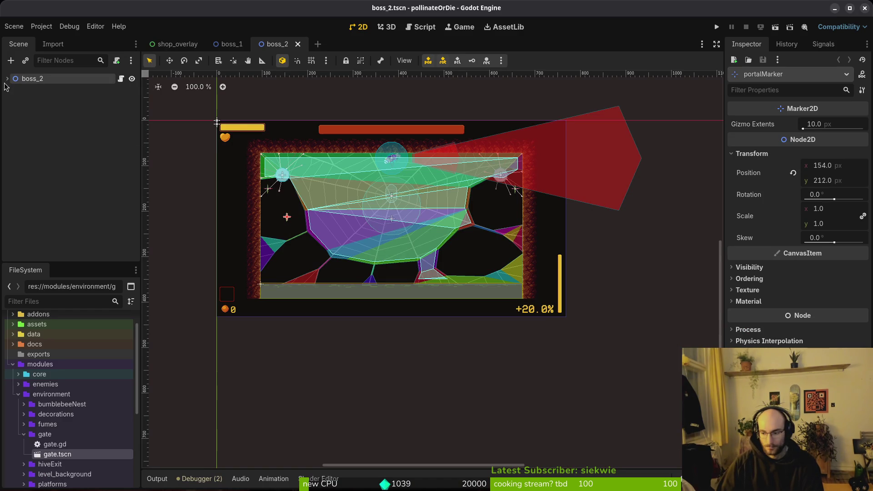
click(234, 45)
key(ctrl+s)
click(36, 149)
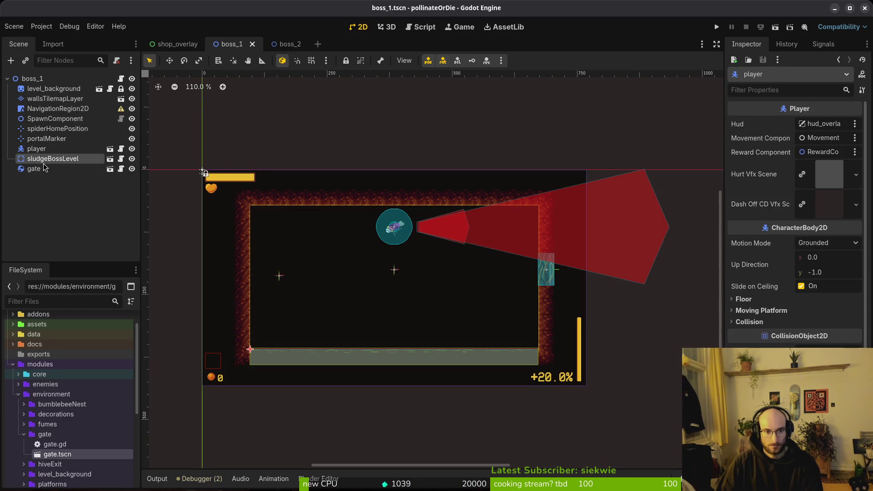
click(43, 162)
click(46, 169)
click(121, 79)
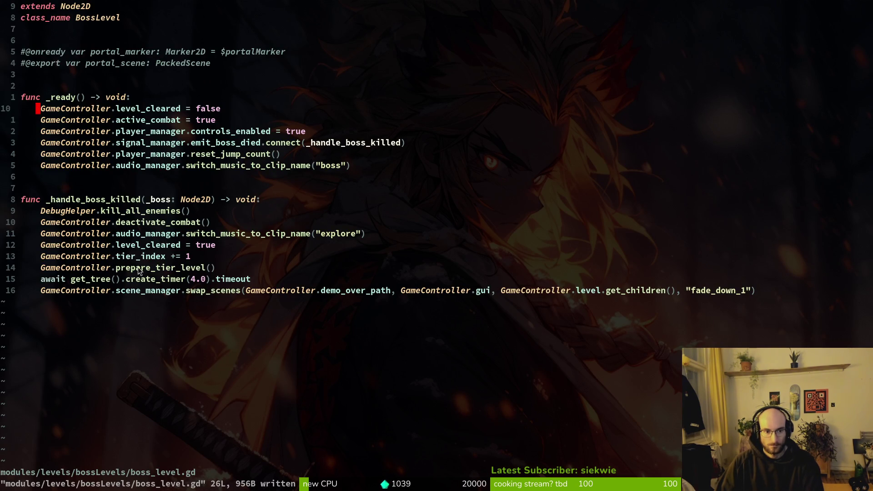
- Add a blank line in _handle_boss_killed and duplicate the commented portal_scene line
click(133, 222)
click(181, 257)
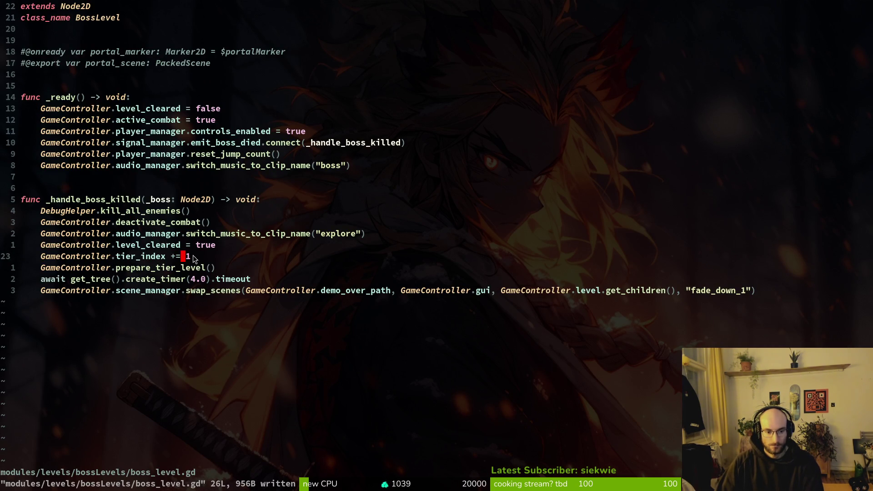
click(78, 201)
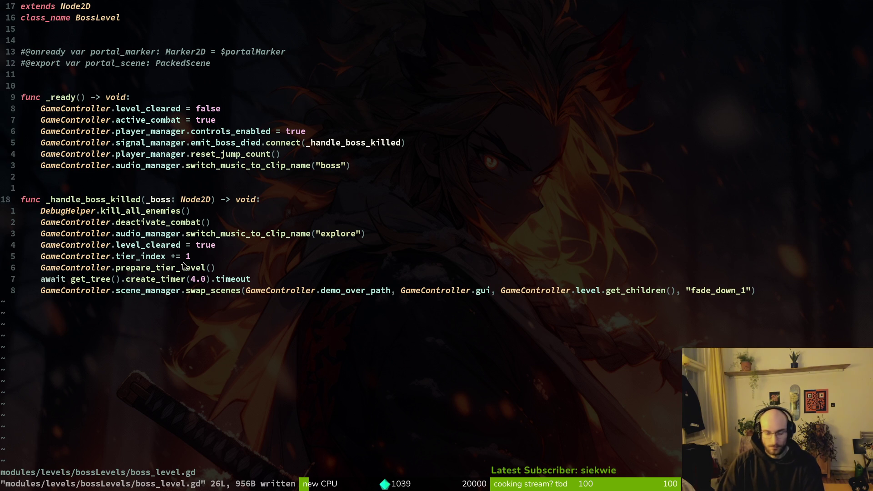
key(o)
key(Escape)
key(k)
key(k)
key(k)
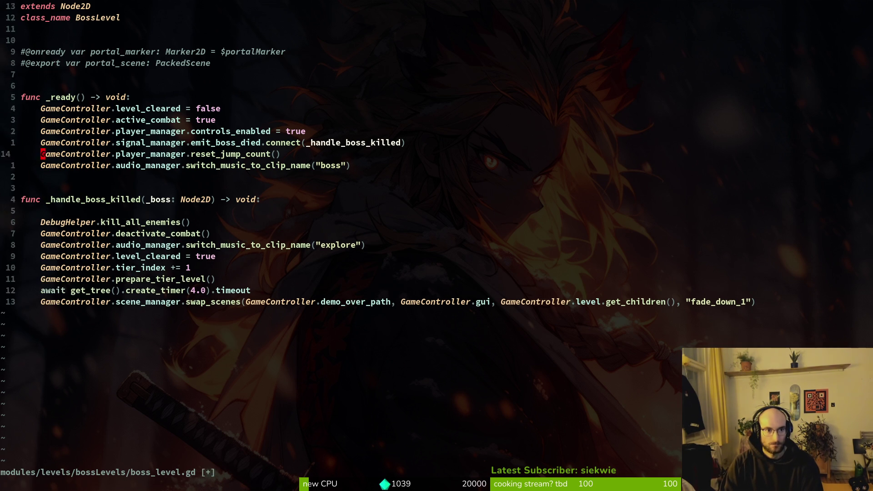
key(y)
key(y)
key(p)
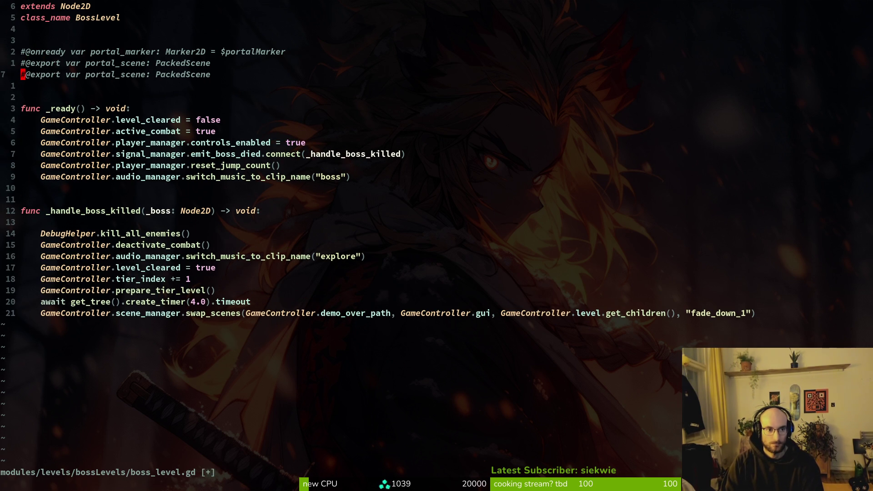
key(space)
key(f)
key(f)
text(level)
key(Return)
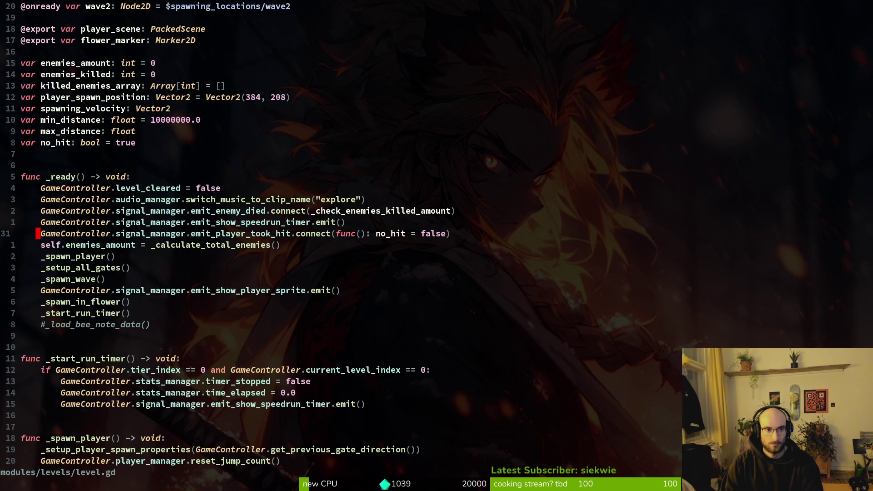
key(2)
key(0)
key(k)
key(k)
key(k)
key(k)
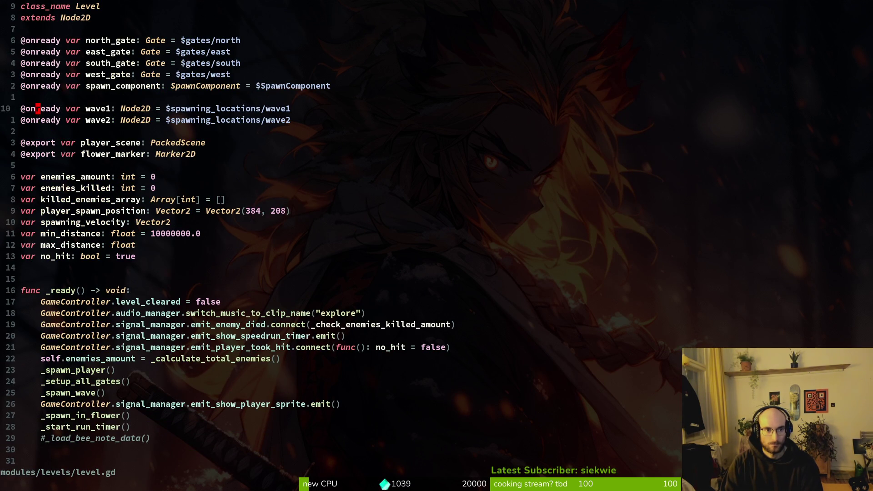
key(y)
key(y)
key(ctrl+6)
key(p)
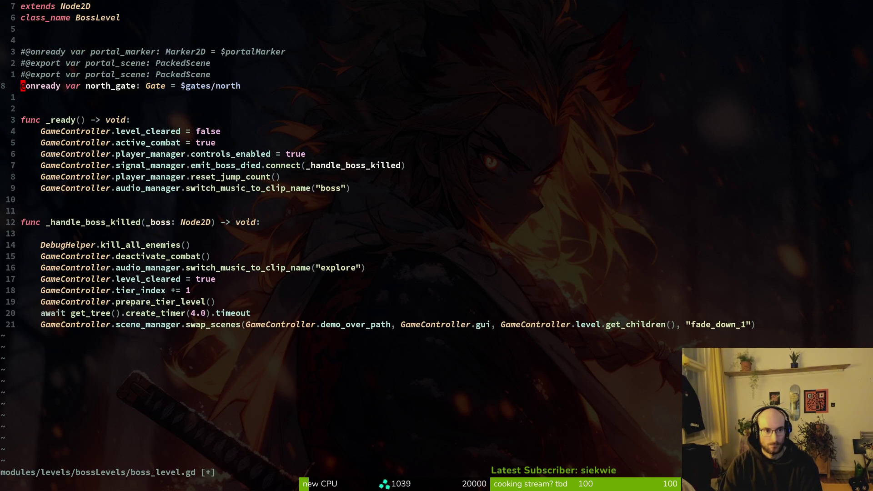
- Delete the duplicate commented line and shorten the node path to $gate, saving the file
key(k)
key(d)
key(d)
text(:w)
key(Return)
key(dollar)
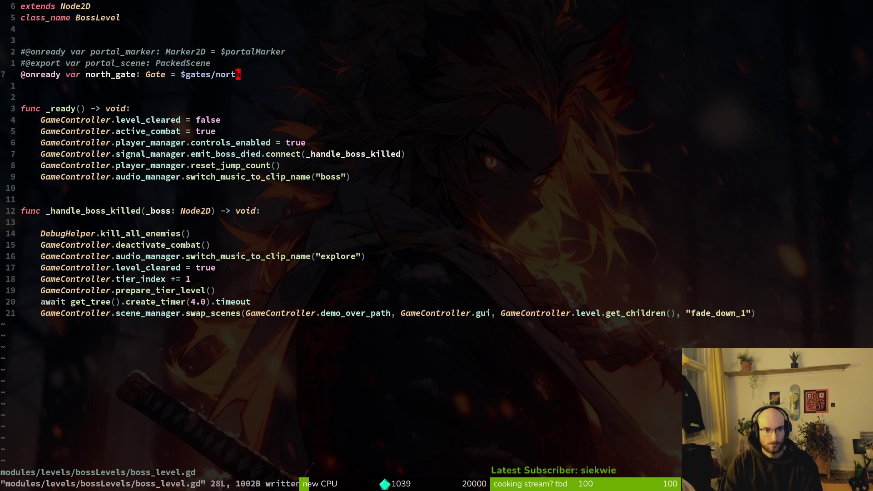
key(x)
key(x)
key(x)
text(:w)
key(Return)
- Rename the north_gate variable to gate and save boss_level.gd
key(alt+Tab)
key(alt+Tab)
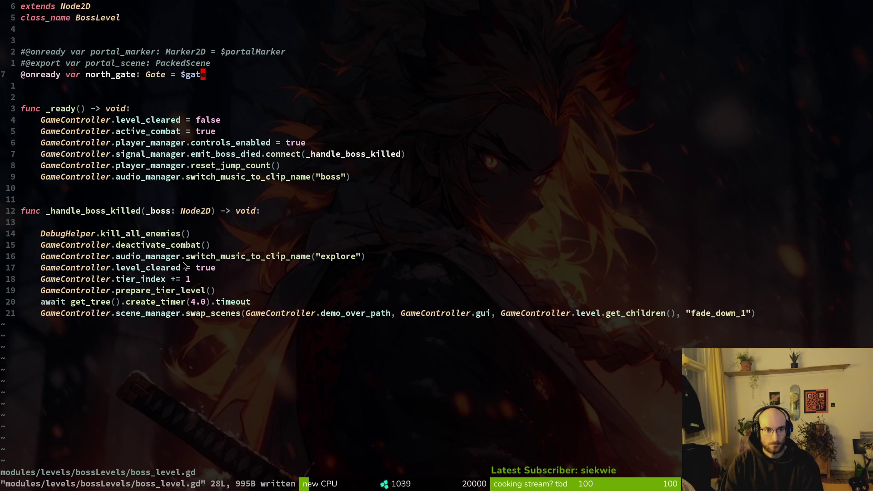
key(h)
key(h)
key(h)
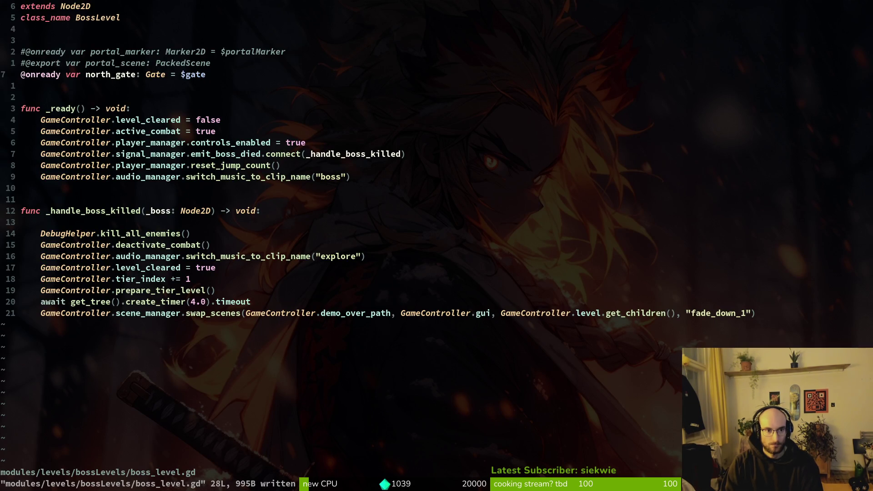
key(b)
key(b)
key(b)
text(cwgate)
key(Escape)
text(:w)
key(Return)
- In level.gd, review _spawn_player, the gate setup code and _check_enemies_killed_amount
key(ctrl+6)
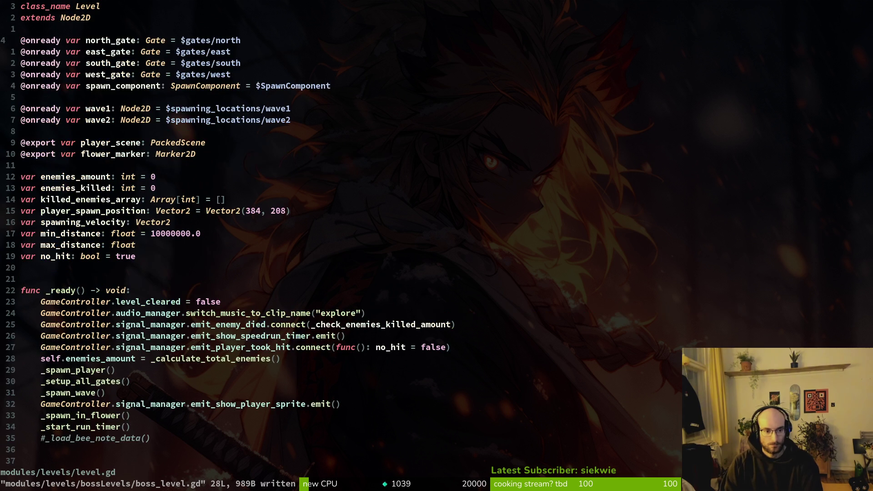
key(bracketright)
key(m)
key(bracketright)
key(m)
key(bracketright)
key(m)
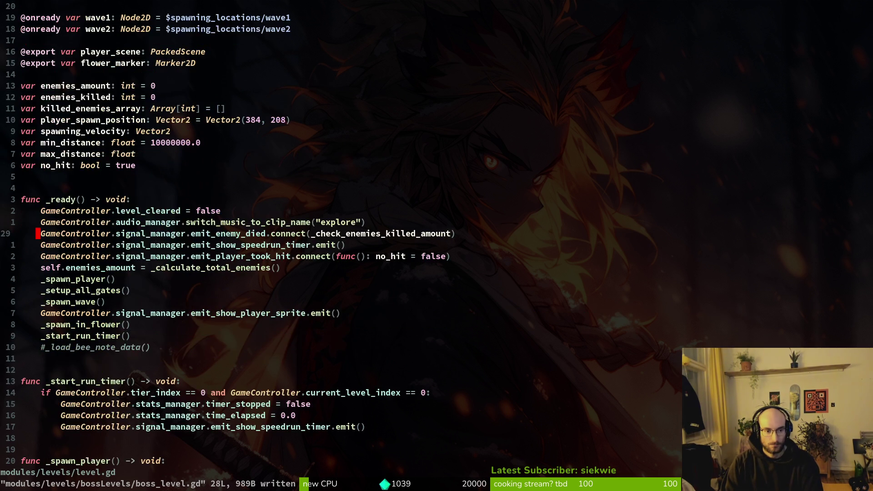
key(ctrl+d)
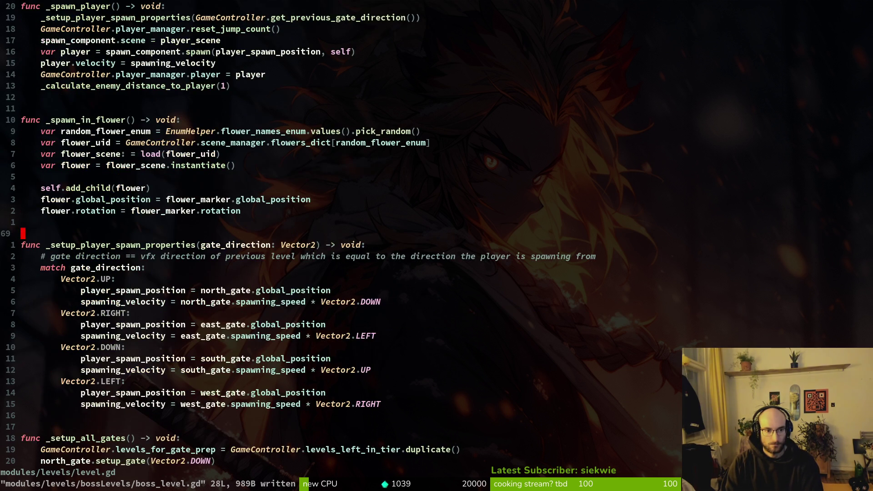
key(ctrl+u)
key(ctrl+u)
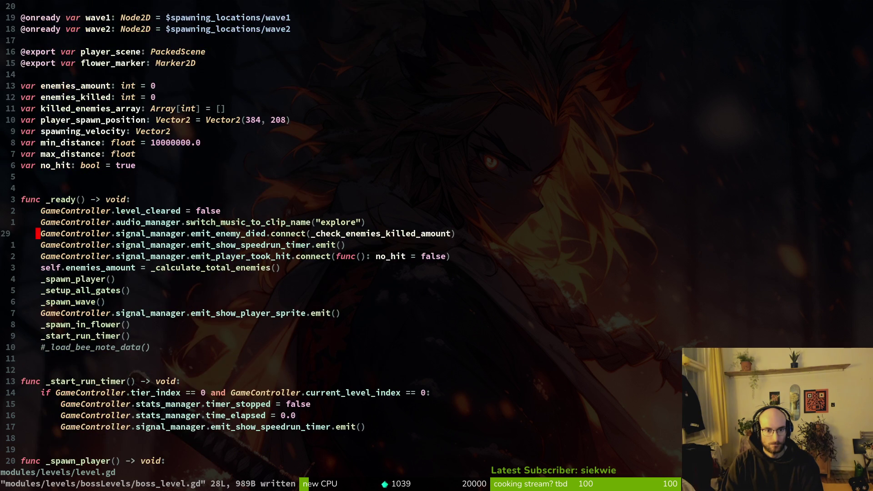
key(ctrl+d)
key(ctrl+d)
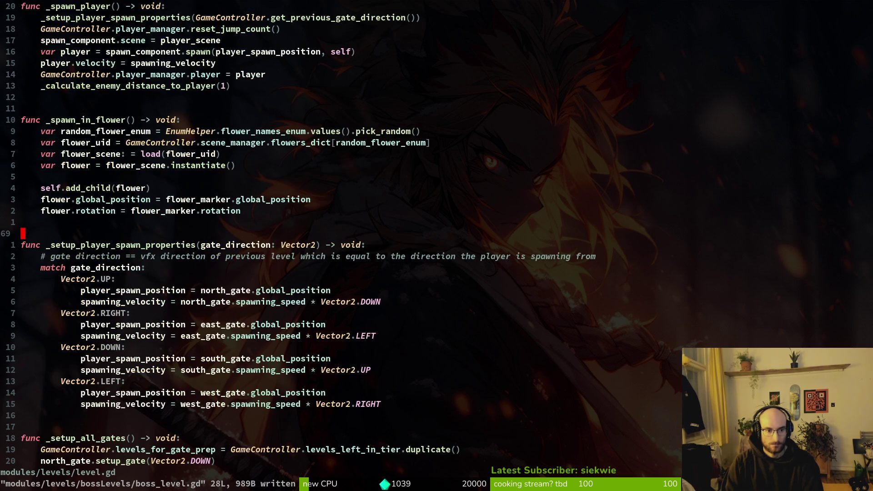
key(ctrl+d)
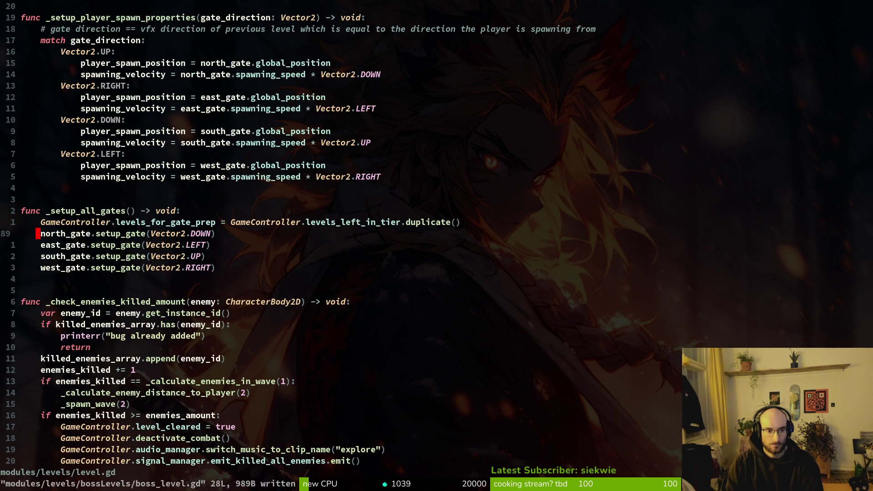
key(ctrl+d)
key(k)
key(k)
key(k)
key(j)
key(j)
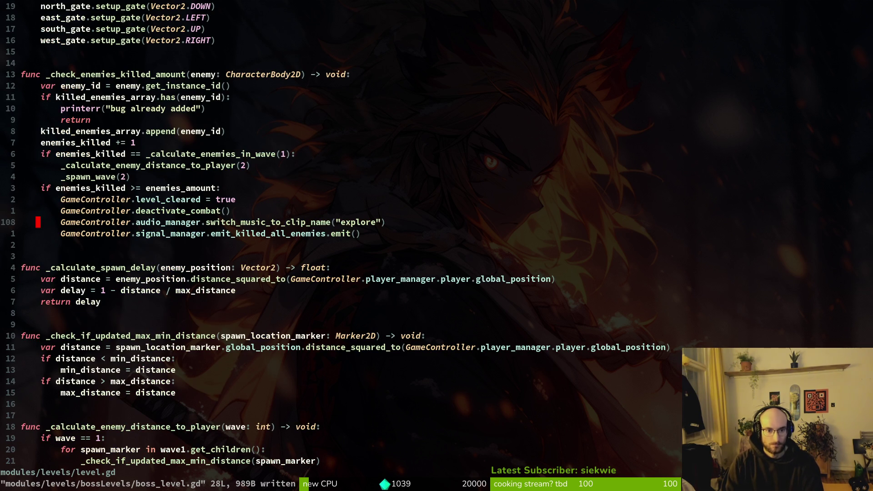
key(k)
key(k)
key(k)
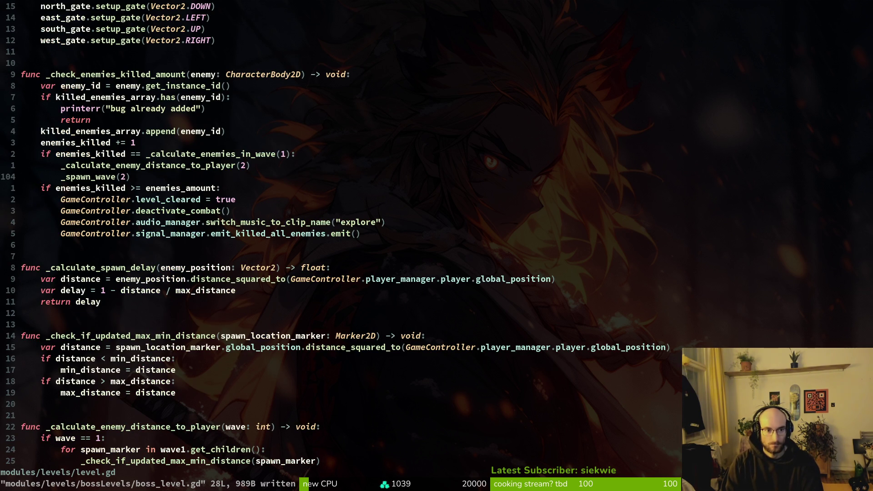
key(j)
key(j)
- Place the cursor on emit_killed_all_enemies in the level_cleared branch's emit line
key(shift+v)
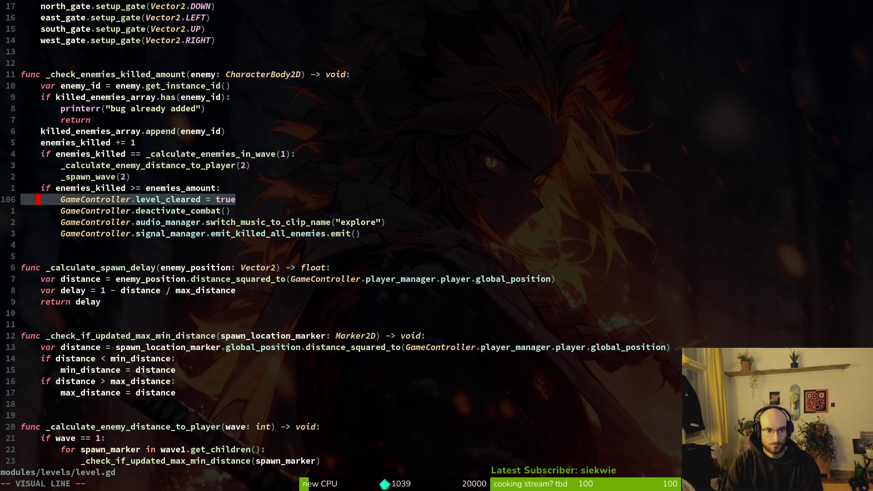
key(j)
key(j)
key(j)
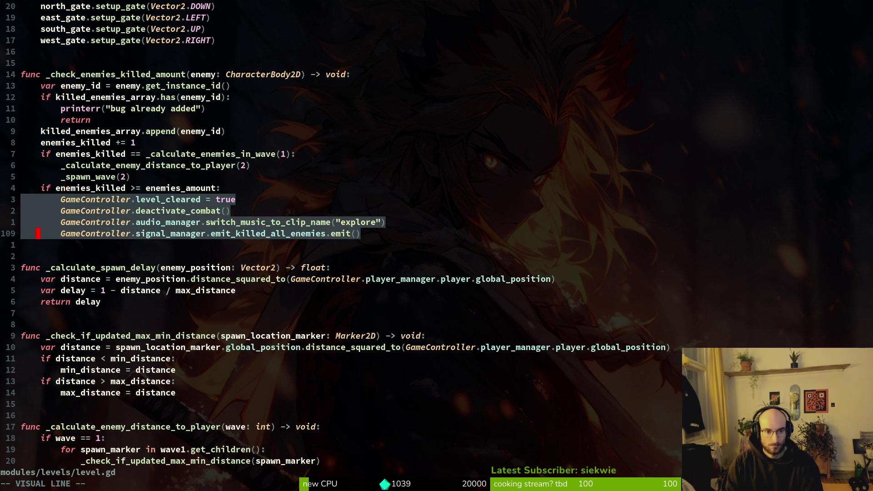
key(Escape)
key(w)
key(w)
key(w)
key(w)
key(w)
key(v)
key(k)
key(Escape)
key(j)
key(v)
key(Escape)
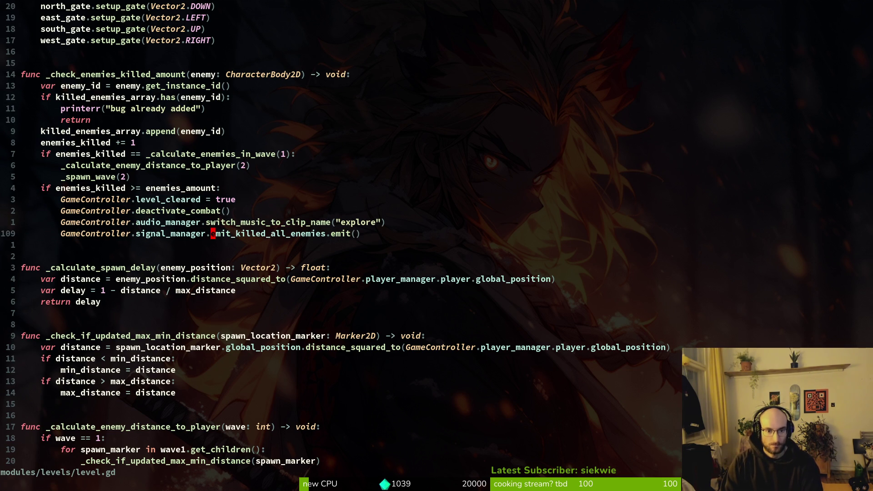
- Grep the project for emit_killed_all_enemies, open gate.gd, and jump to the open_gate definition
key(space)
key(s)
key(w)
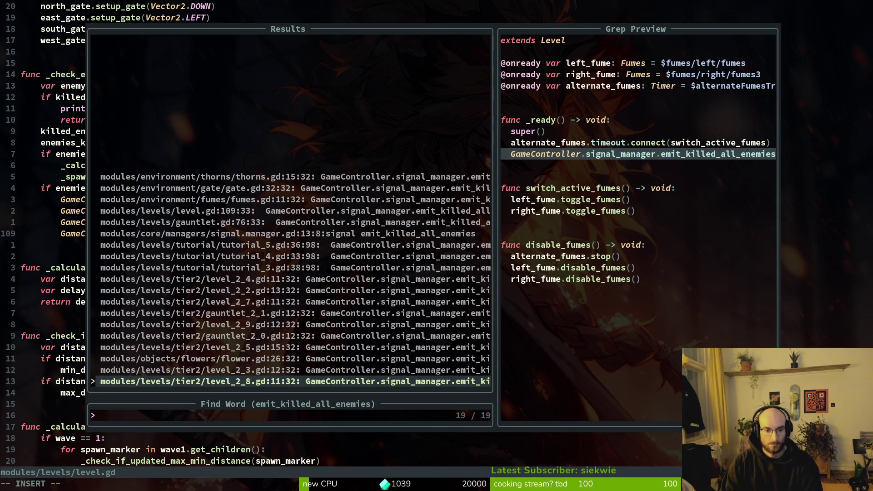
key(Up)
key(Up)
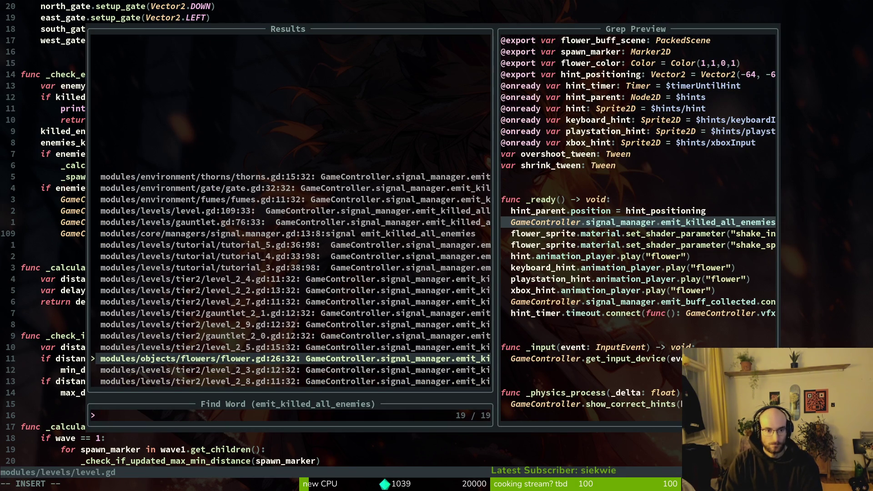
key(Down)
key(Down)
key(Down)
key(Up)
key(Up)
key(Down)
key(Return)
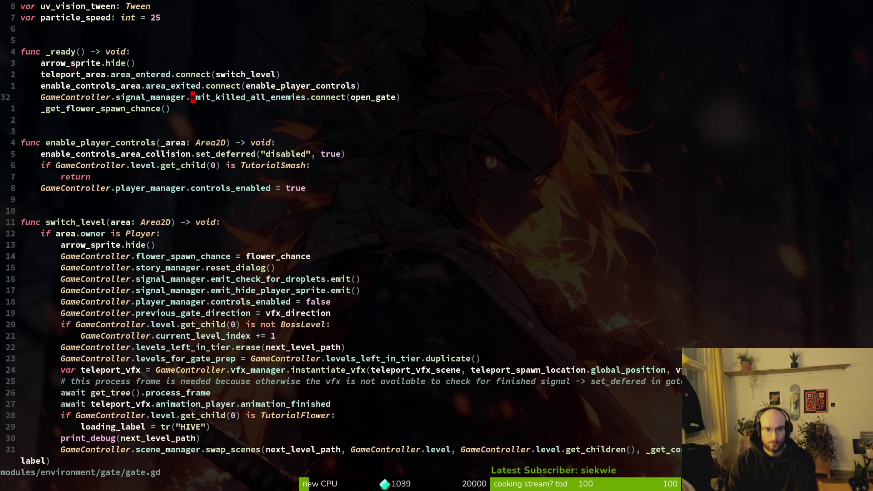
key(w)
key(w)
key(w)
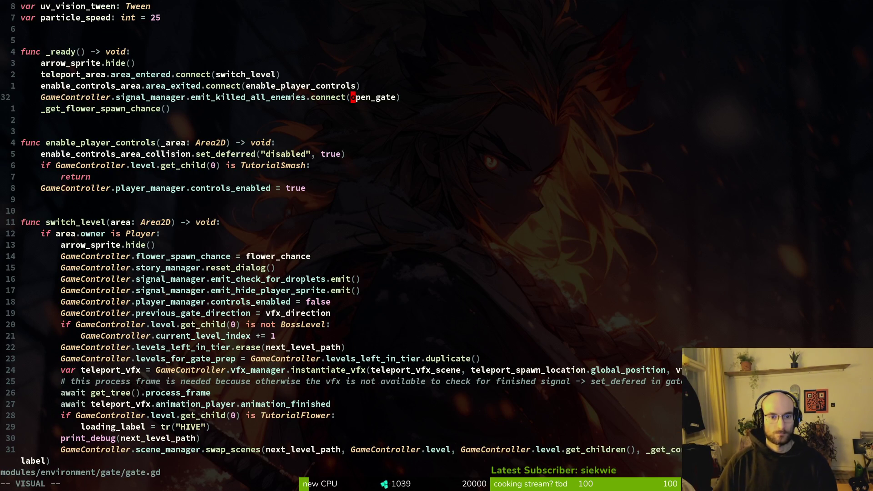
key(g)
key(d)
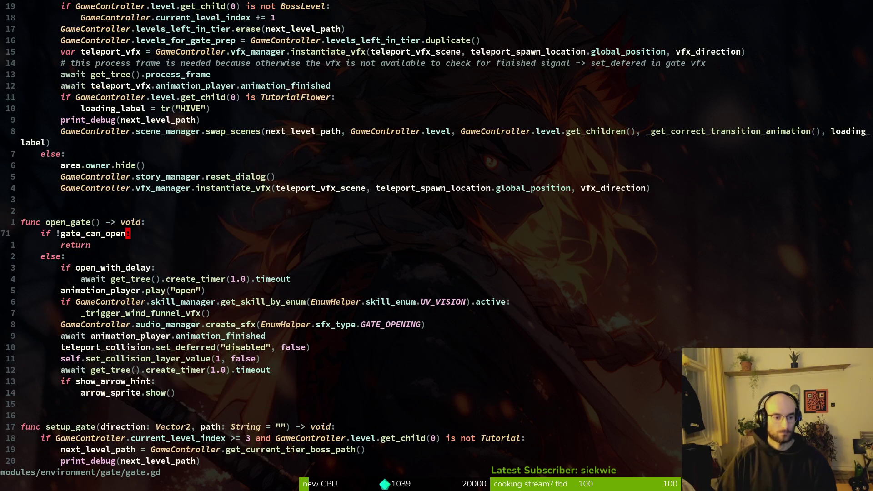
key(space)
- Open boss_level.gd and insert GameController.signal_manager.emit_killed_all_enemies.emit() above the DebugHelper line, saving
key(f)
key(f)
text(bossleve)
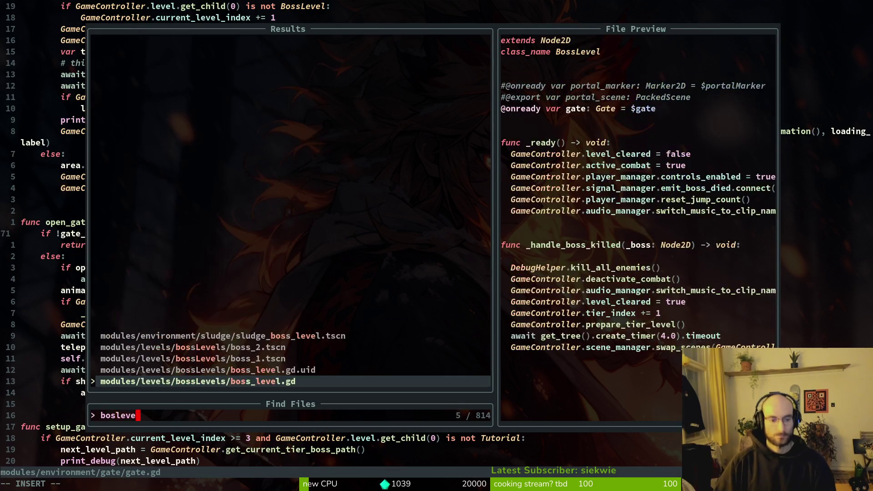
key(Return)
text(14j)
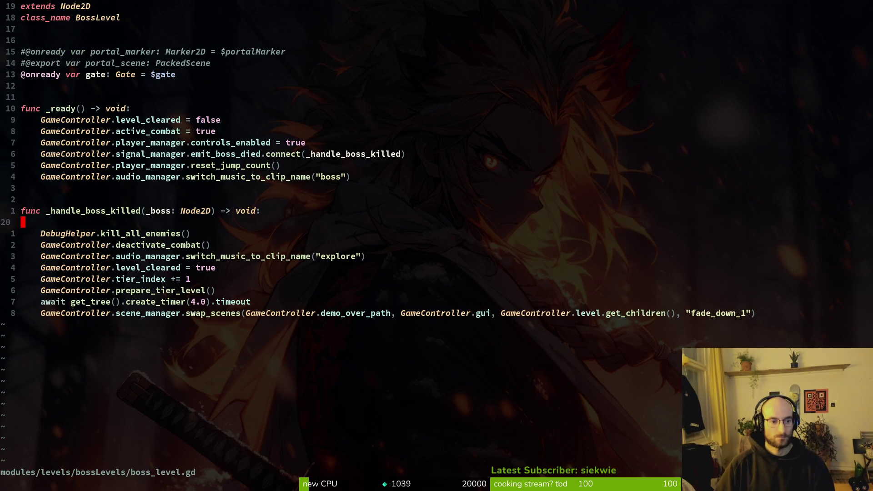
text(OGameController.sig)
key(Return)
text(.emi)
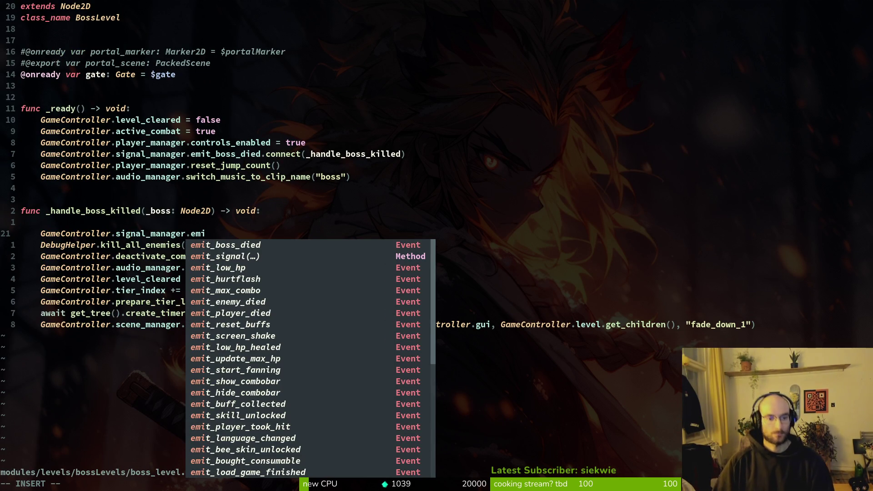
text(ene)
key(ctrl+n)
key(ctrl+n)
key(ctrl+n)
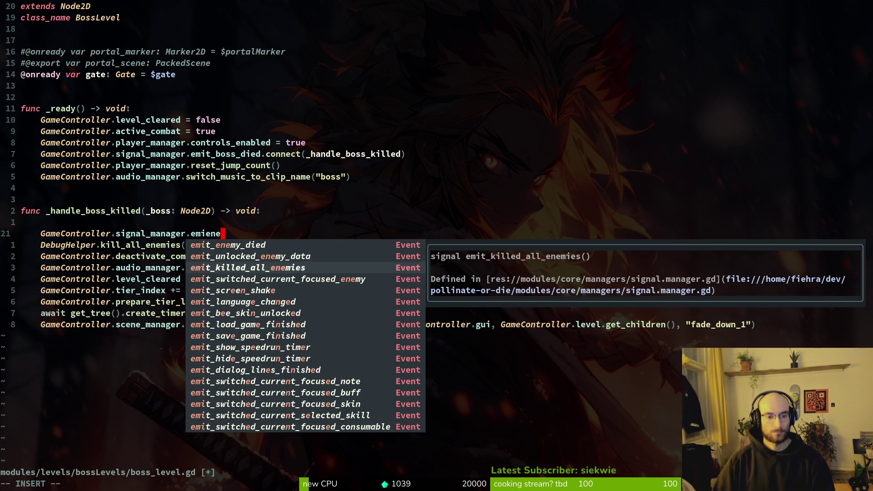
key(Return)
text(.emi)
key(Return)
key(Escape)
text(:w)
key(Return)
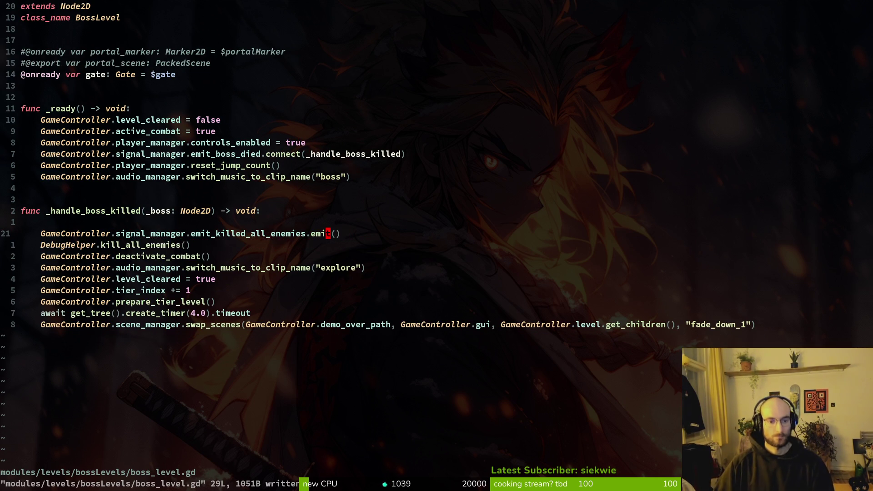
- Revisit gate.gd and level.gd, save level.gd, then quit Neovim
key(b)
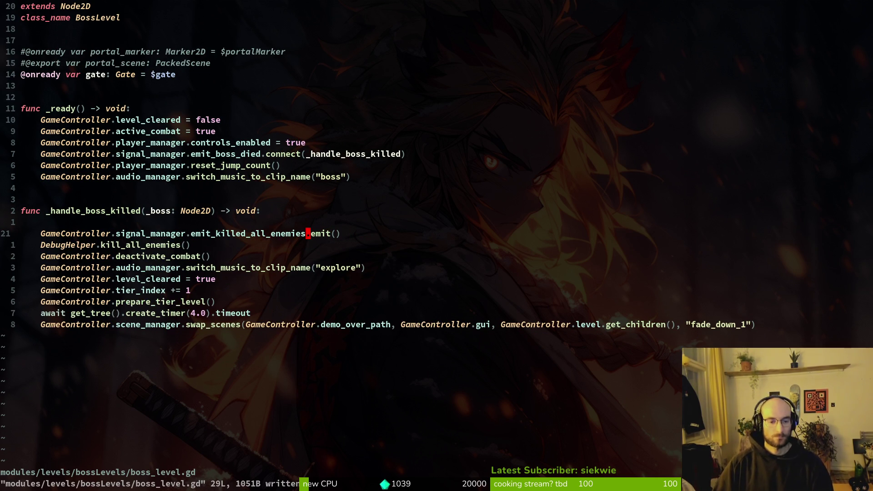
key(ctrl+o)
key(ctrl+o)
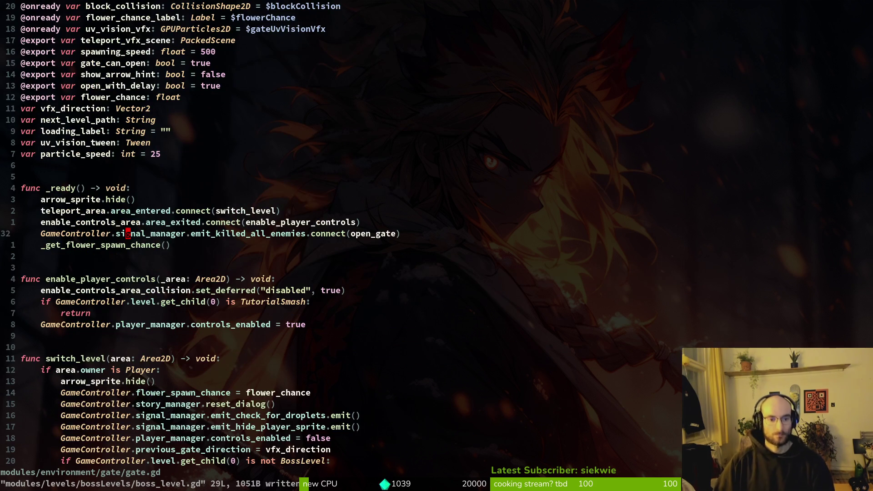
key(space)
key(f)
key(f)
text(level)
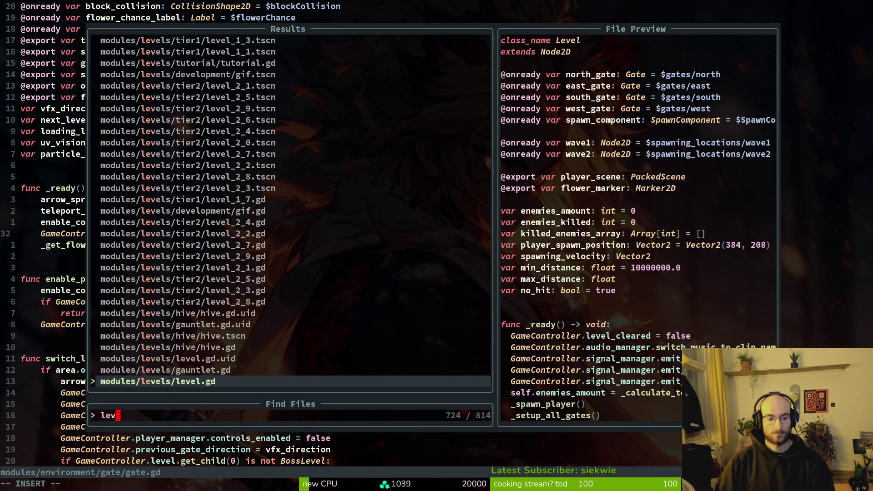
key(Return)
text(yiw)
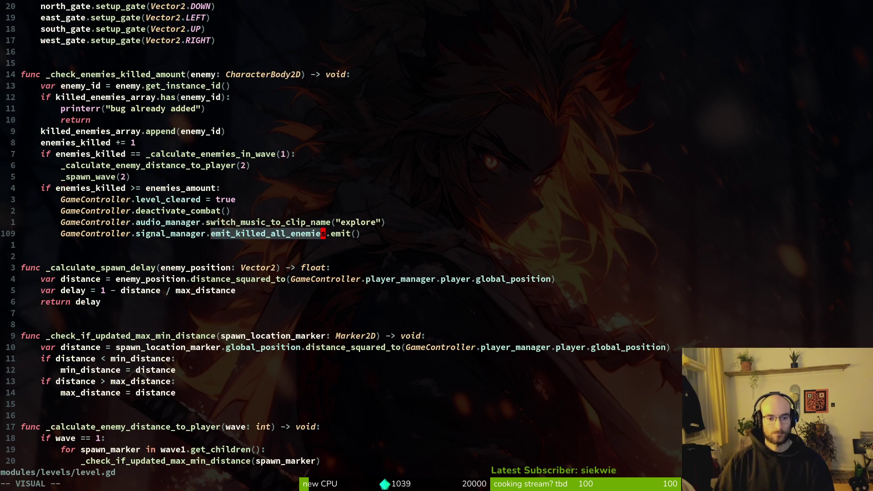
text(:w)
key(Return)
key(ctrl+o)
text(:q)
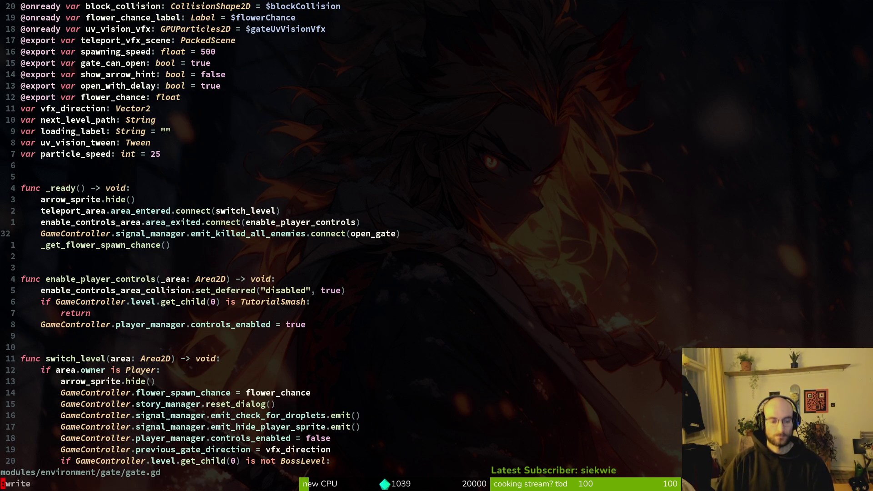
key(Return)
- Review the changes in tig, then relaunch Neovim in the project folder with its file finder
text(tig)
key(Return)
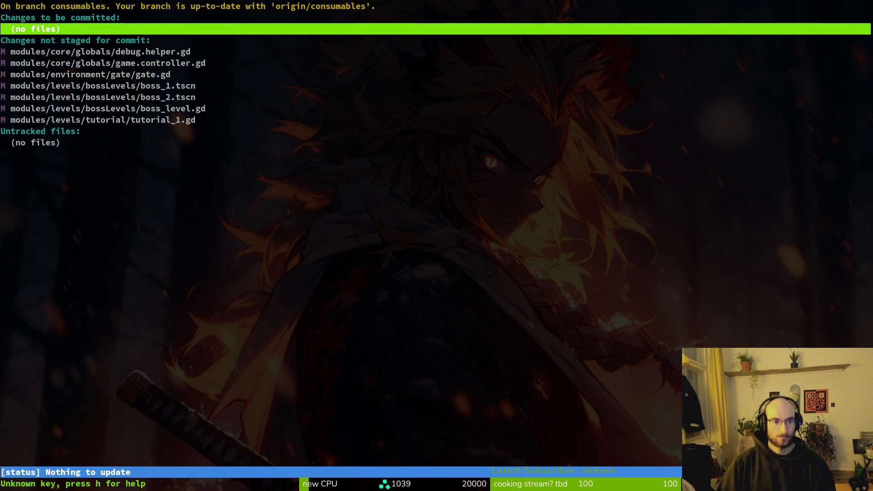
key(q)
key(alt+Tab)
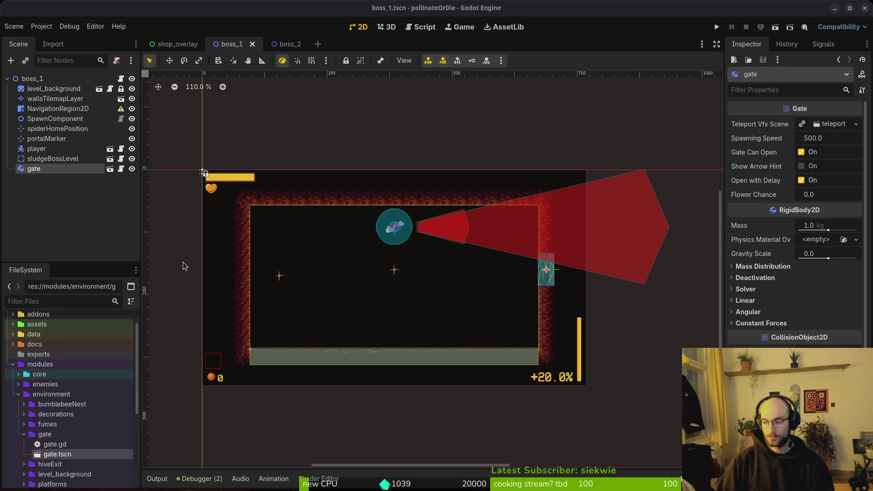
key(alt+Tab)
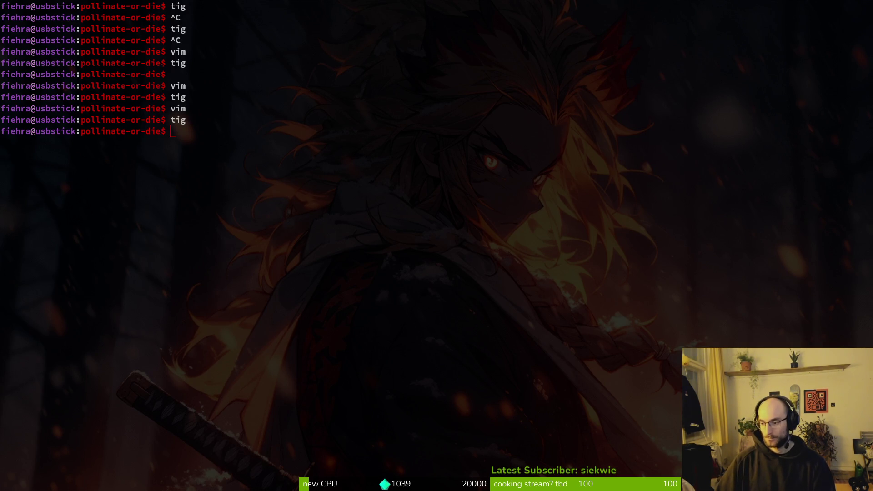
key(Return)
text(bosle)
key(BackSpace)
key(BackSpace)
key(BackSpace)
text(vim)
key(Return)
key(space)
- Open boss_level.gd through the Telescope file finder
key(f)
key(f)
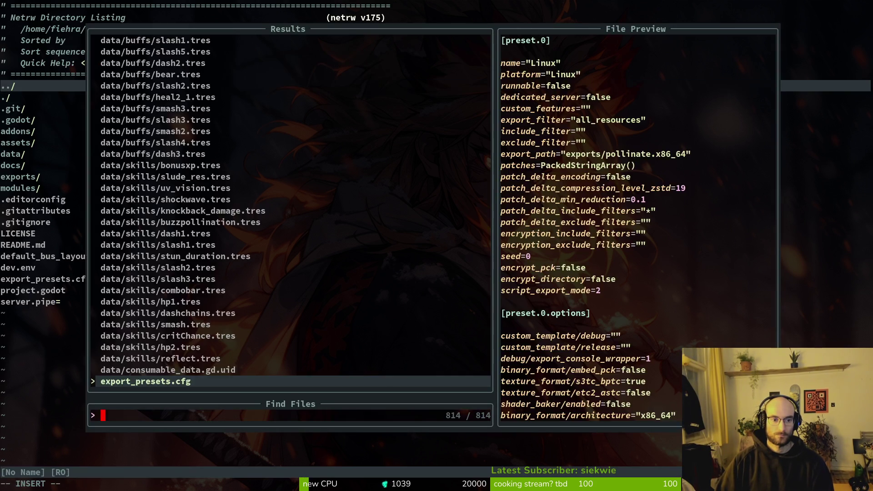
text(bosleve)
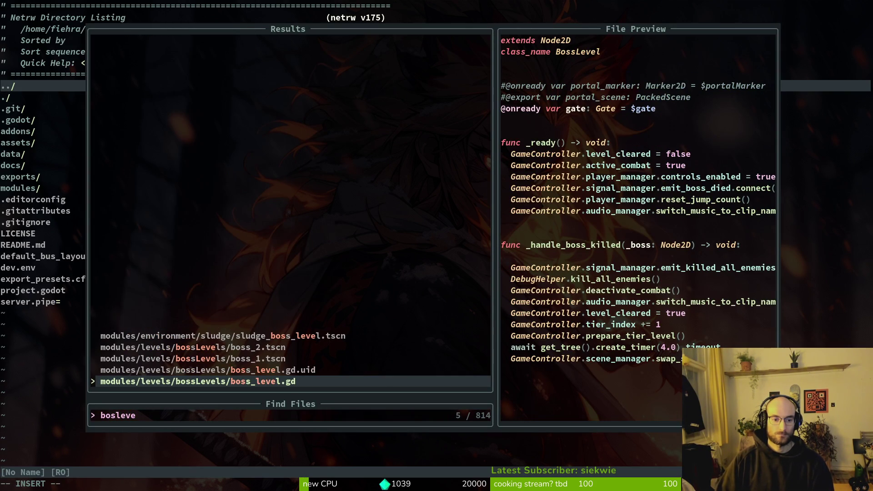
key(Return)
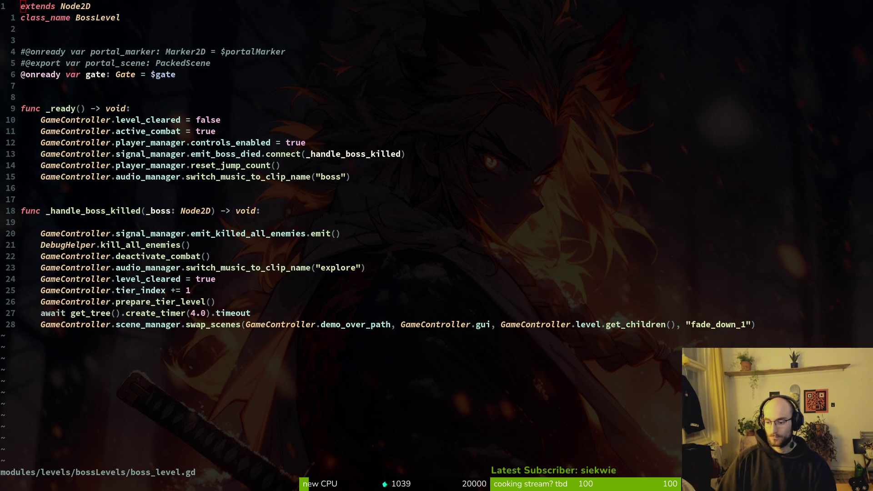
- Delete the blank line under the _handle_boss_killed header and save boss_level.gd
click(282, 313)
key(ctrl+s)
key(5)
key(k)
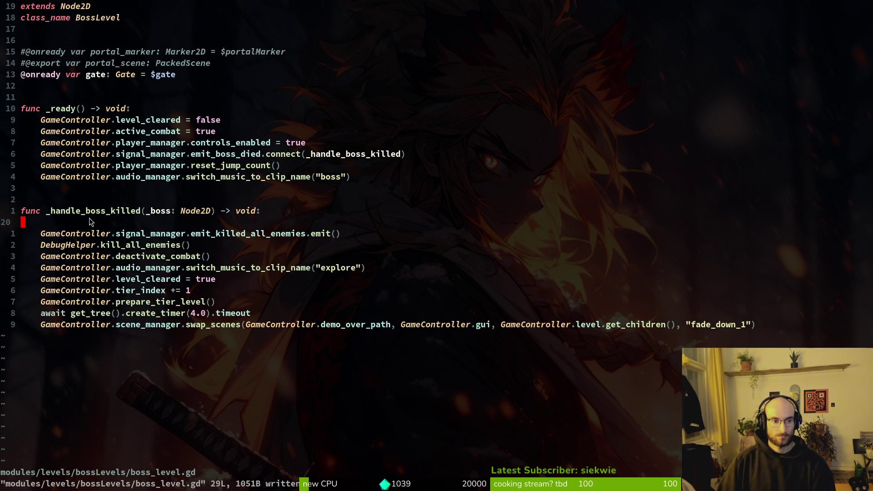
key(d)
key(d)
key(Return)
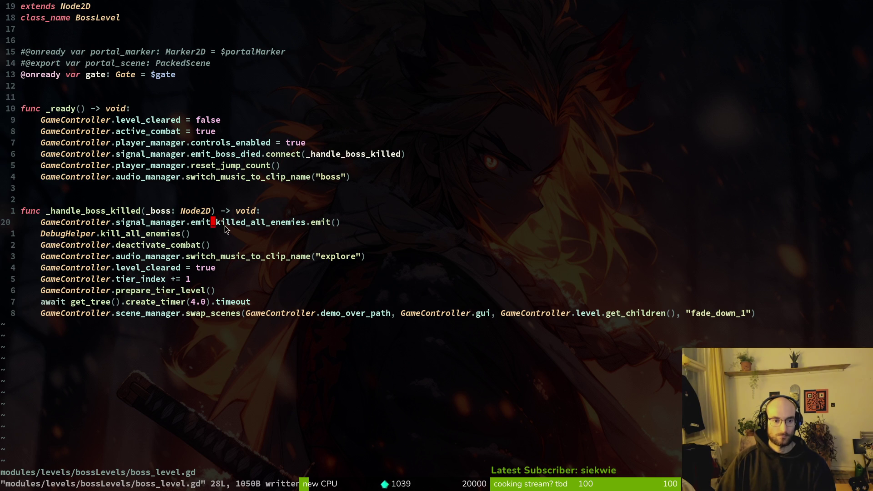
- Grep the project for emit_boss_died and preview the waspNest dying.gd match
click(89, 211)
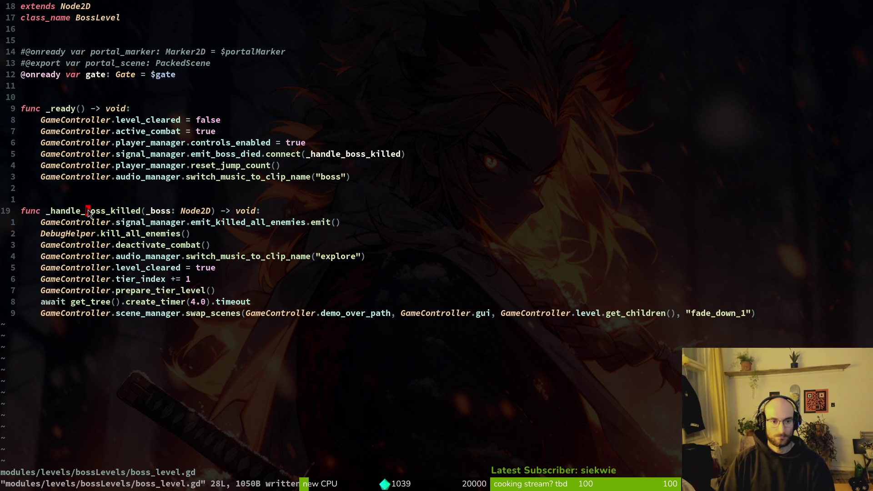
double_click(89, 211)
click(37, 177)
key(k)
key(k)
key(w)
key(w)
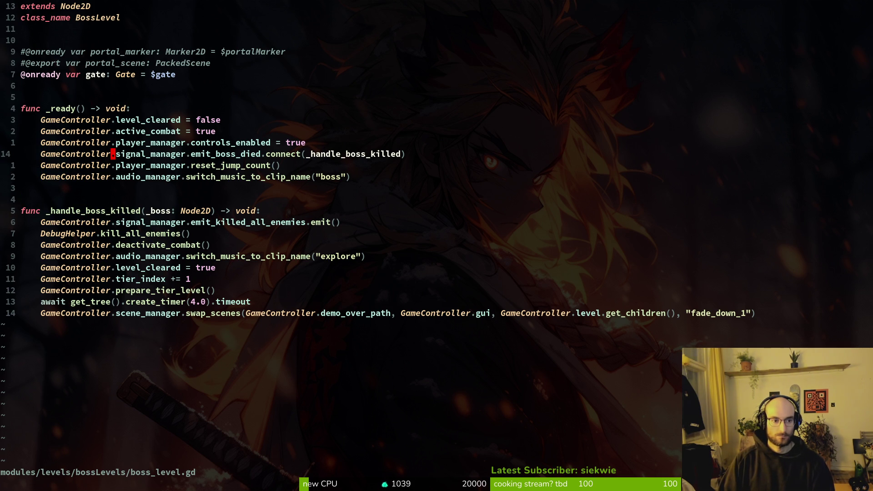
key(Return)
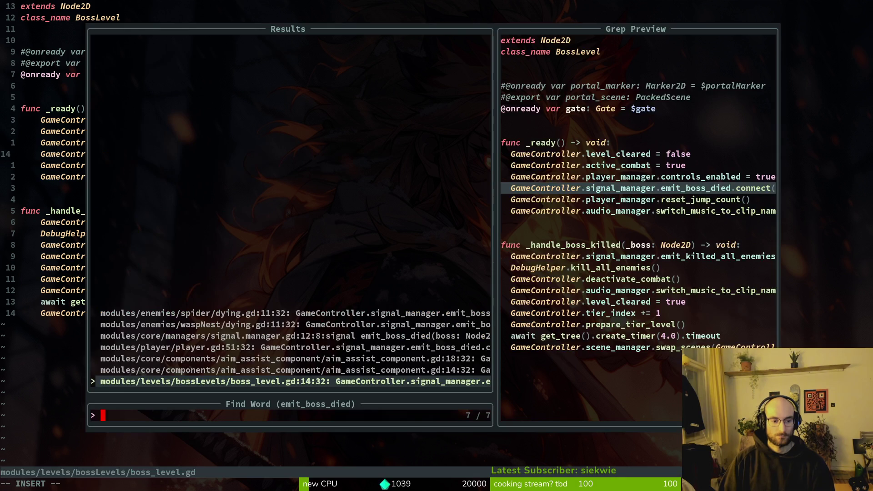
key(Up)
key(Up)
key(Up)
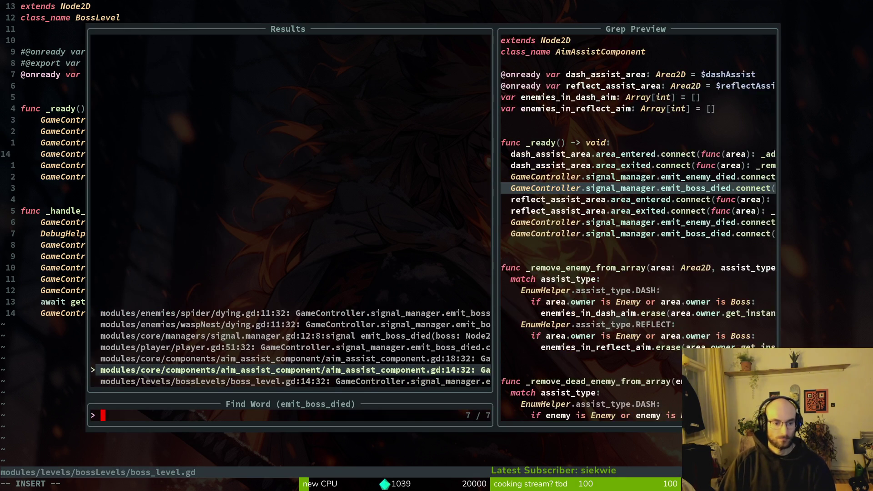
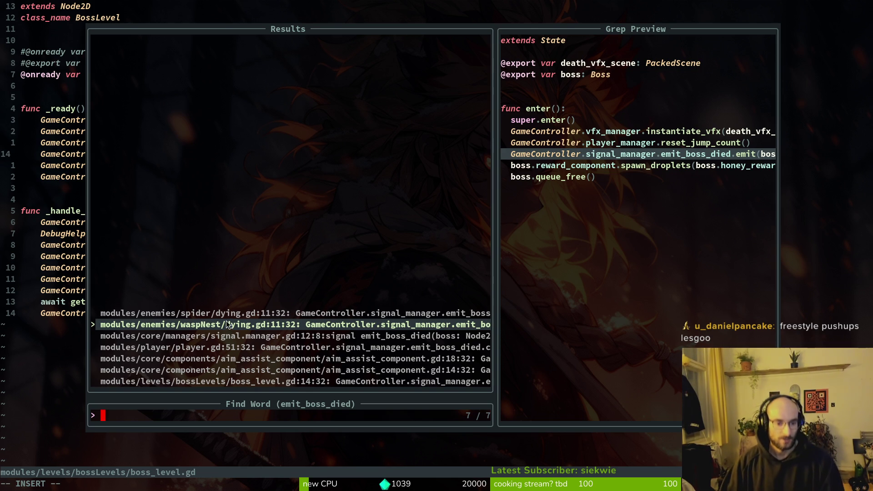
- Search the project for emit_boss_died and open aim_assist_component.gd at the waspNest match
click(216, 318)
key(space)
key(f)
key(f)
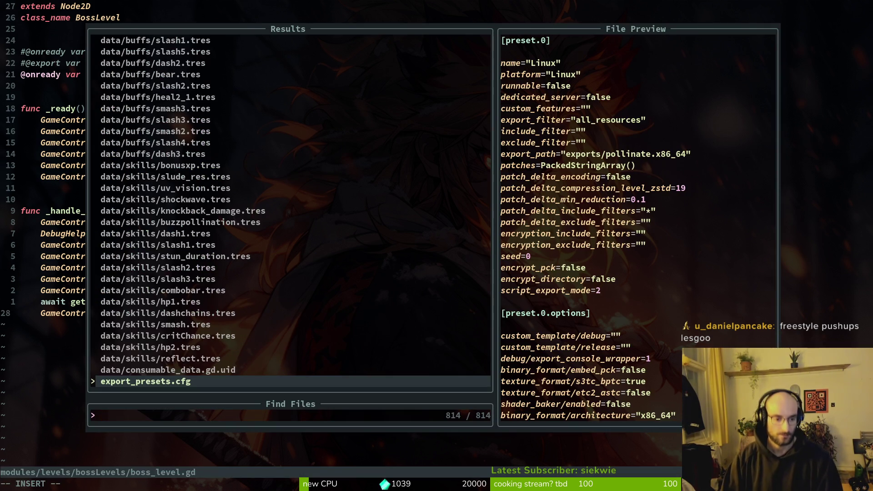
key(Escape)
key(Escape)
text(emit_boss_died)
key(Return)
key(Up)
key(Down)
key(Down)
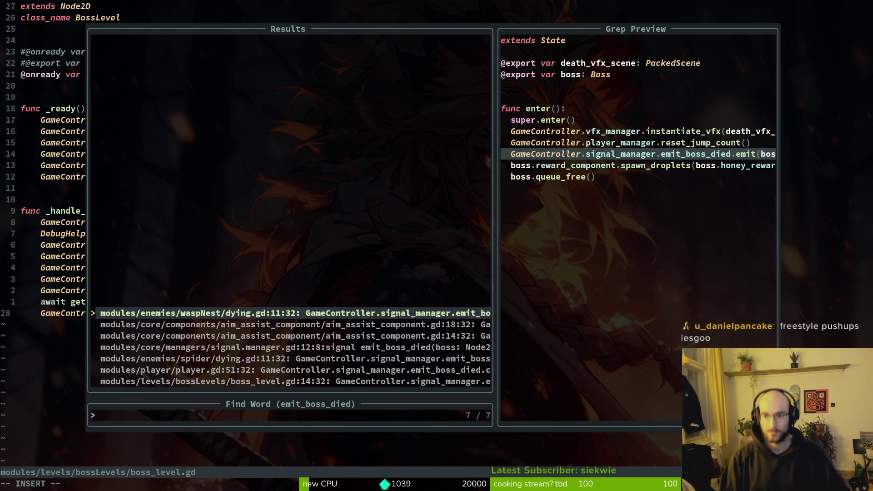
key(Down)
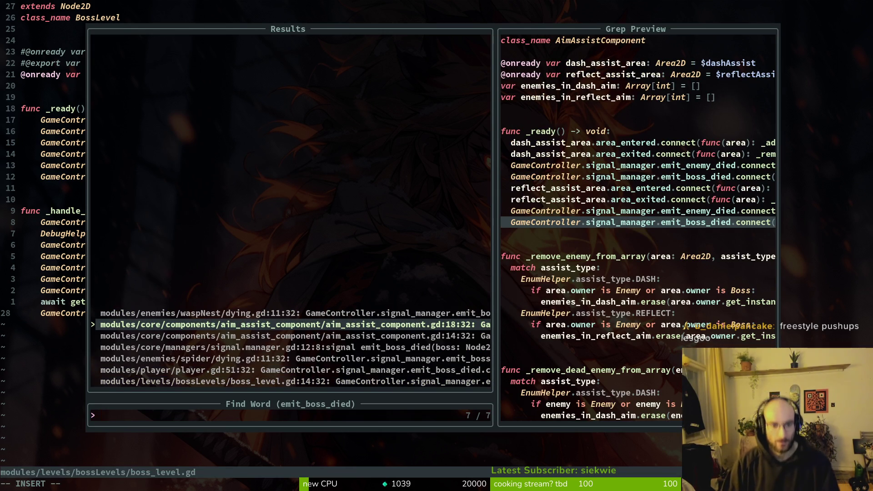
key(Return)
- Grep the project again for emit_boss_died usages, then return to Godot's quick-open search
key(shift+v)
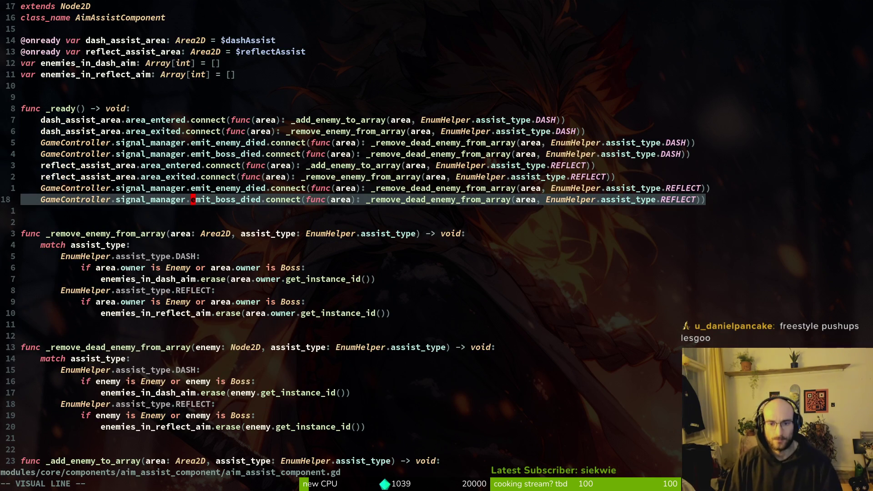
key(y)
key(space)
key(f)
key(w)
key(Down)
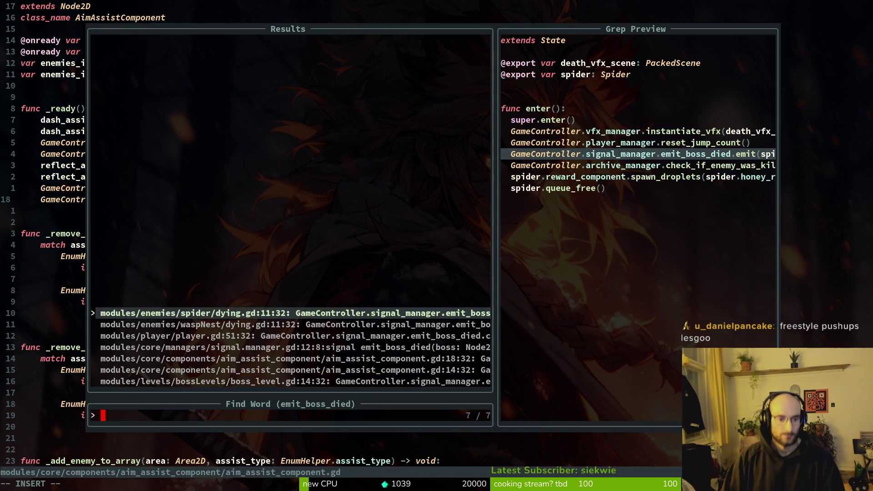
key(Down)
key(Escape)
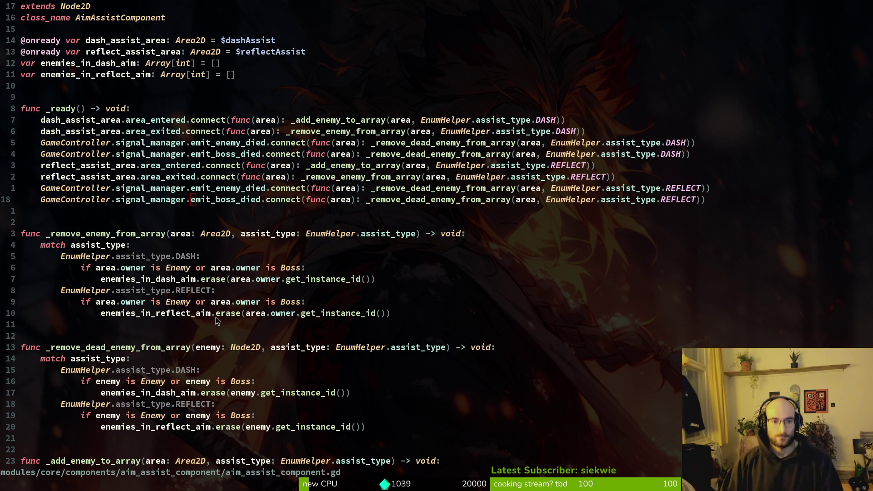
key(alt+Tab)
key(ctrl+shift+o)
- Quick-open waspNest.tscn and collapse its sprite branch in the scene tree
text(waspte)
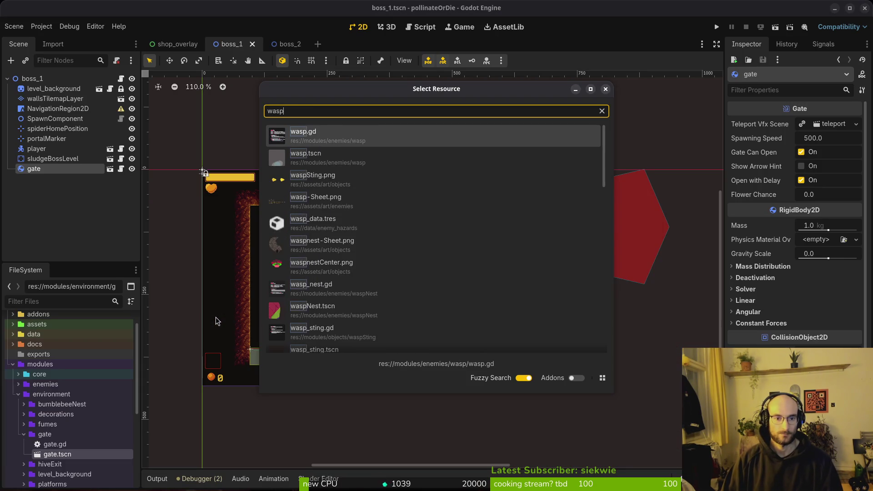
key(Down)
key(Down)
key(Down)
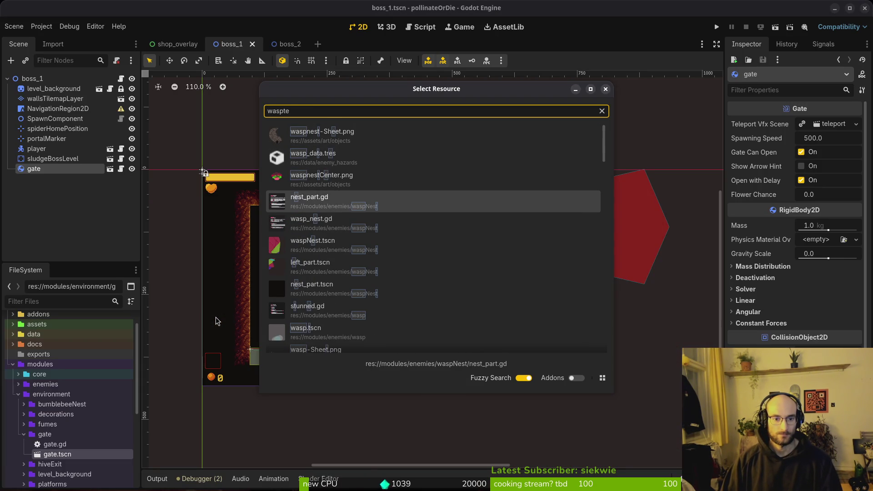
key(BackSpace)
key(BackSpace)
text(nest)
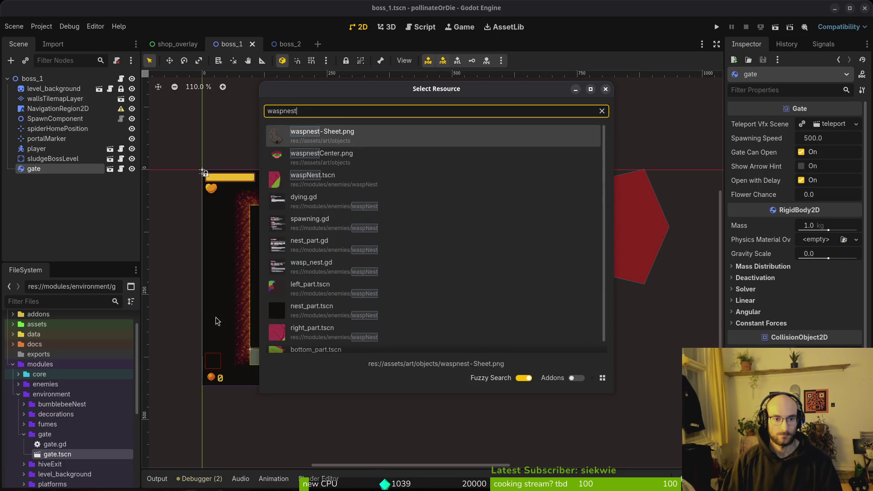
key(Down)
key(Down)
key(Return)
scroll(240, 218, down, 5)
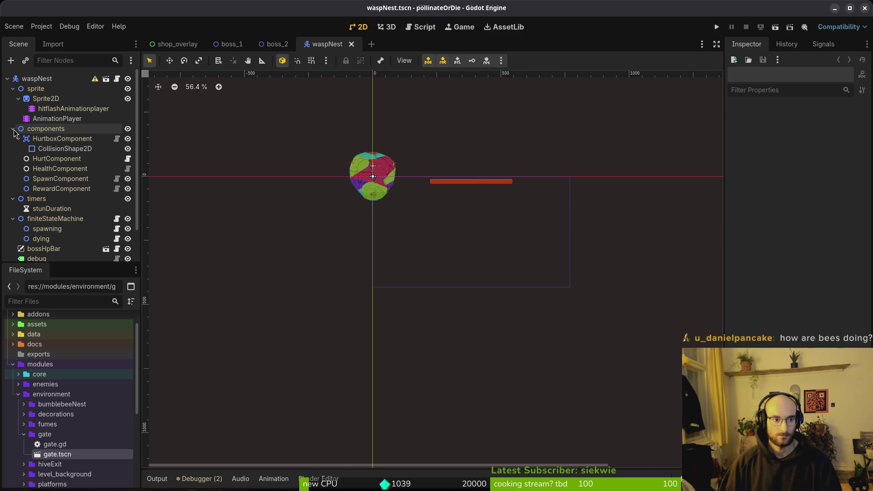
click(13, 88)
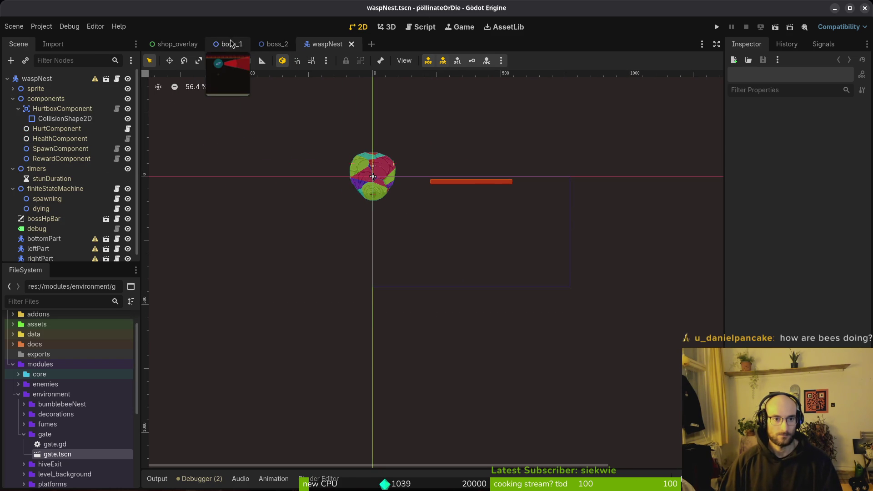
- Drop a waspNest instance into boss_1, moving the player upper-left and the nest toward centre
click(232, 44)
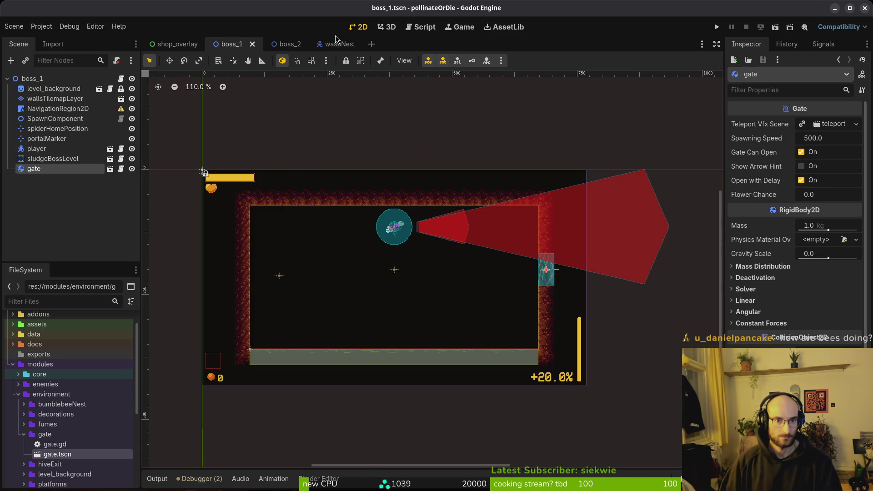
right_click(339, 45)
click(248, 49)
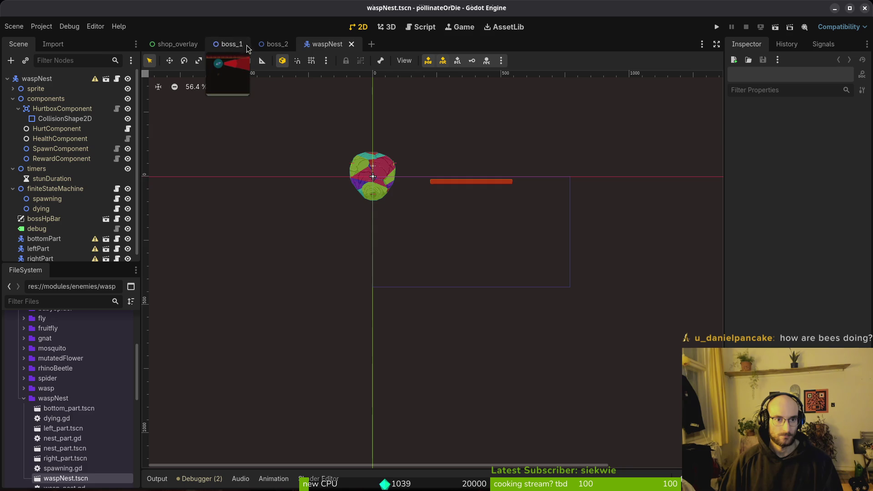
click(225, 44)
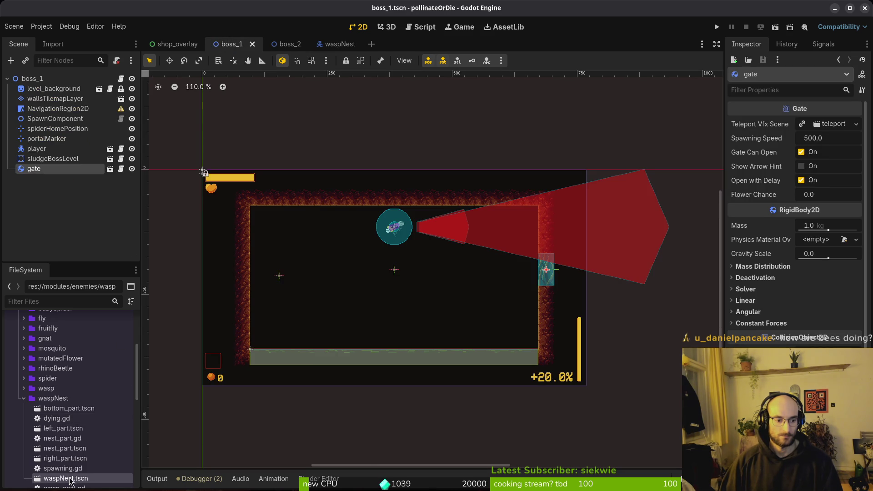
mouse_move(191, 355)
mouse_down()
mouse_move(350, 241)
mouse_move(359, 272)
mouse_move(350, 248)
mouse_up()
scroll(376, 289, up, 5)
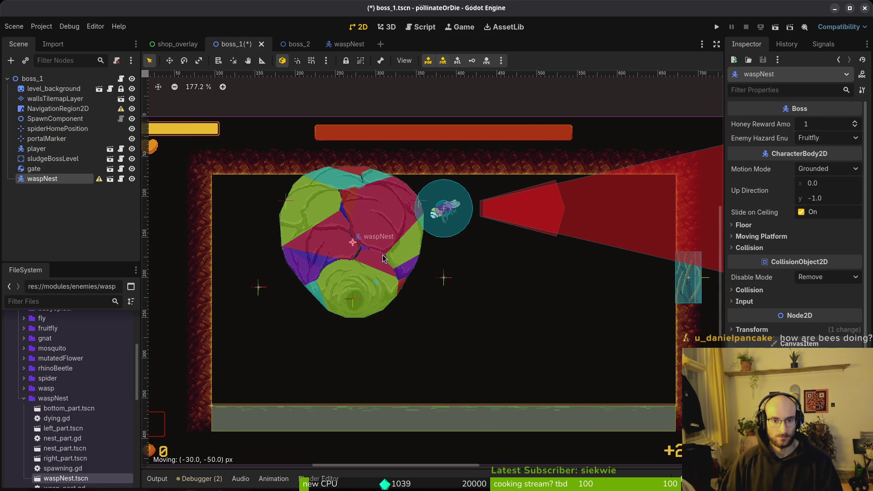
mouse_move(443, 213)
mouse_down()
mouse_move(400, 234)
mouse_move(236, 200)
mouse_up()
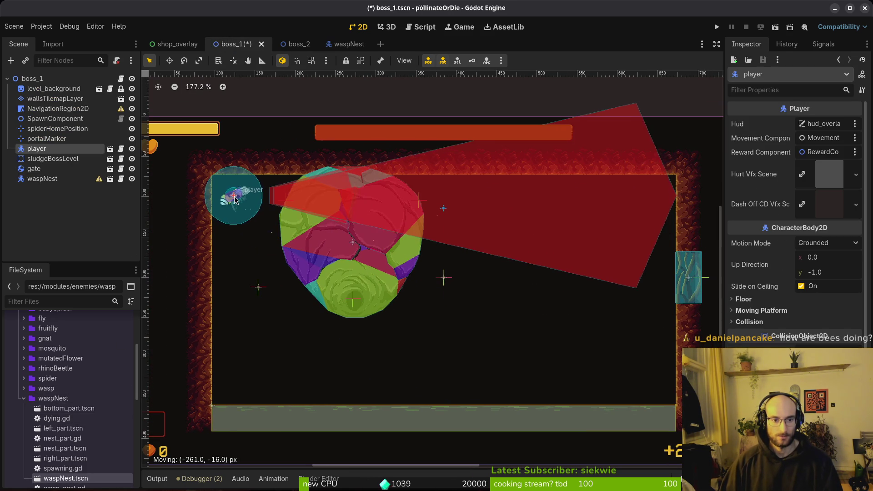
mouse_move(351, 248)
mouse_down()
mouse_move(440, 245)
mouse_move(437, 300)
mouse_up()
- Select wallsTilemapLayer and pick a 2x2 block of diagonal wall tiles from the atlas
click(53, 99)
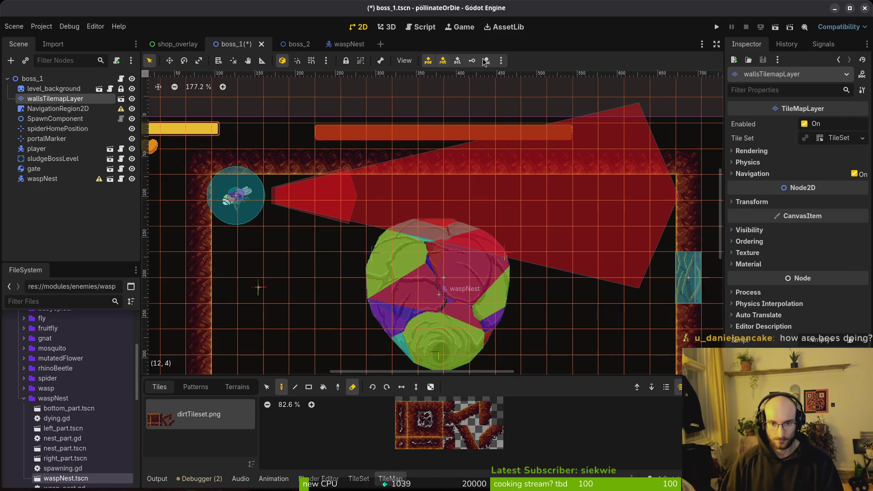
scroll(471, 442, up, 1)
scroll(452, 432, down, 4)
scroll(463, 424, up, 8)
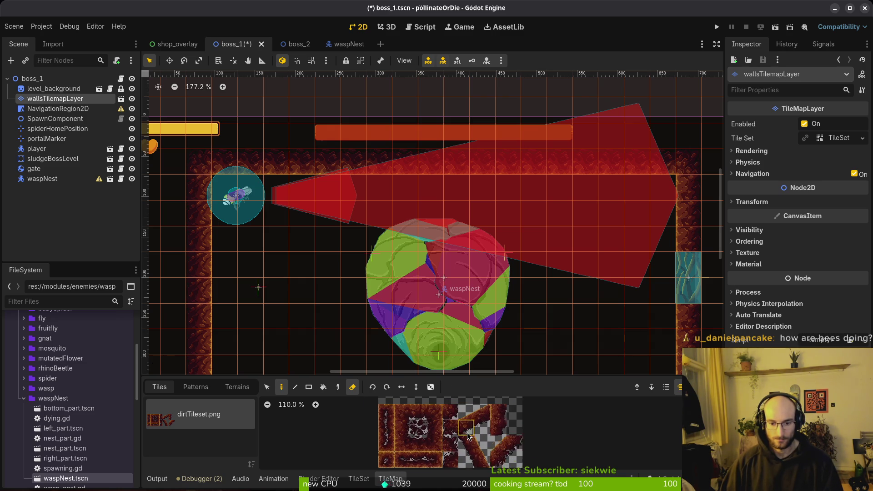
drag(492, 445, 477, 468)
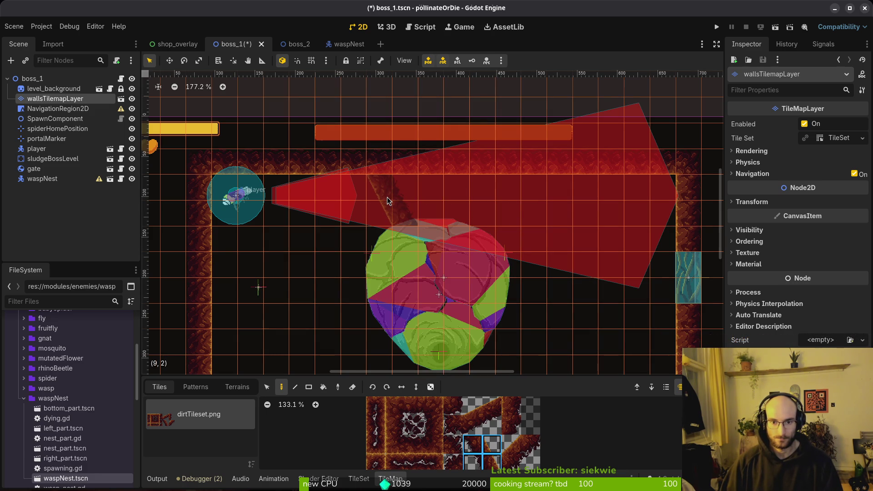
- Paint a slanted tile under the ceiling and a horizontally flipped copy on the other side
click(388, 201)
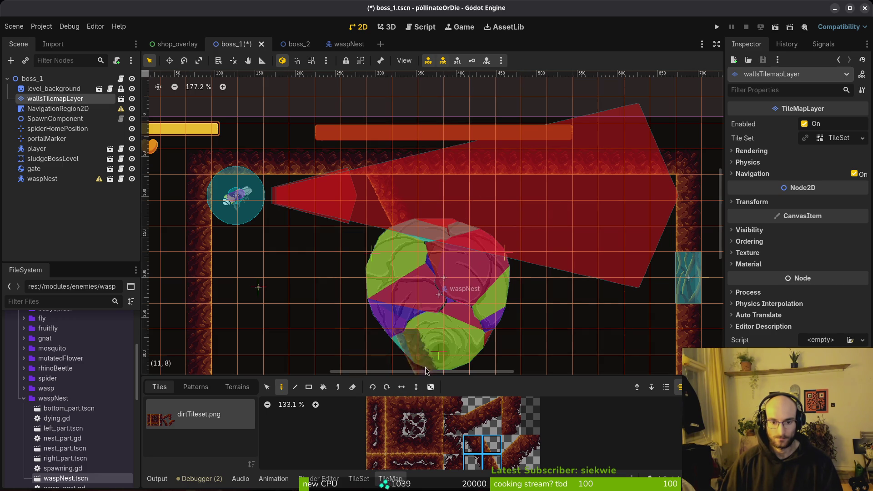
click(402, 392)
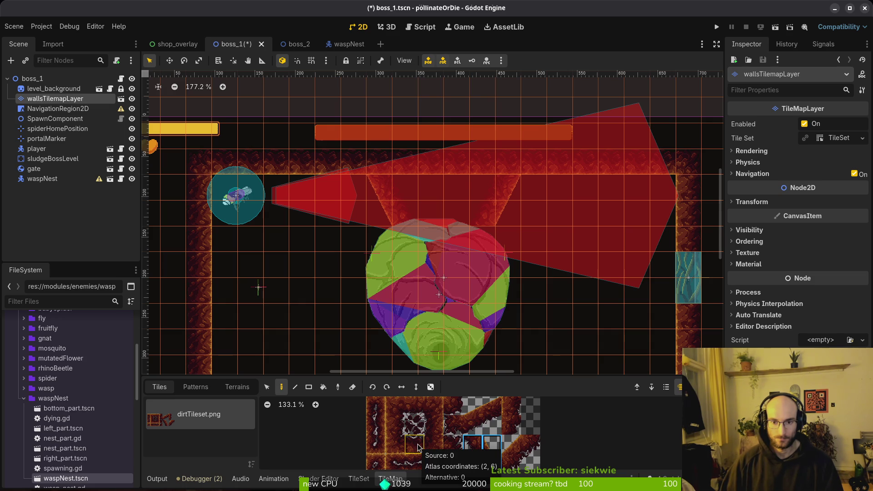
scroll(410, 205, down, 5)
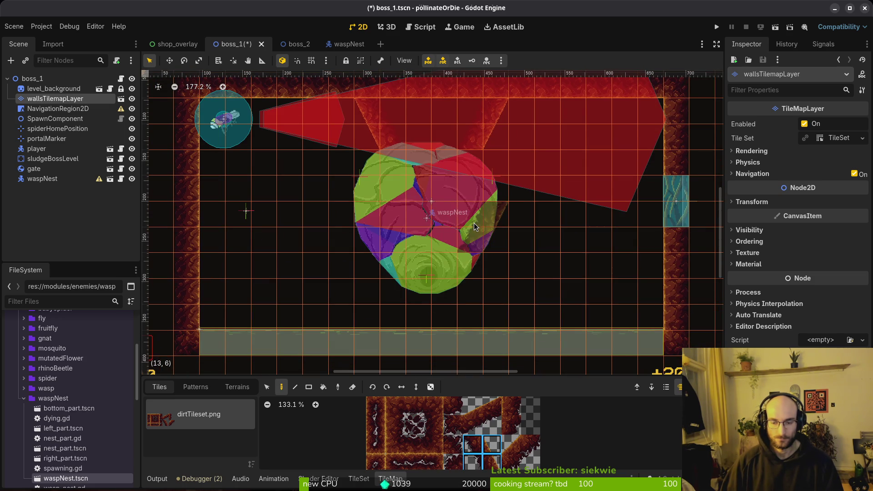
scroll(456, 123, up, 3)
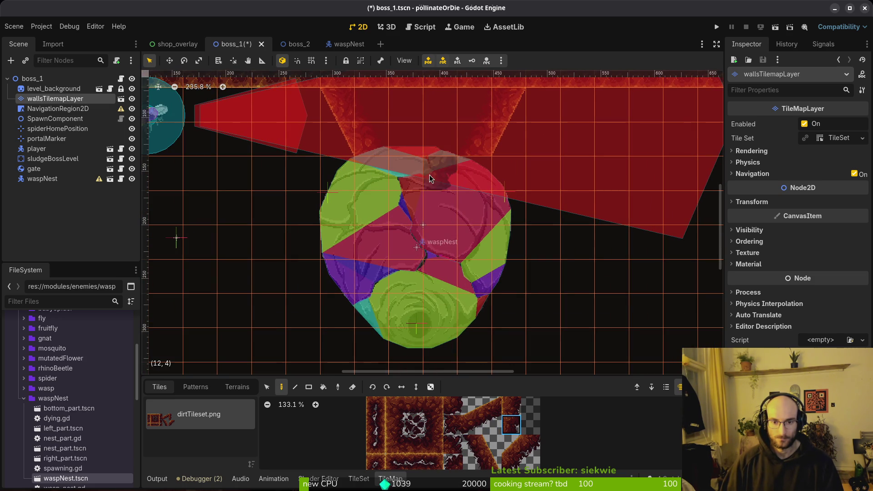
click(256, 162)
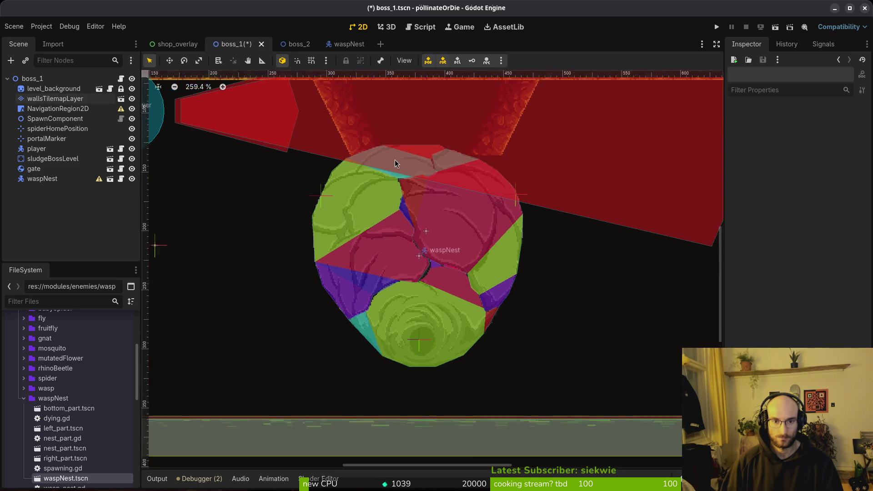
- Move the player down toward the arena floor
scroll(402, 157, down, 1)
mouse_move(183, 188)
mouse_down()
mouse_move(207, 239)
mouse_move(209, 391)
mouse_up()
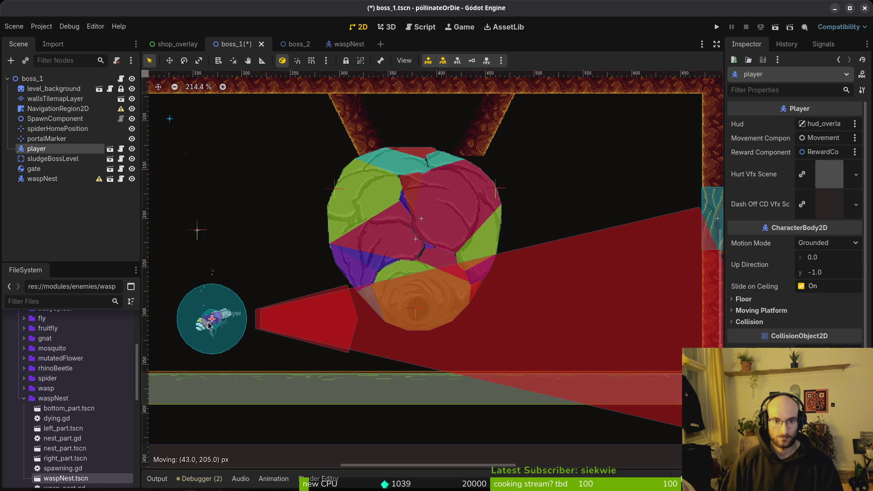
scroll(401, 296, up, 2)
drag(403, 255, 399, 298)
scroll(399, 298, up, 1)
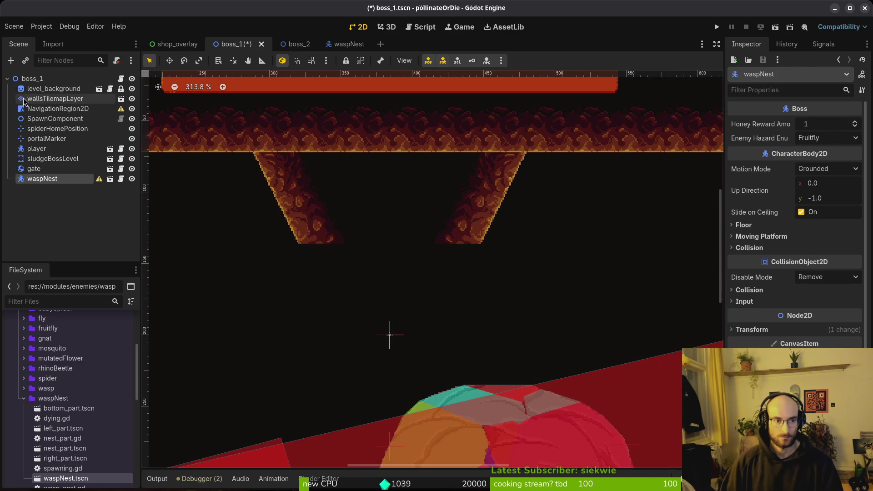
- Paint wall tiles into the left and right slanted ceiling walls
click(55, 99)
click(512, 424)
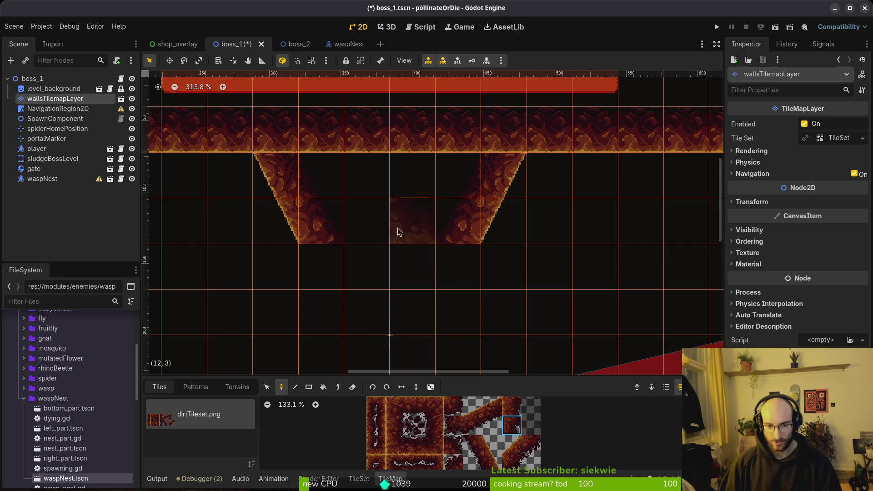
click(329, 232)
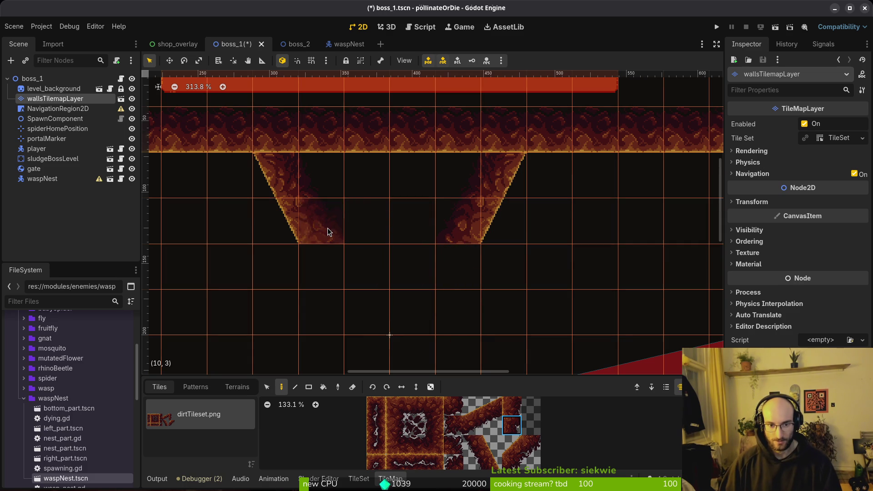
click(511, 406)
click(329, 230)
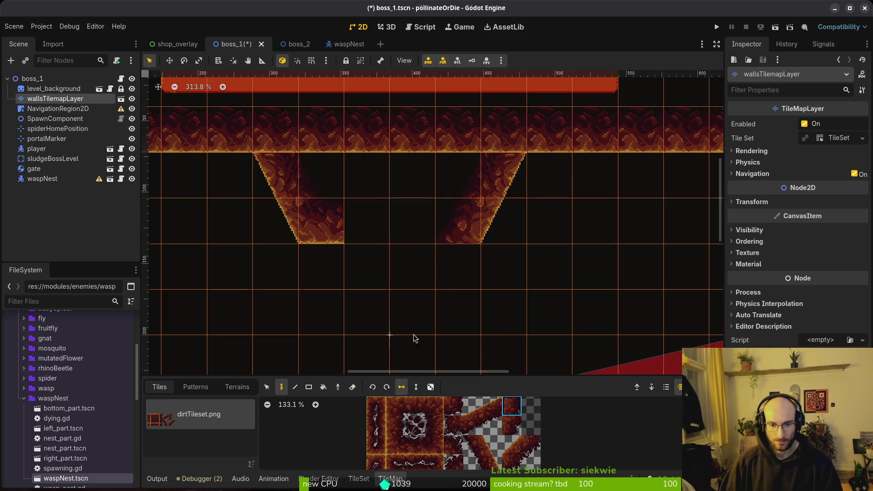
click(452, 231)
key(Escape)
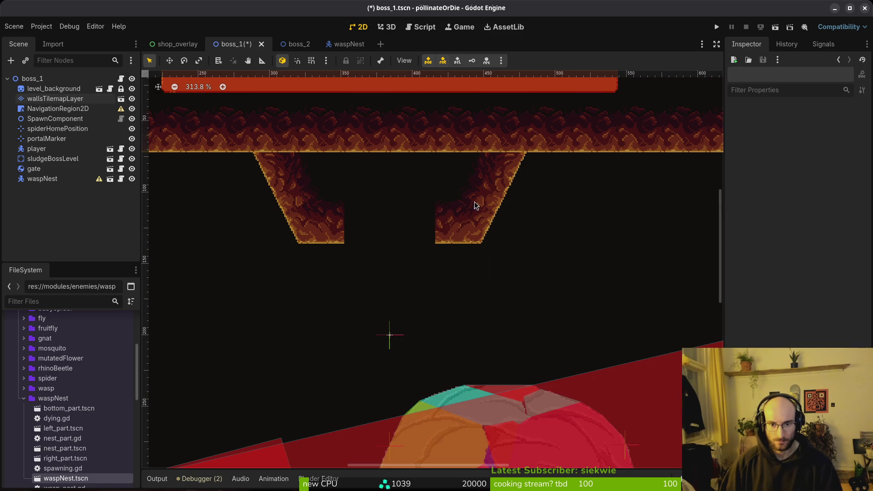
- Paint two more wall tiles into the ceiling and save boss_1.tscn
click(54, 99)
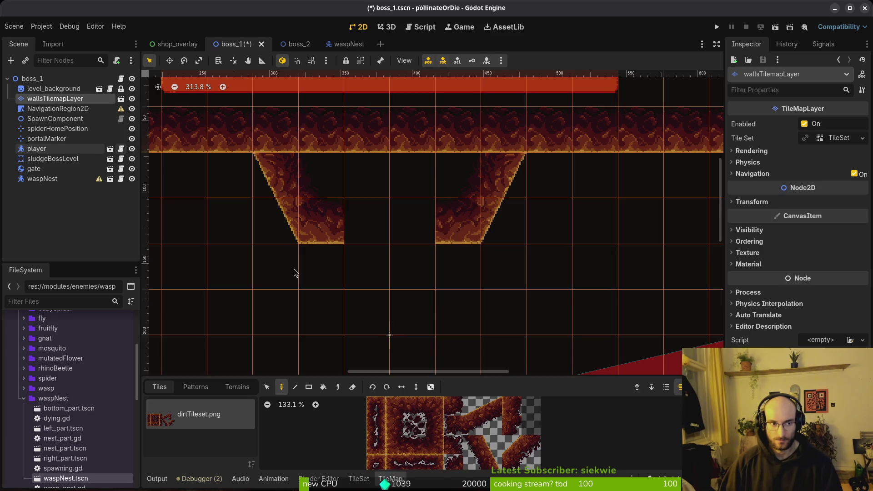
click(415, 444)
click(366, 227)
click(400, 228)
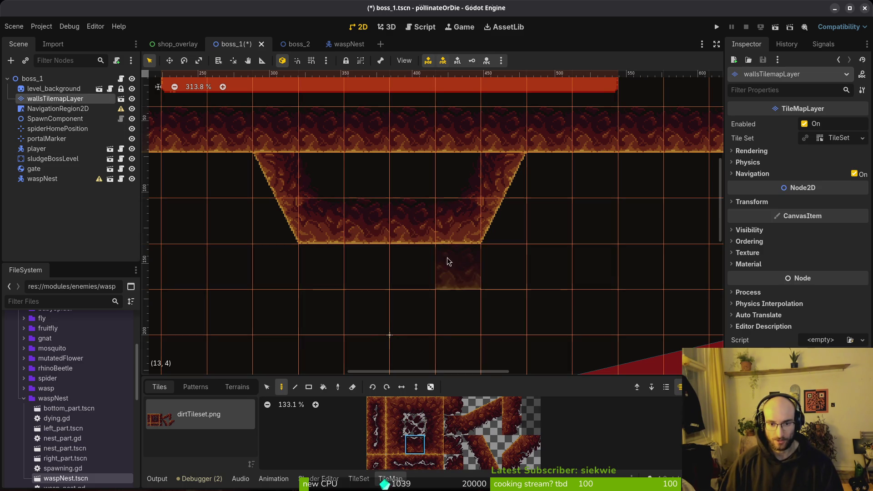
scroll(432, 274, down, 5)
key(Escape)
key(ctrl+s)
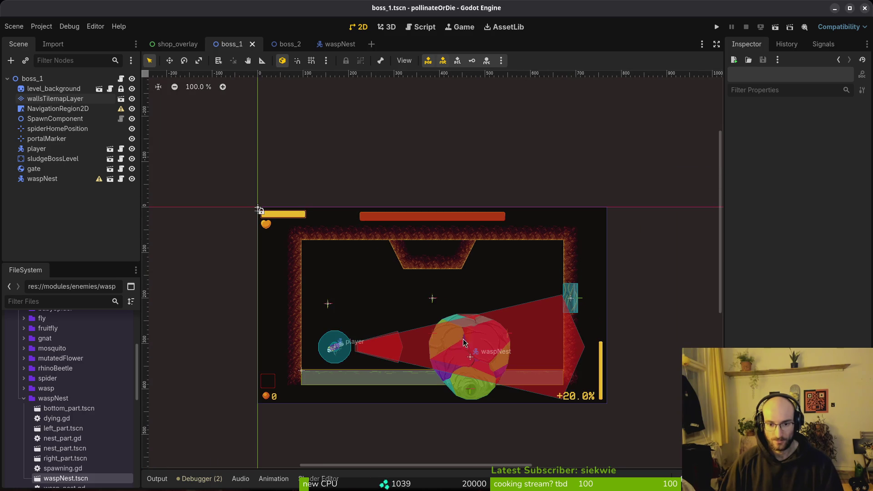
- Move the wasp nest up and to the left in the arena
click(465, 321)
drag(462, 320, 426, 263)
scroll(453, 249, up, 5)
key(Escape)
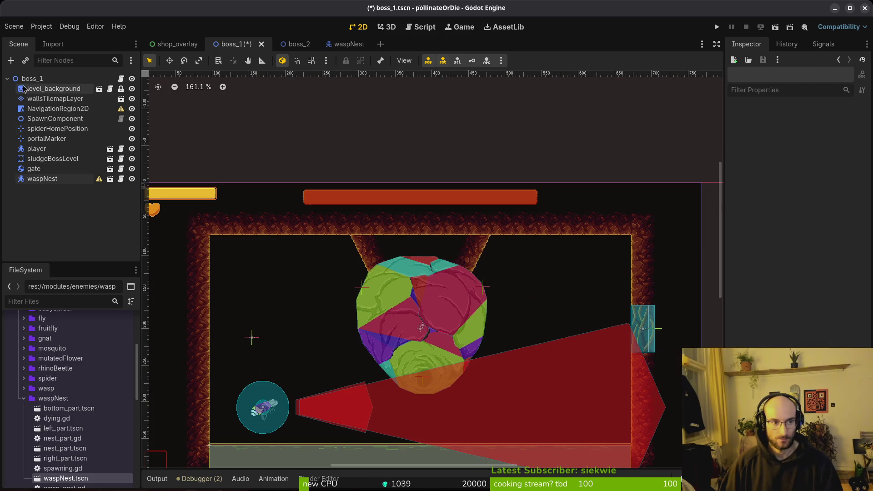
- Erase the top wall tiles above the nest and paint one wall tile into the empty cell
click(42, 100)
scroll(355, 214, up, 3)
drag(357, 213, 513, 214)
click(341, 214)
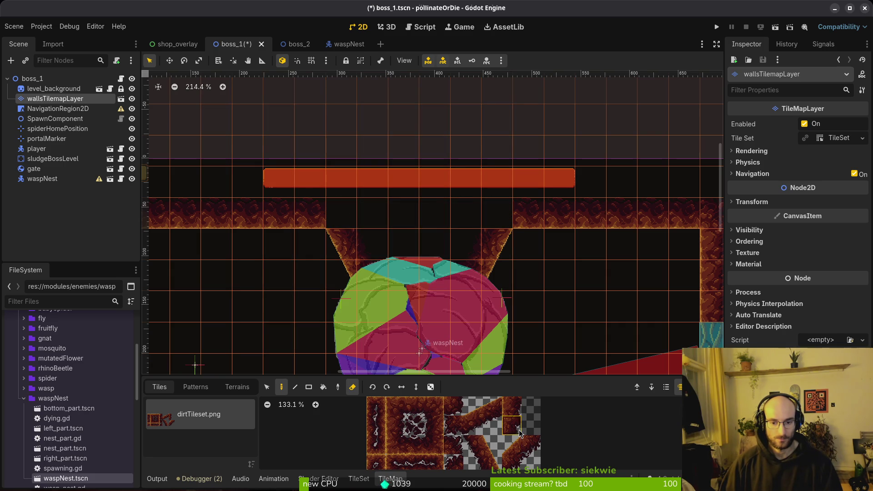
click(453, 444)
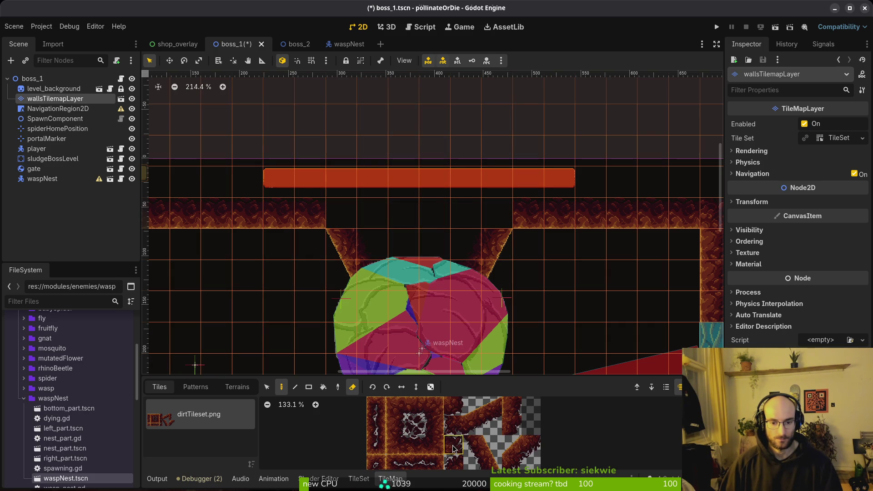
click(342, 217)
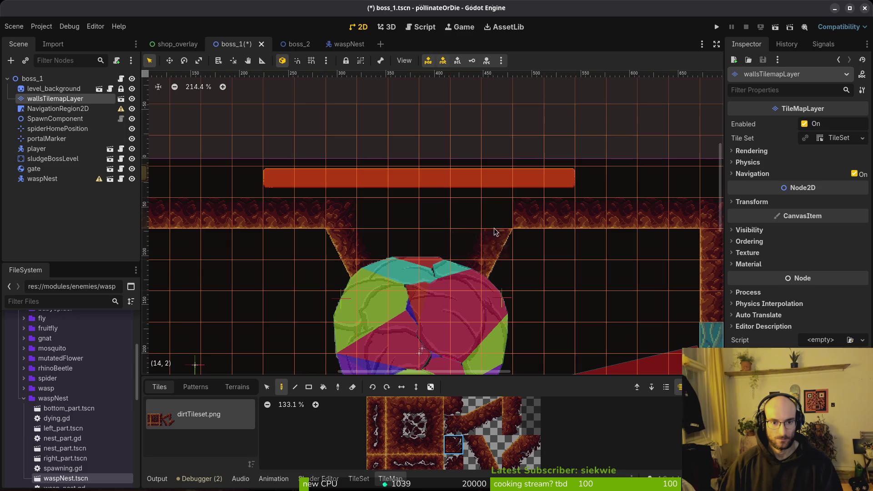
key(Escape)
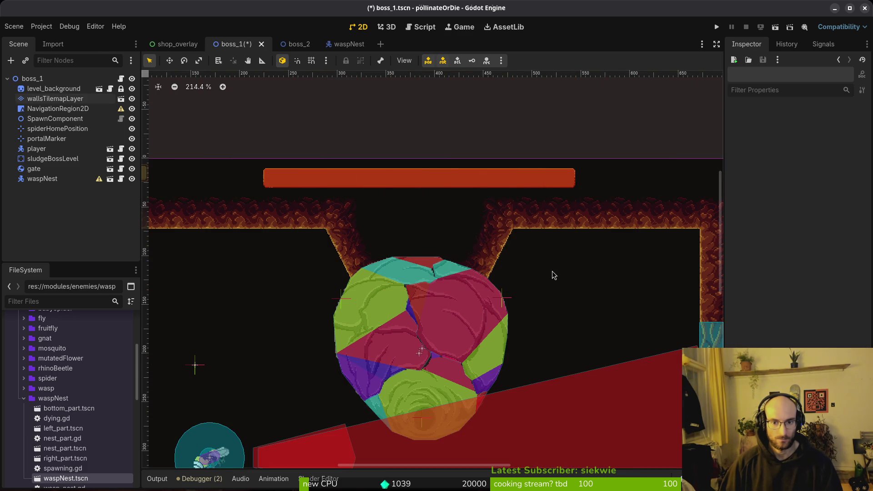
- Nudge the wasp nest slightly down, then undo the change
scroll(508, 279, down, 2)
scroll(476, 272, down, 2)
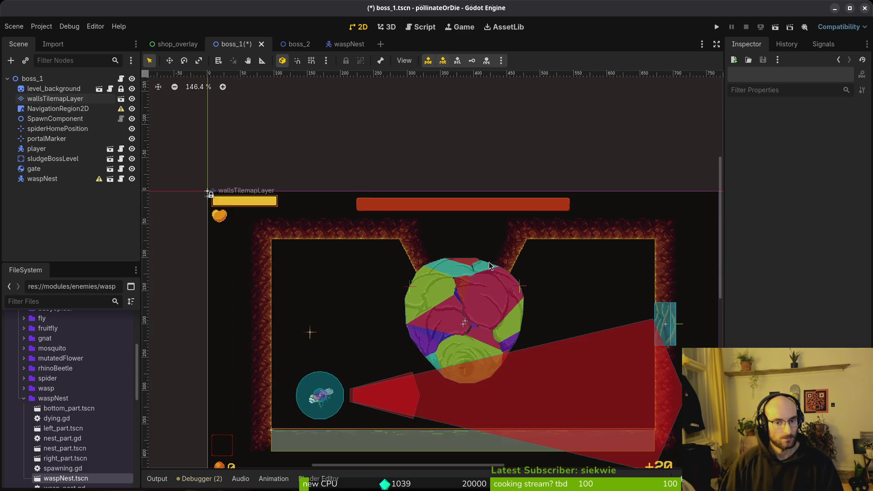
scroll(468, 282, up, 4)
drag(458, 294, 459, 313)
key(Escape)
key(ctrl+z)
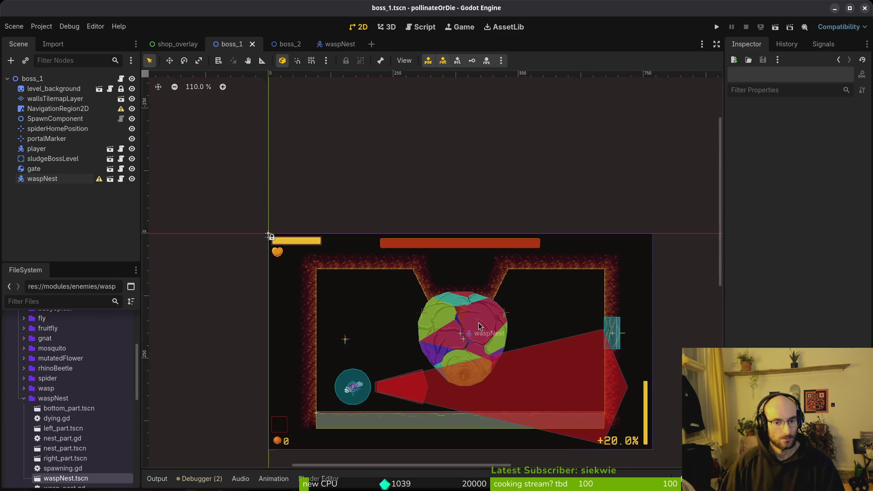
- Lower the wasp nest under the ceiling notch and move the player start to the top-left
scroll(479, 326, down, 3)
mouse_move(467, 330)
mouse_down()
mouse_move(452, 302)
mouse_move(468, 302)
mouse_up()
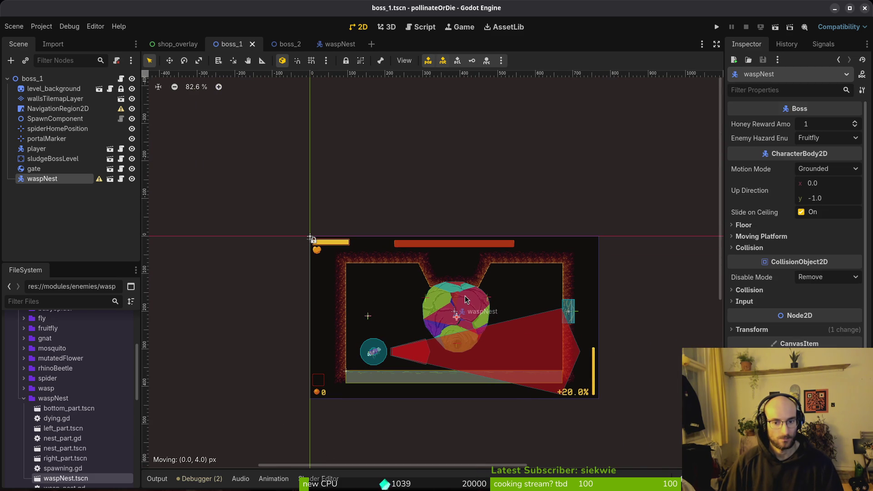
drag(465, 298, 468, 300)
scroll(470, 299, up, 5)
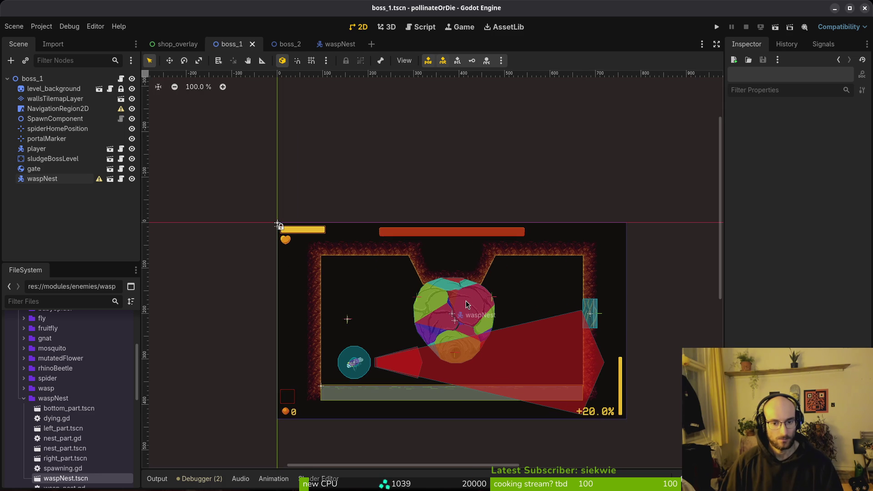
scroll(358, 222, down, 5)
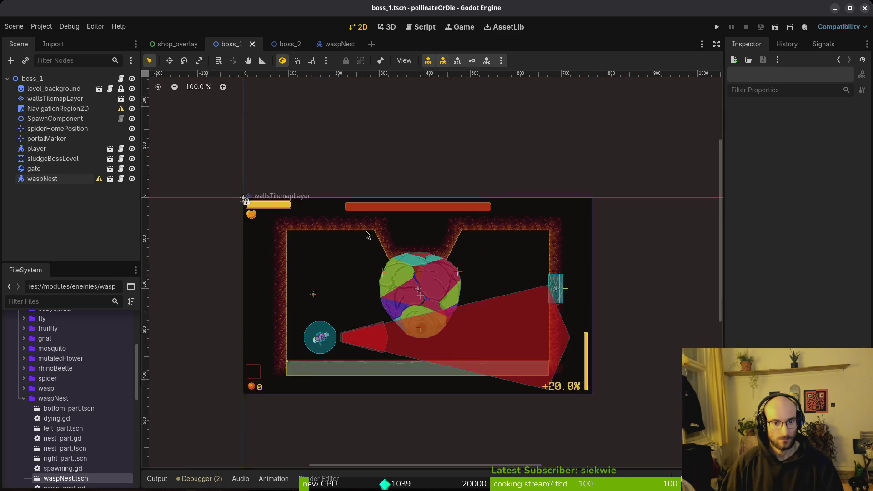
scroll(407, 268, up, 3)
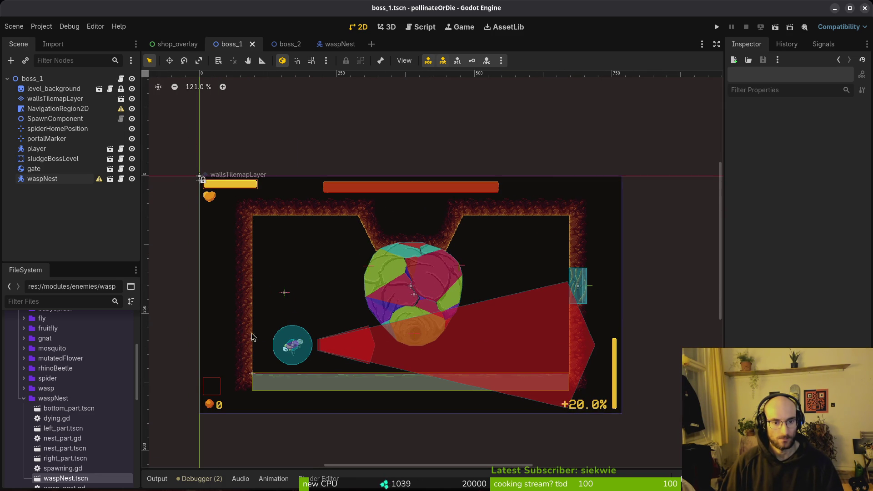
drag(287, 349, 268, 235)
click(549, 212)
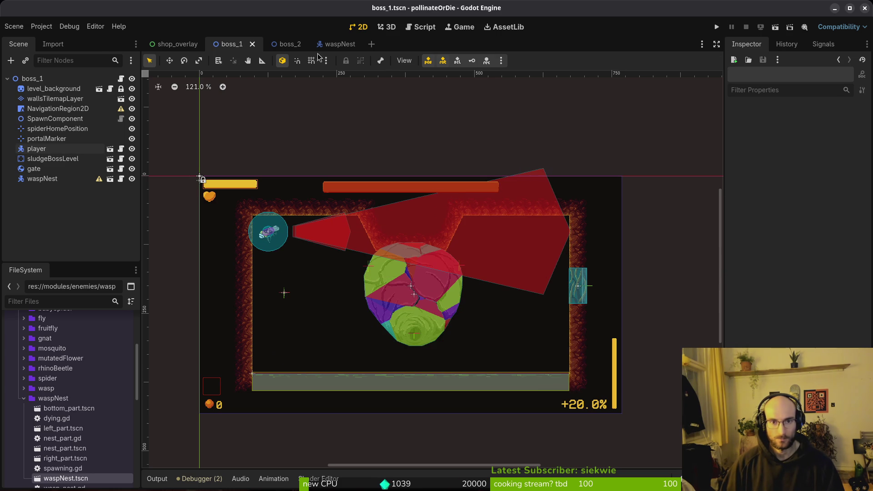
- Switch to Neovim and open game.controller.gd with the file finder
key(alt+Tab)
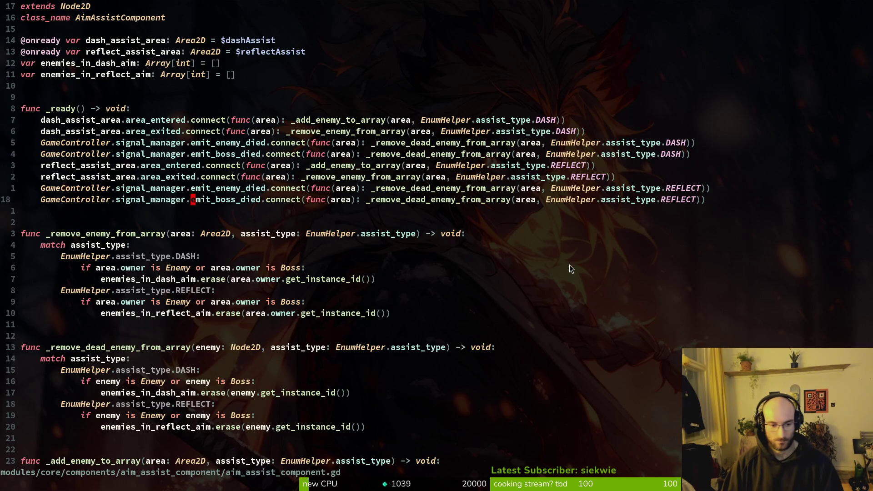
key(ctrl+6)
key(space)
key(f)
key(f)
text(gam)
key(Return)
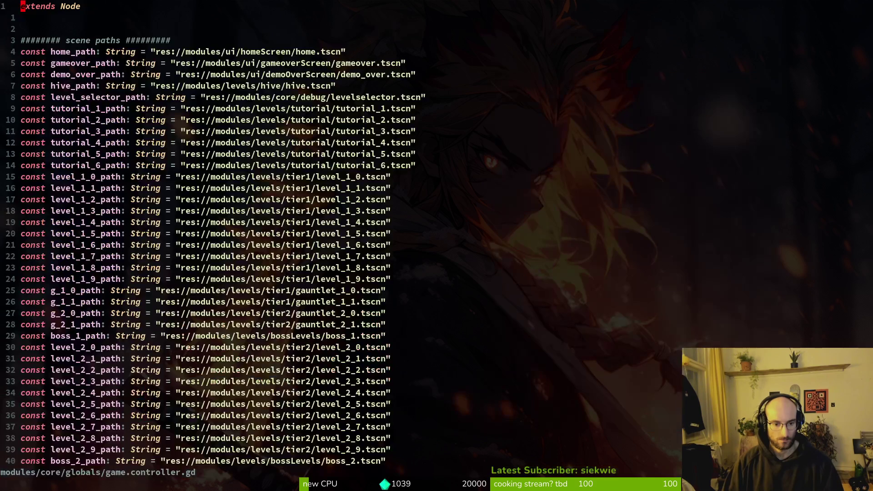
- Delete the print_debug/prepare lines so tier 0 just returns boss_1_path
key(ctrl+d)
key(ctrl+d)
key(ctrl+d)
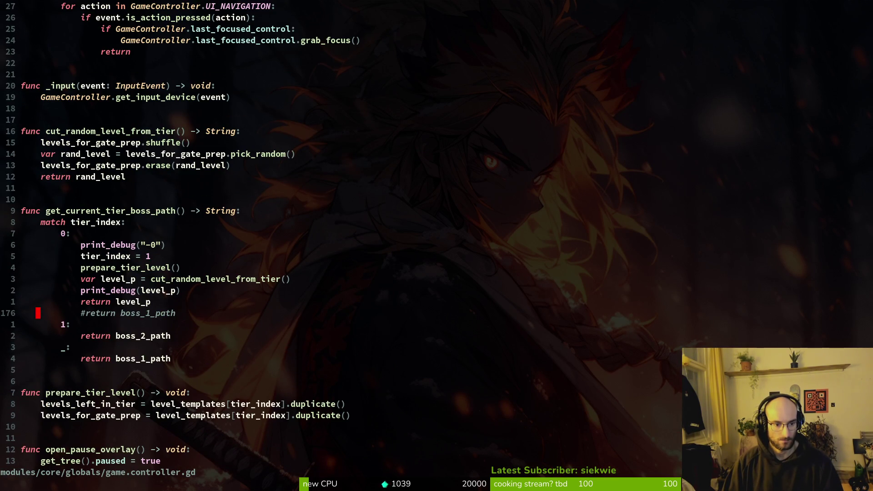
key(BackSpace)
key(Escape)
key(k)
key(shift+v)
key(k)
key(k)
key(k)
key(k)
key(k)
key(d)
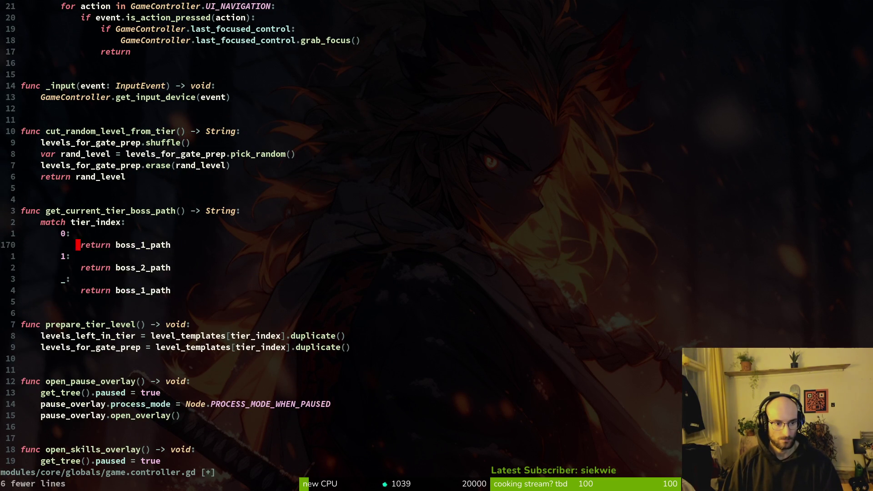
- Save game.controller.gd and launch the game with F5
key(Return)
key(alt+Tab)
key(F5)
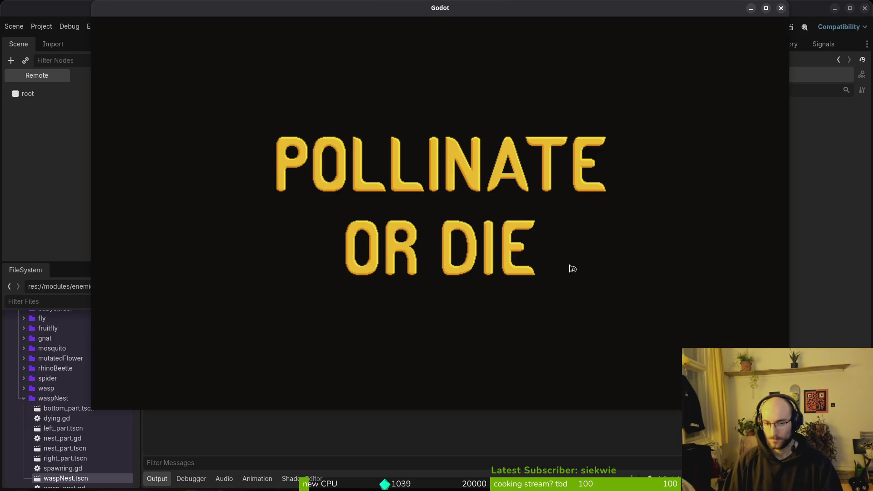
- Start from the title screen, play into an arena round, pause, and bring up GitLab issues
key(Return)
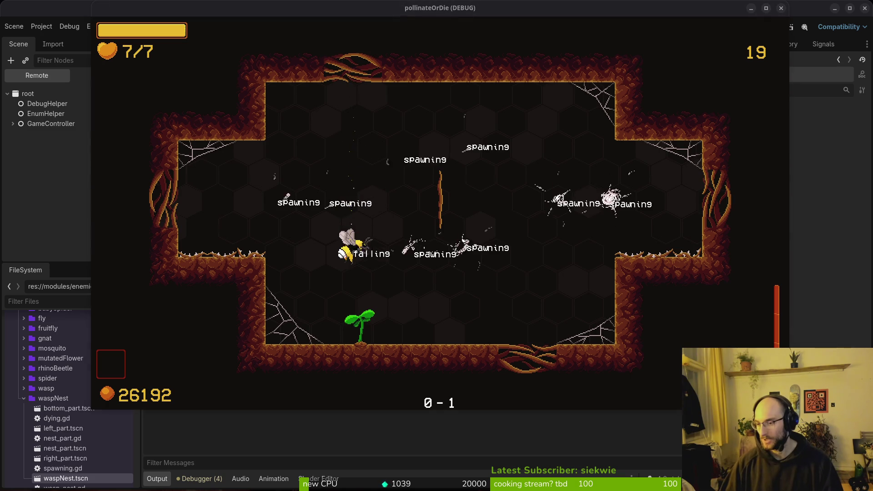
key(Escape)
key(alt+Tab)
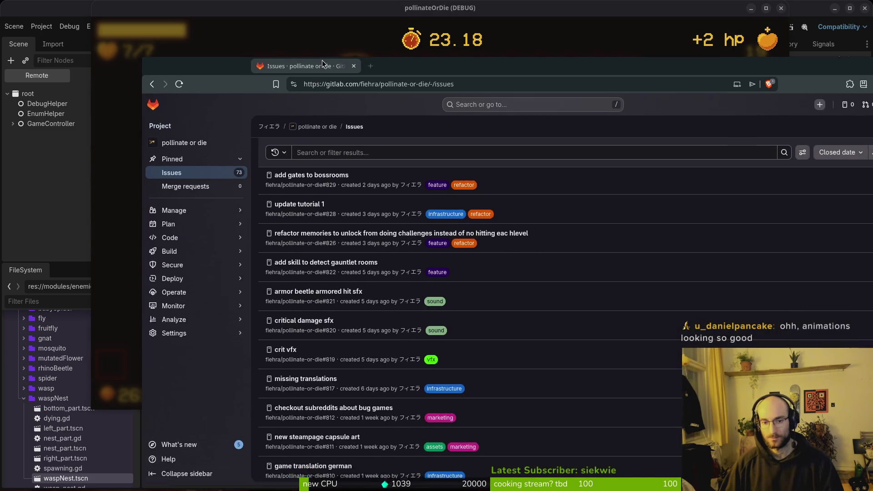
- File a bug-labelled issue 'getting dualbuff disabled the second ones hurtbox' and close the browser
scroll(298, 134, up, 5)
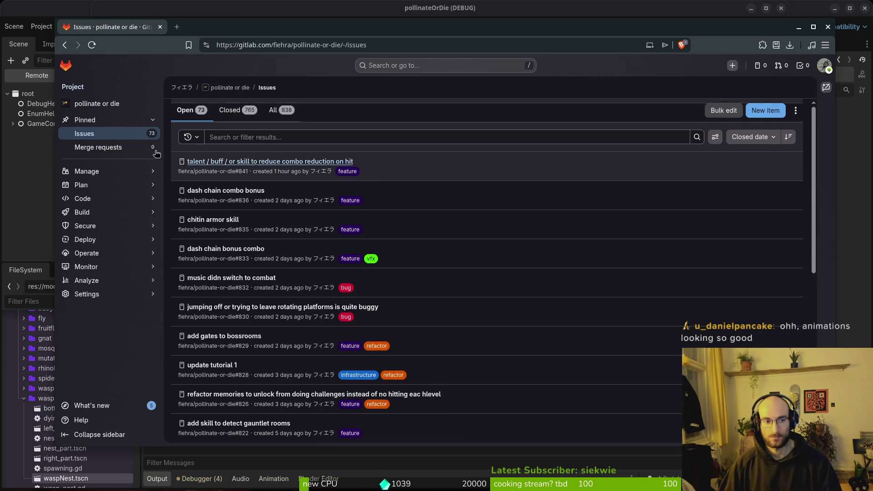
click(766, 111)
text(getting dualbuff disabled the second ones hurtbox)
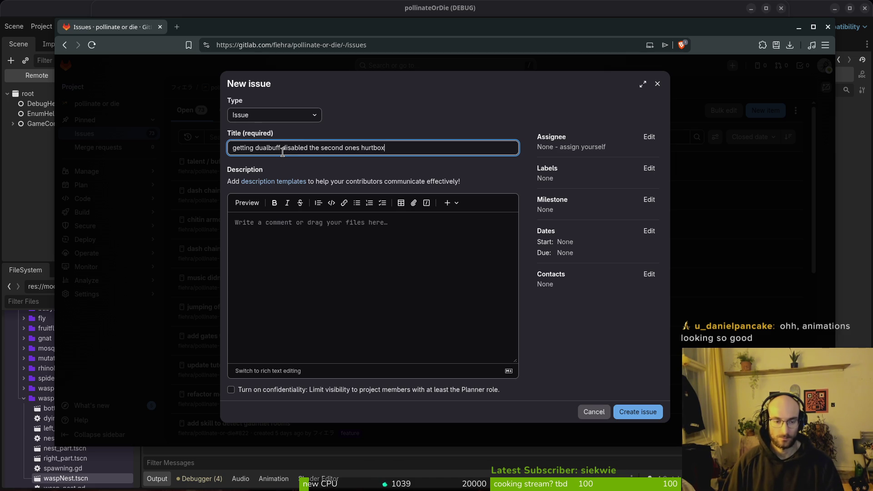
click(366, 301)
text(cant be picked up)
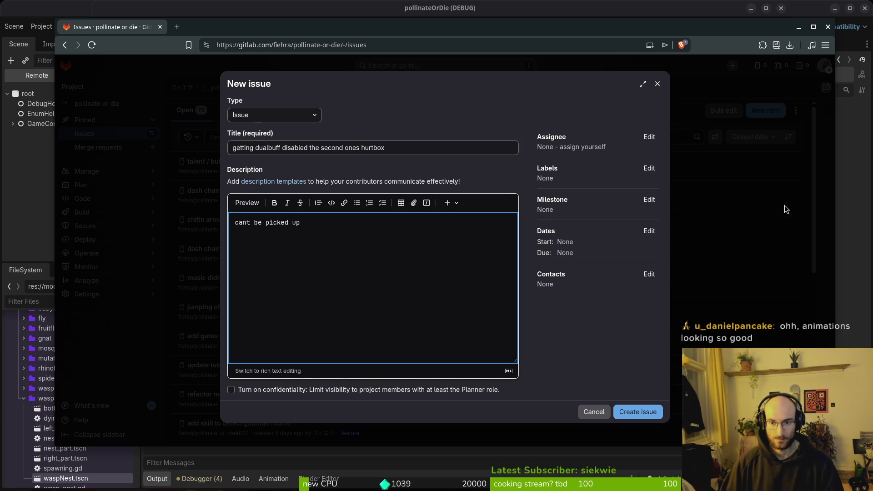
click(649, 168)
click(568, 251)
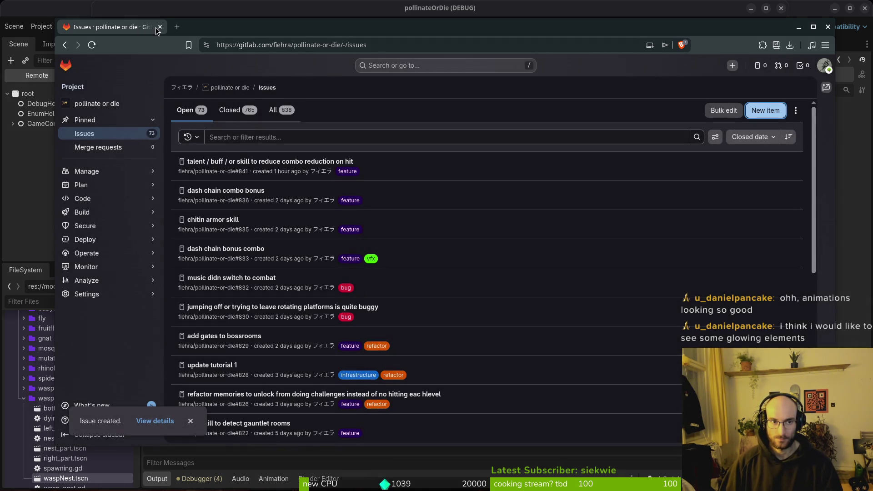
click(160, 27)
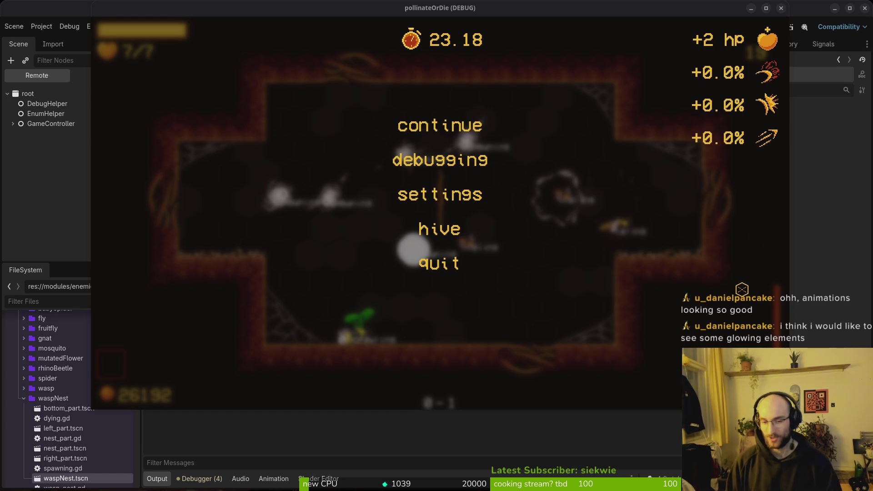
- Resume the game, pause to check the editor, then return and unpause
click(483, 131)
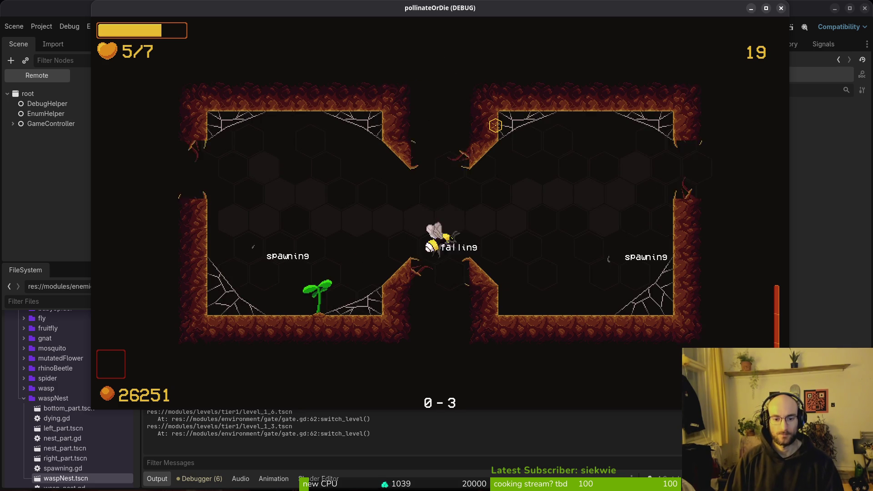
key(Escape)
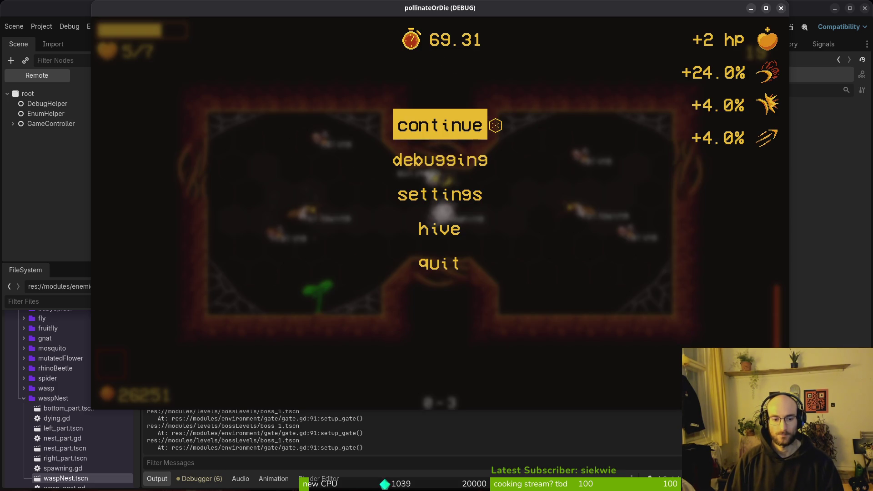
click(354, 448)
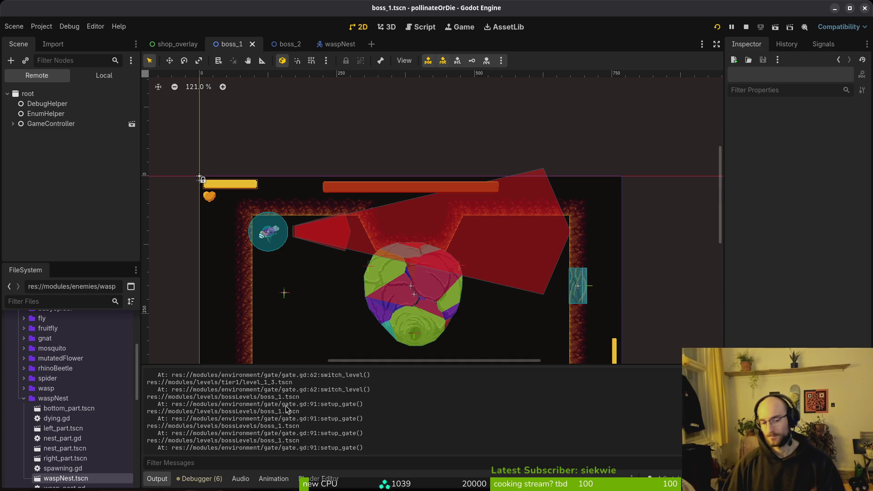
scroll(317, 406, up, 5)
scroll(310, 436, down, 5)
key(alt+Tab)
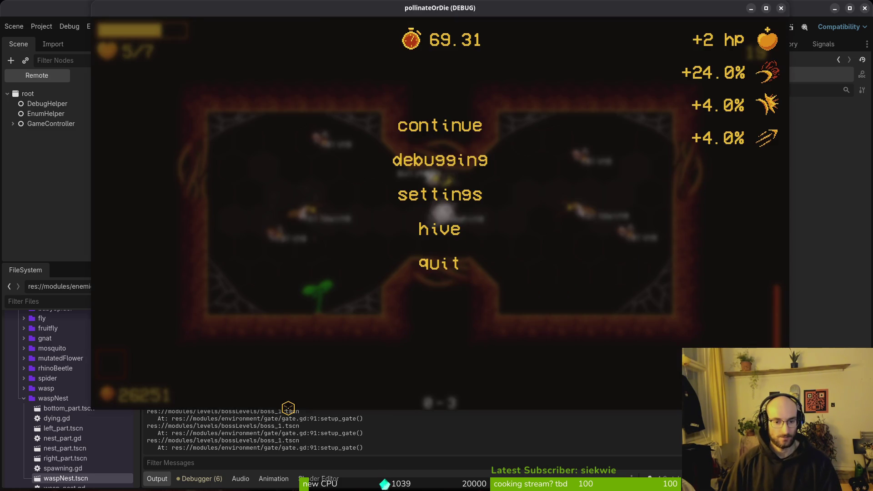
key(alt+Tab)
key(alt+Tab)
key(Escape)
- Fly the bee through the wasp nest arena, slashing wasps in the left, centre and right rooms
key(a)
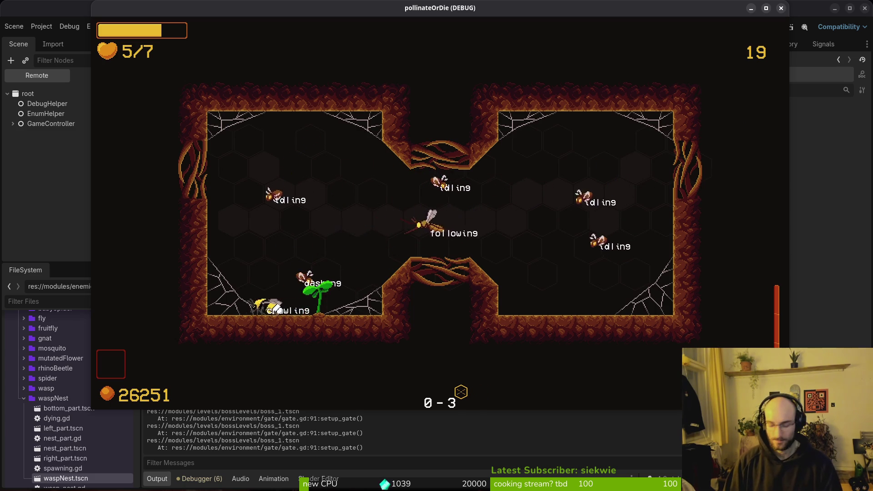
key(d)
key(space)
key(d)
key(space)
key(a)
key(space)
key(space)
key(w)
key(d)
key(shift)
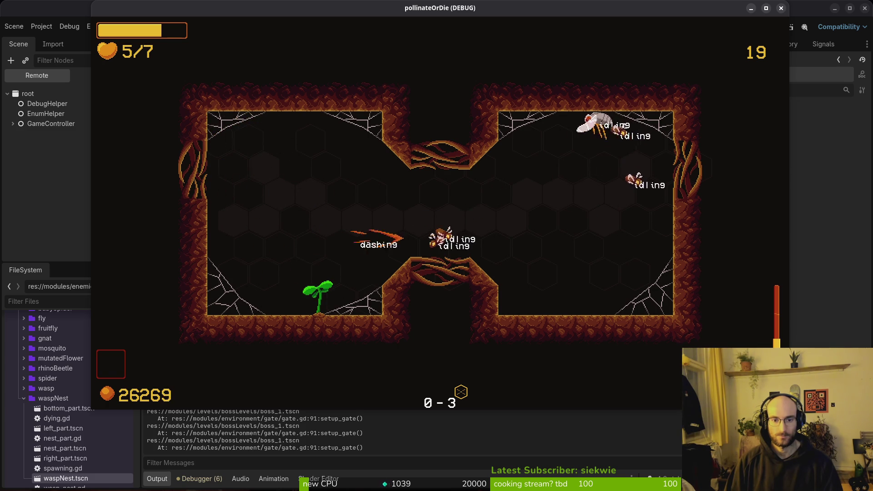
key(space)
key(w)
key(space)
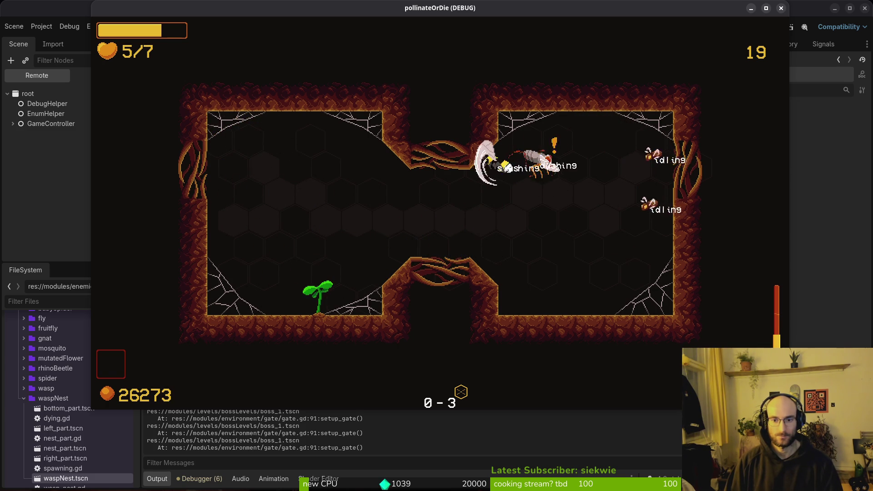
key(space)
key(d)
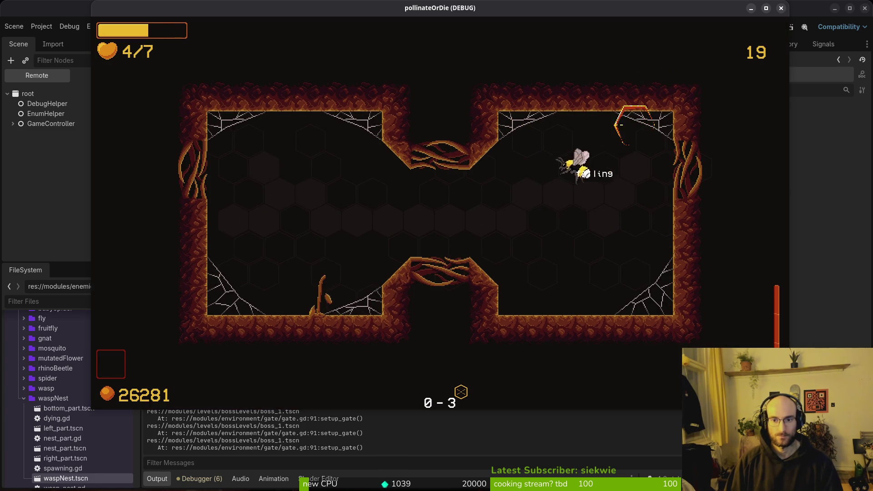
key(a)
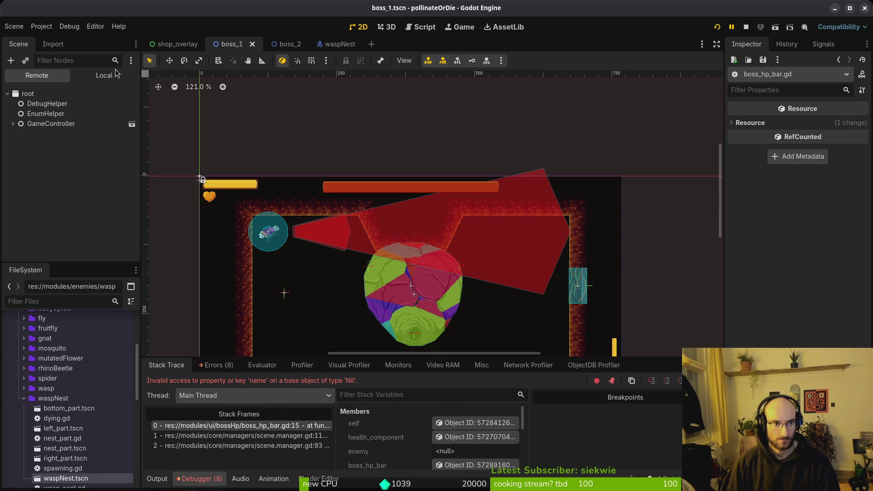
- Inspect waspNest and boss_2's spider, then move waspNest above player in boss_1's scene tree
click(90, 81)
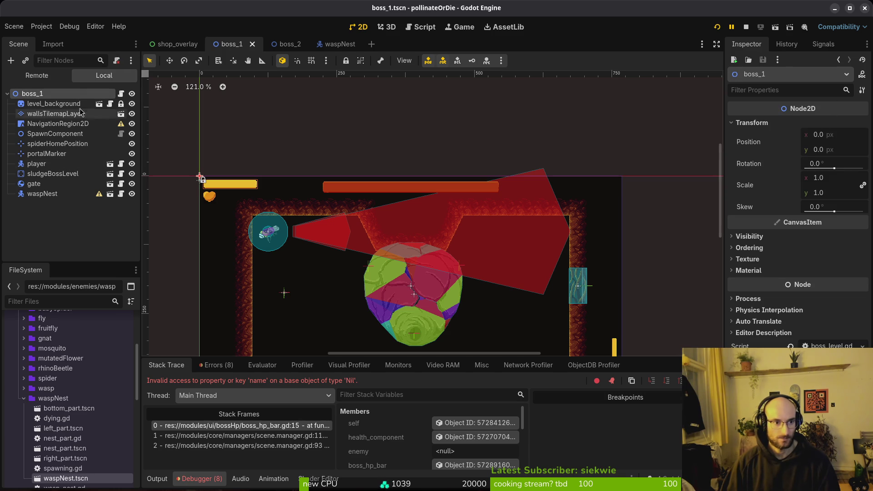
click(44, 194)
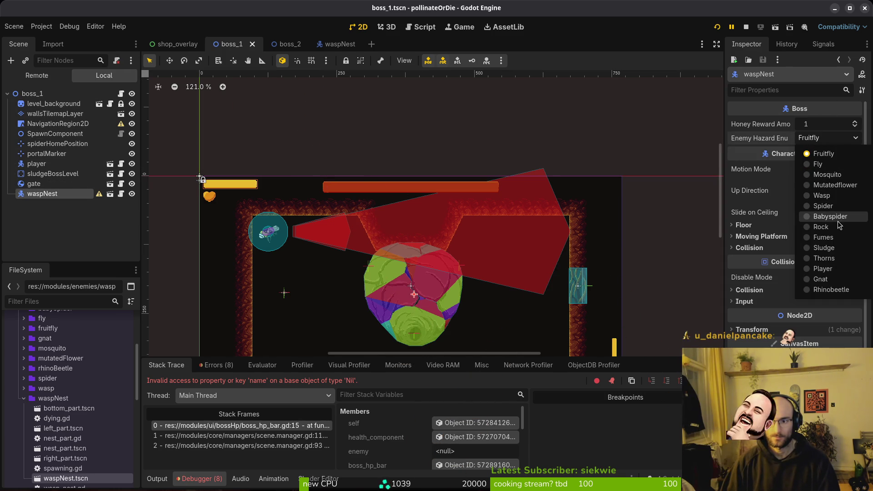
key(Escape)
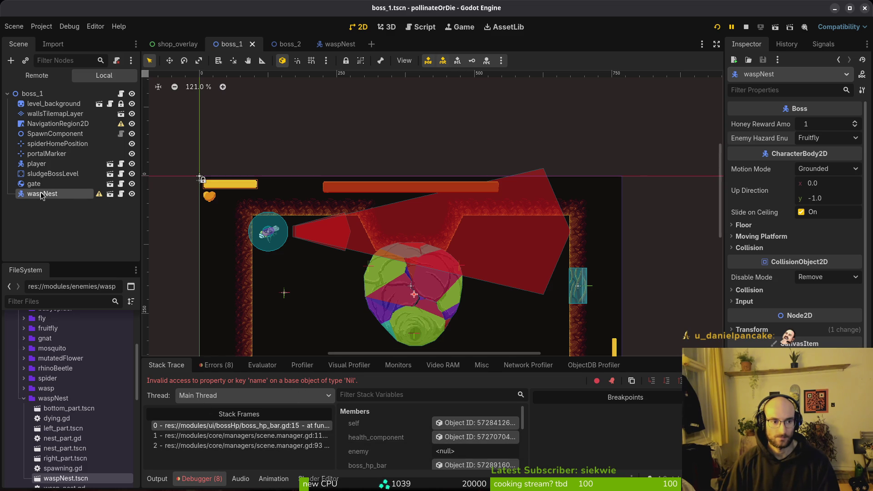
click(287, 45)
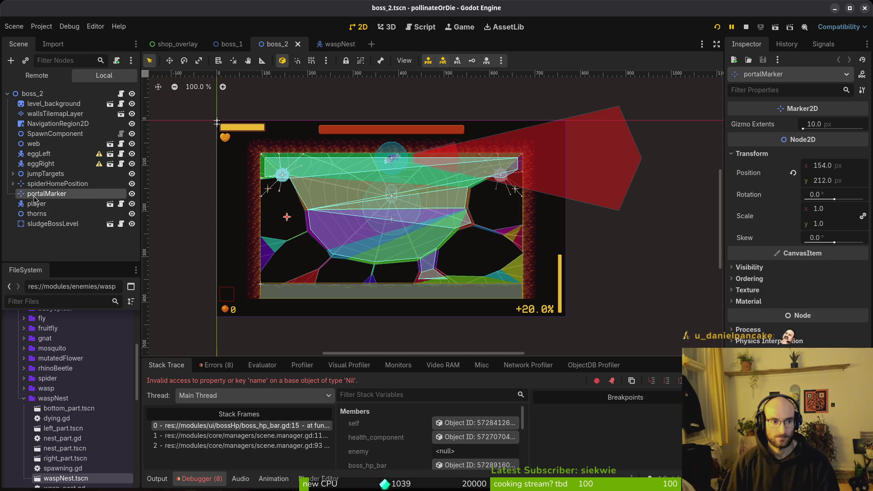
click(12, 183)
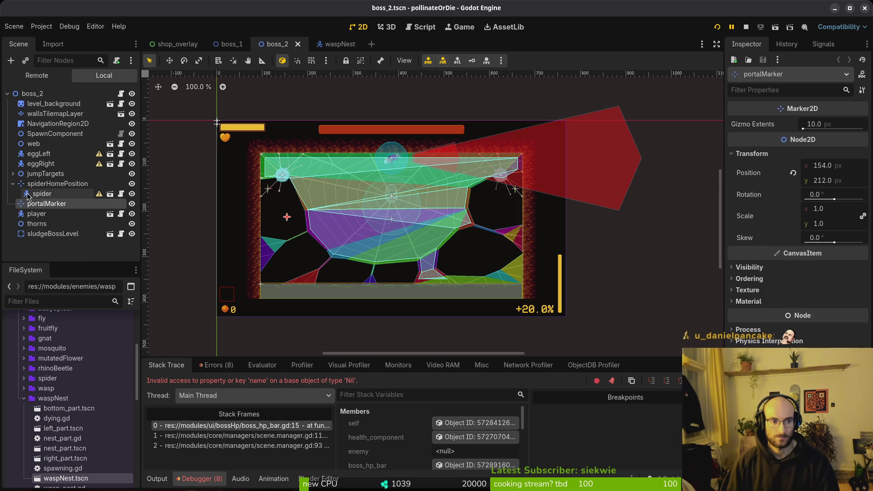
click(226, 44)
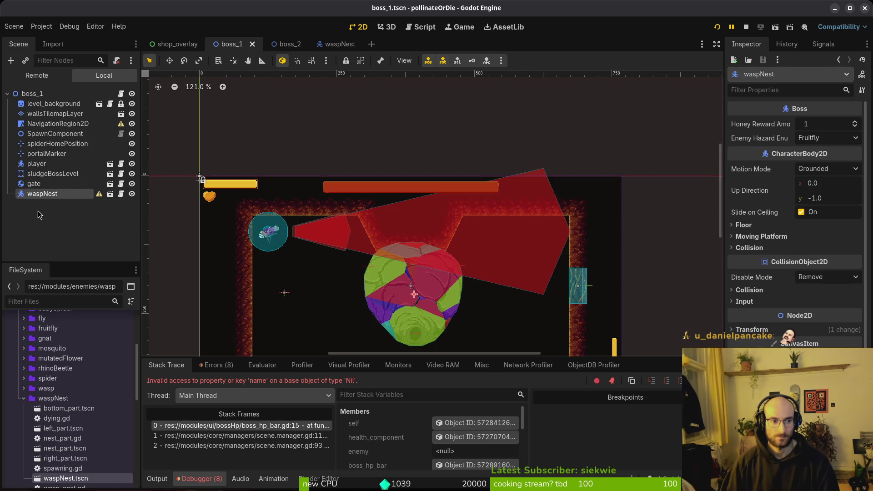
drag(34, 196, 40, 163)
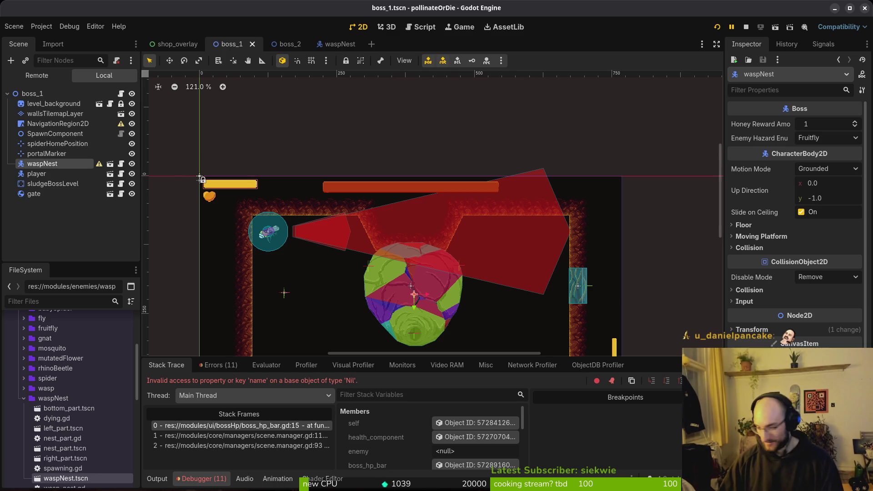
- Open boss_hp_bar.gd in Neovim through the file finder
key(alt+Tab)
key(space)
key(f)
key(f)
text(bossh)
key(Up)
key(Return)
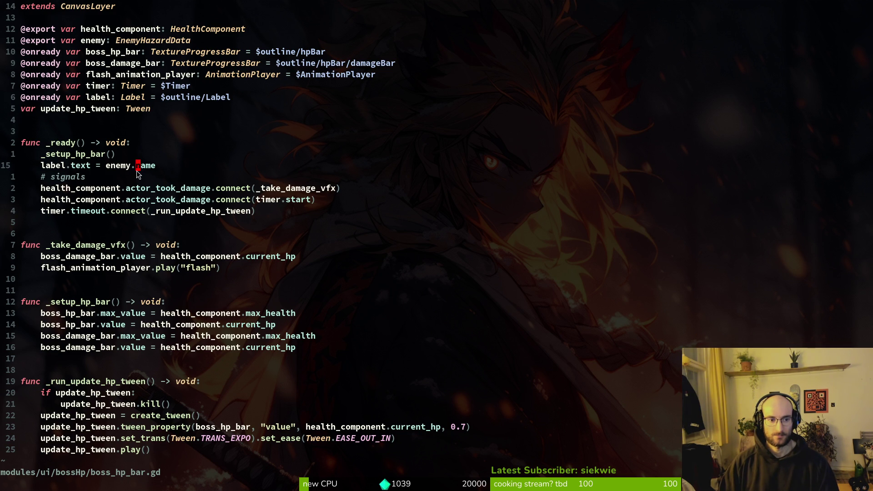
- Rename the exported enemy variable to enemy_data and save
key(h)
key(5)
key(k)
key(5)
key(k)
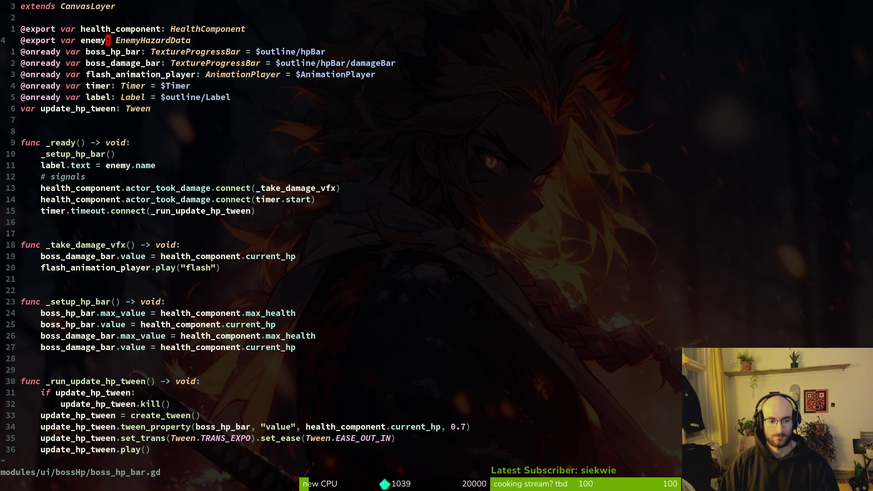
text(_data)
key(Escape)
text(:w)
key(Return)
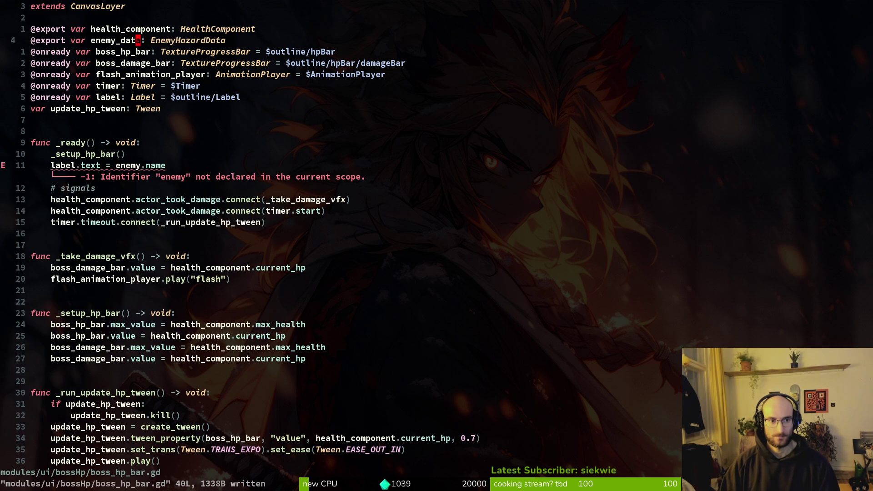
- Change the label line to read enemy_data.name and save boss_hp_bar.gd
text(9ja_data)
key(Escape)
text(:w)
key(Return)
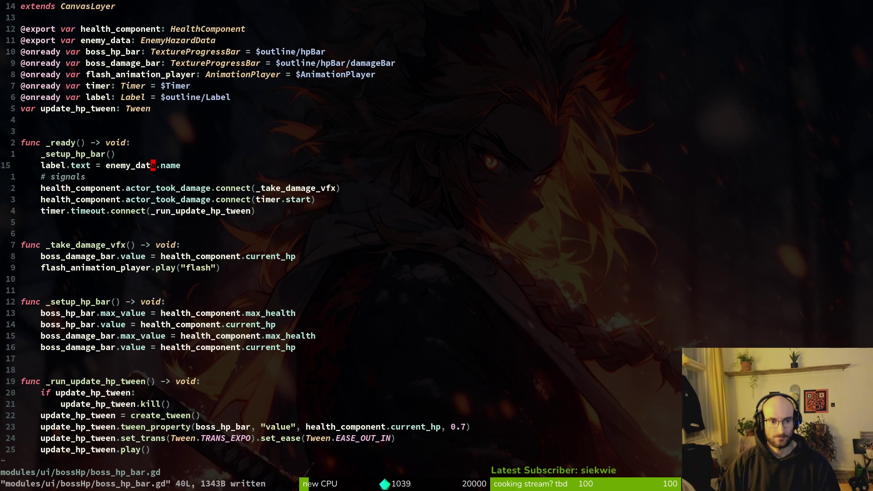
key(alt+Tab)
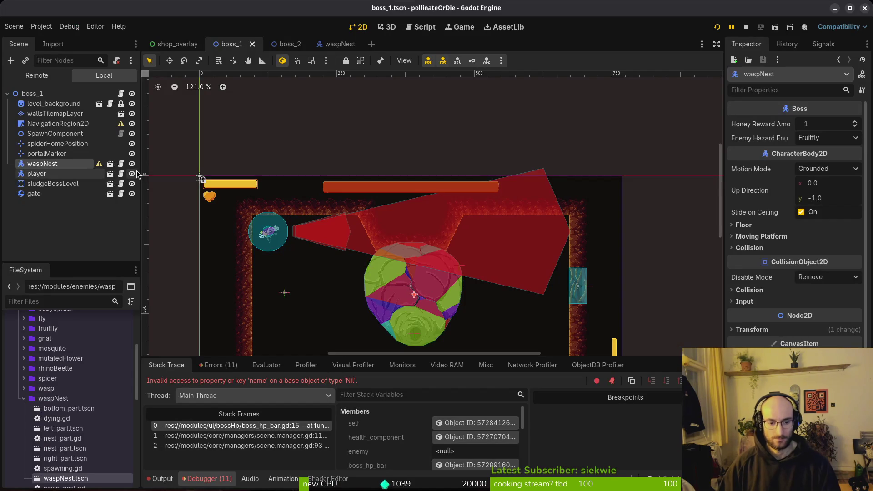
- Compare against the spider boss's properties in the boss_2 scene
key(alt+Tab)
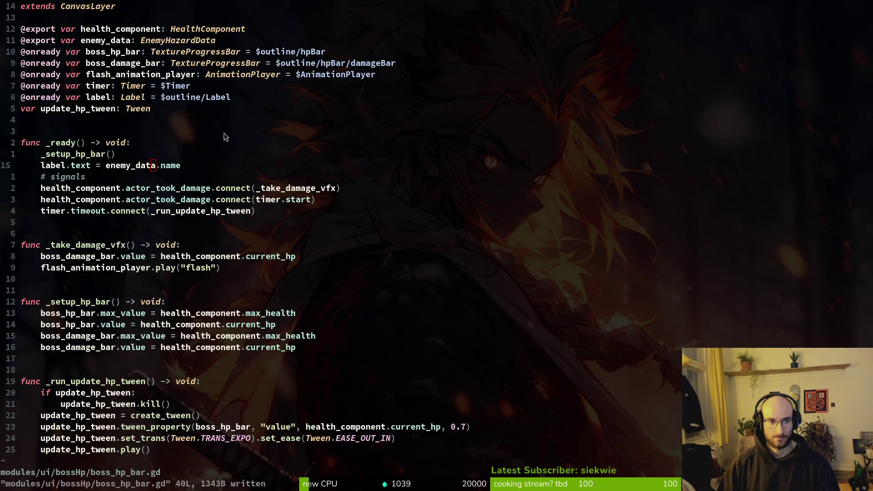
key(alt+Tab)
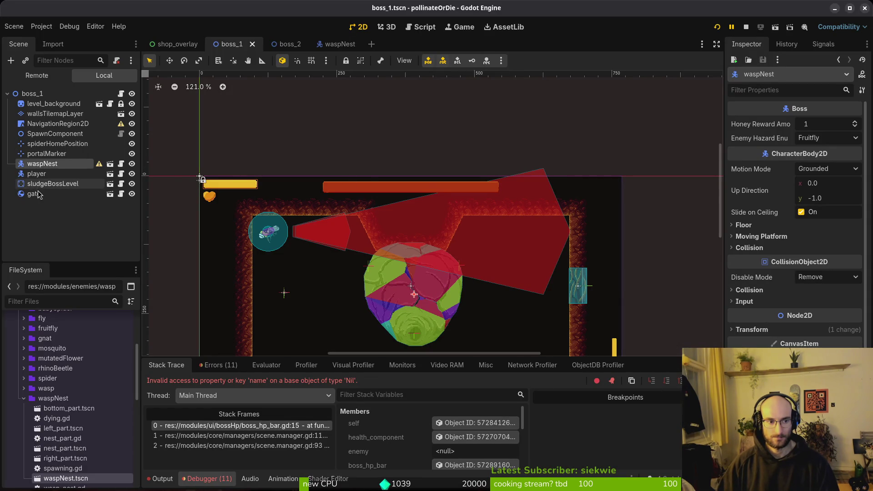
click(37, 187)
key(Up)
key(Up)
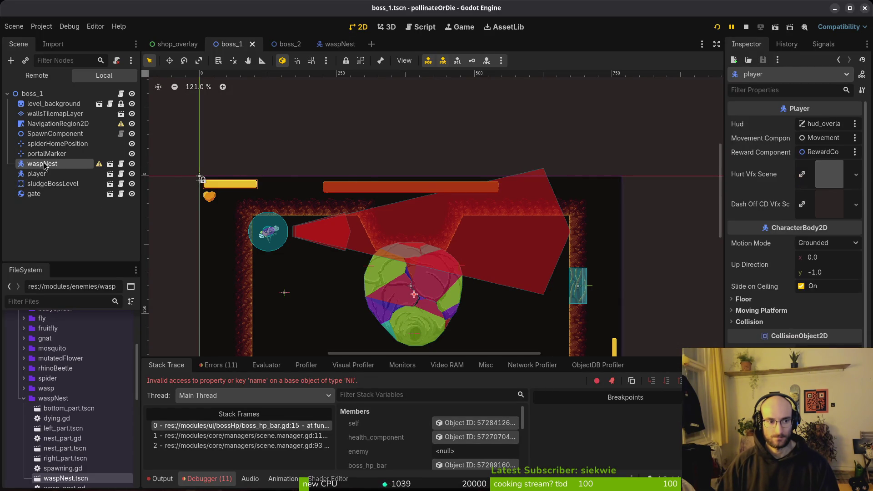
key(Up)
key(Up)
key(Up)
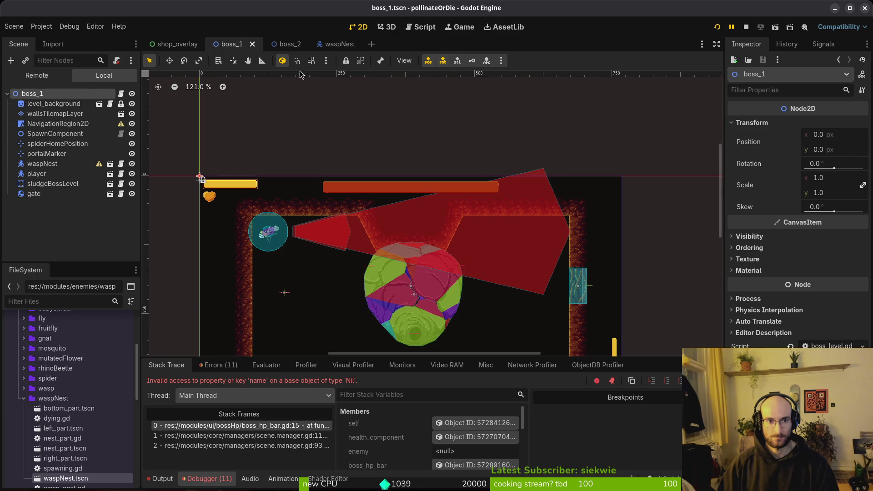
click(289, 44)
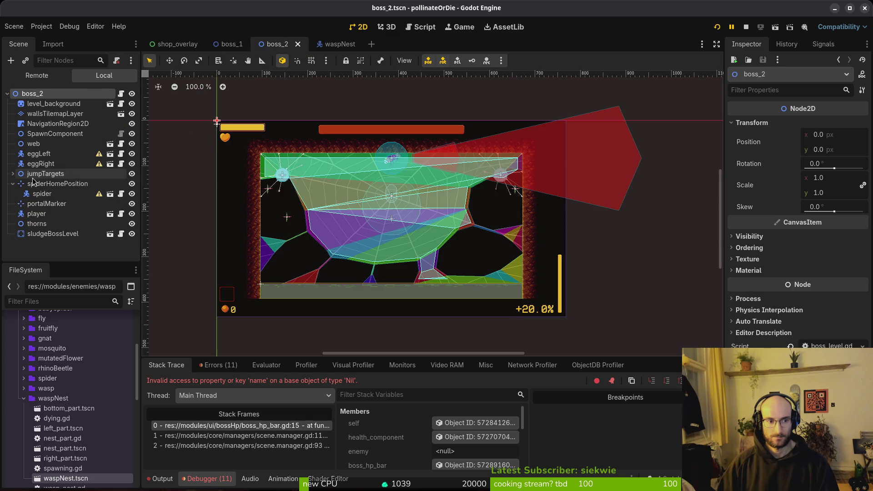
click(42, 194)
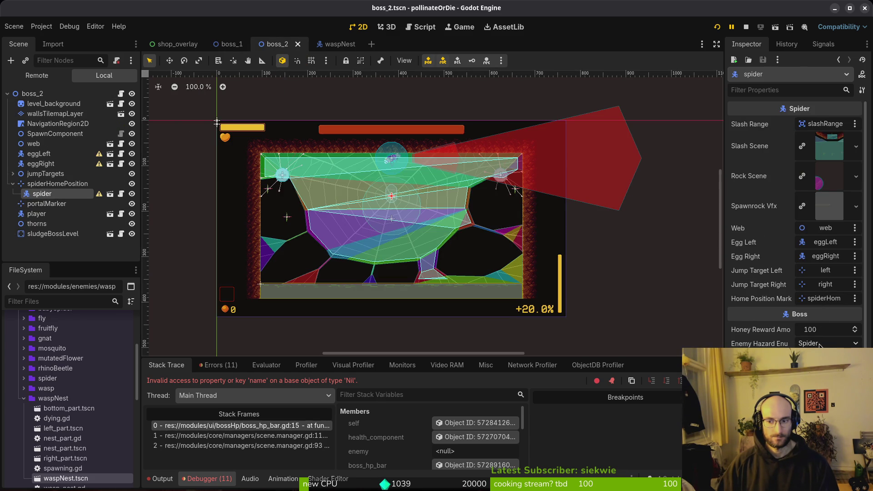
click(230, 44)
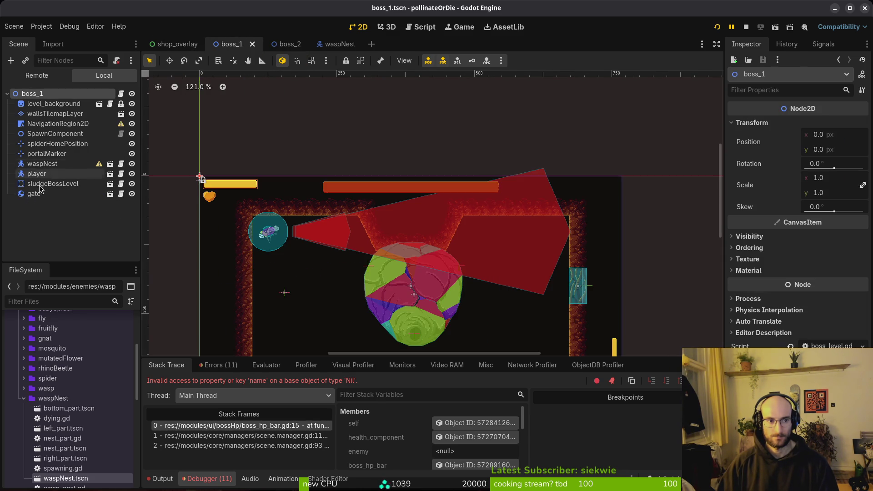
- Set waspNest's Honey Reward Amount to 100 and check its enemy hazard type list
click(39, 164)
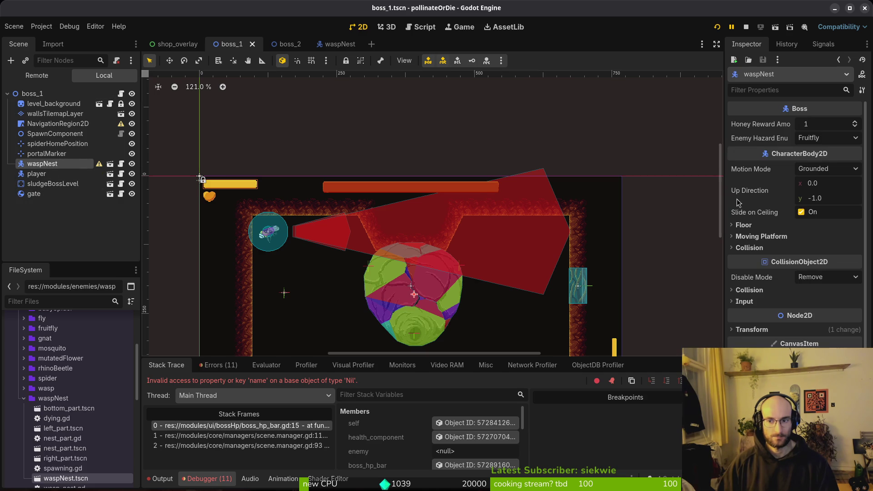
click(818, 129)
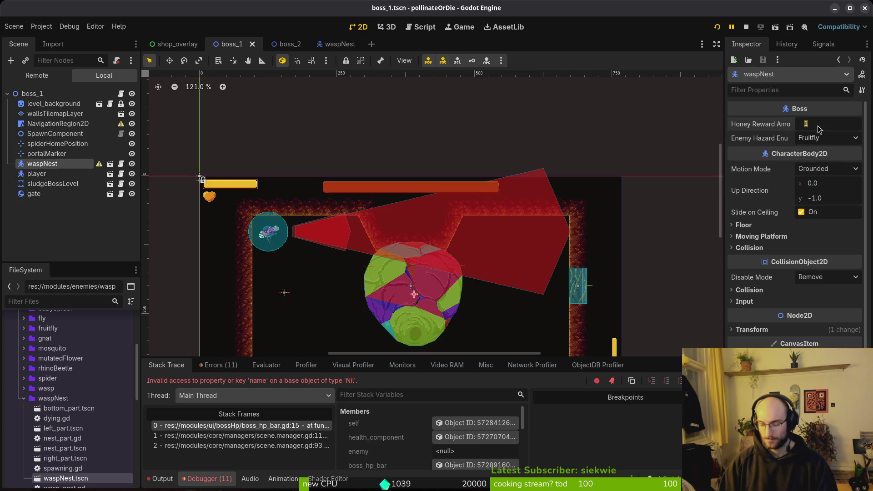
key(Return)
click(824, 139)
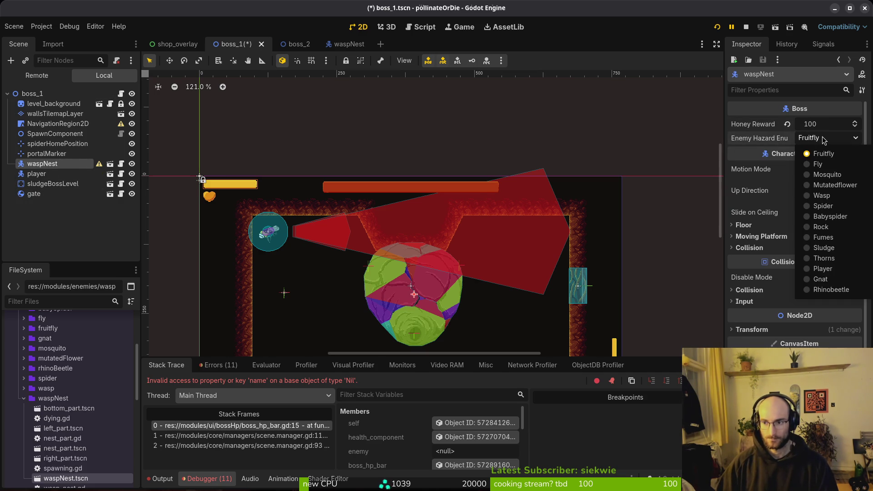
key(super+2)
key(space)
- Open player_hazard_data.tres, then enum.helper.gd
key(f)
key(f)
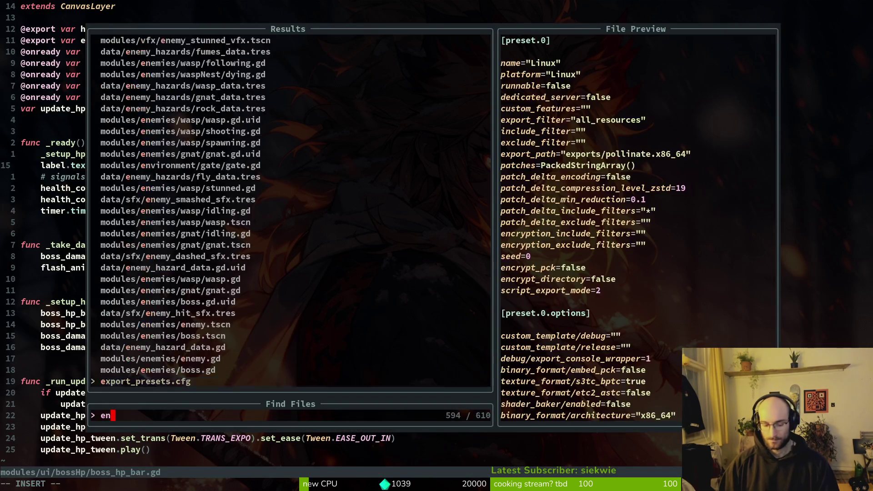
text(player_hazard)
key(Return)
key(space)
key(f)
key(f)
text(ene)
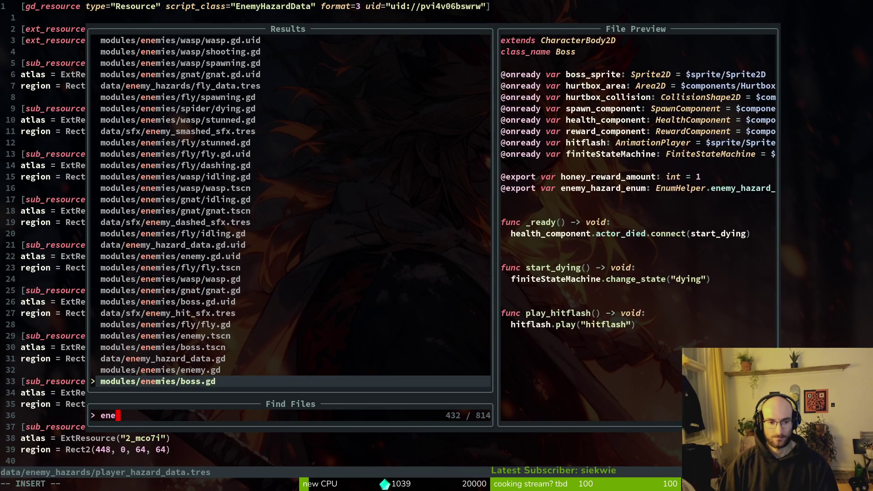
text(hel)
key(Return)
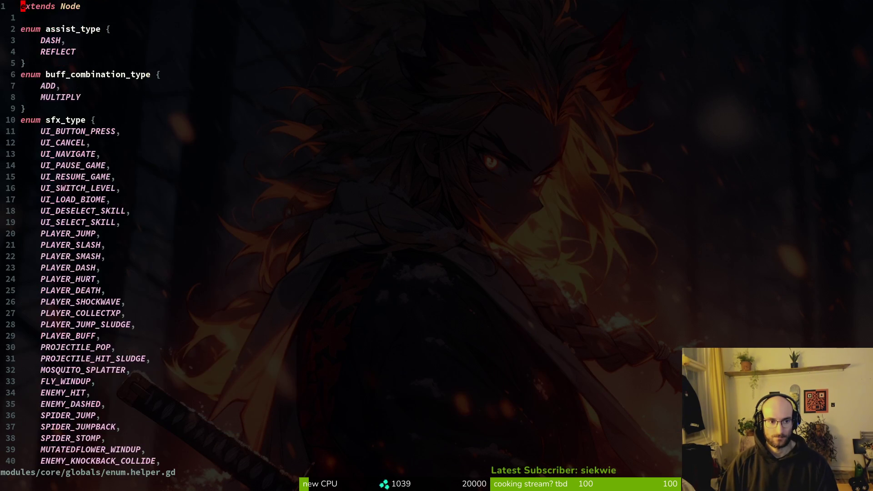
- Add a WASPNEST entry after RHINOBEETLE in enemy_hazard_enum and save
key(ctrl+d)
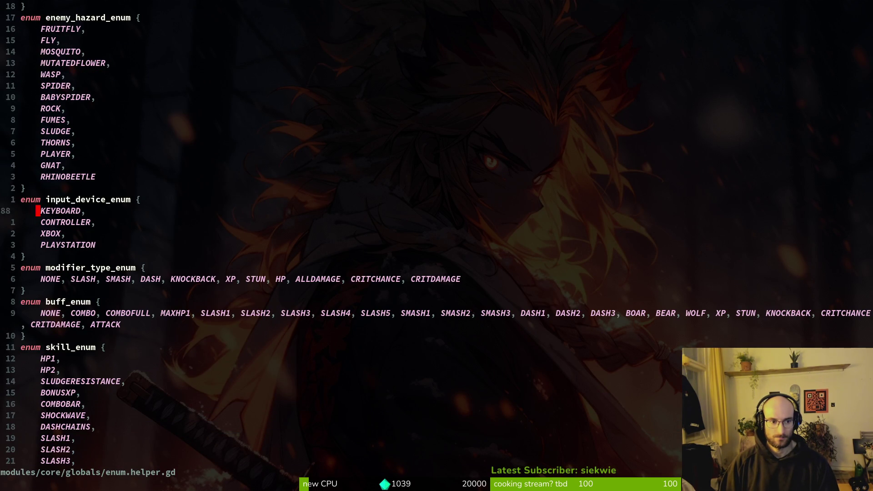
key(y)
key(y)
text(pkA)
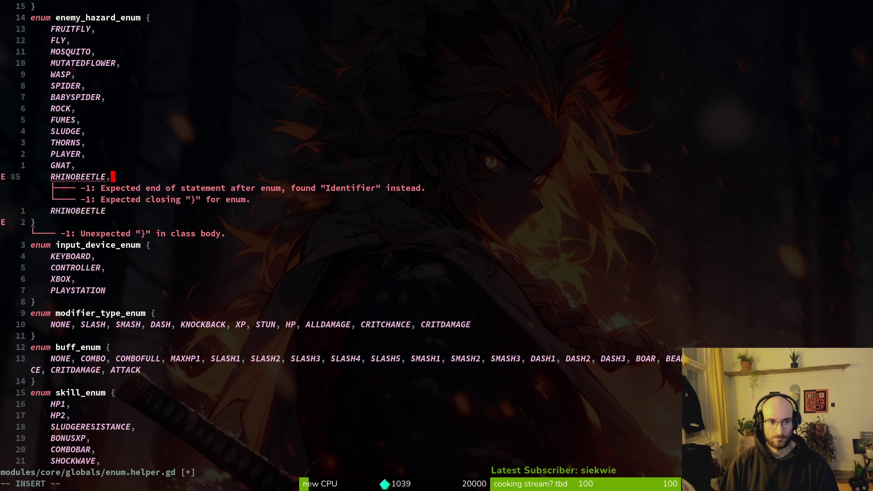
text(,)
key(Escape)
key(j)
key(c)
key(c)
text(WA)
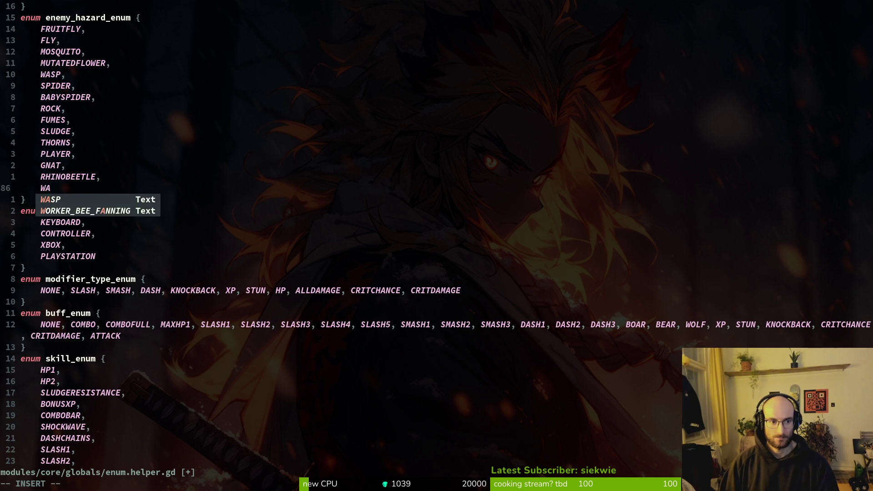
text(SPNEST)
key(Escape)
text(:w)
key(Return)
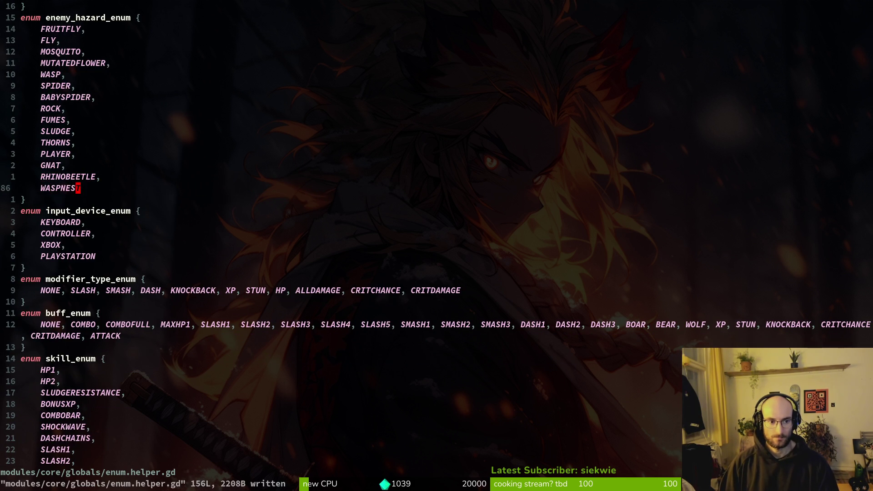
key(alt+Tab)
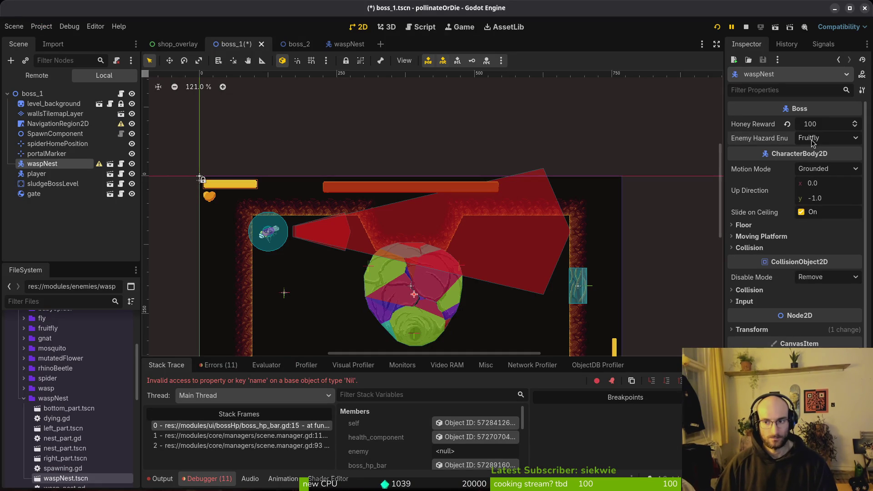
- Check the hazard type list, then open and save enemy_hazard_data.gd in Neovim
click(812, 142)
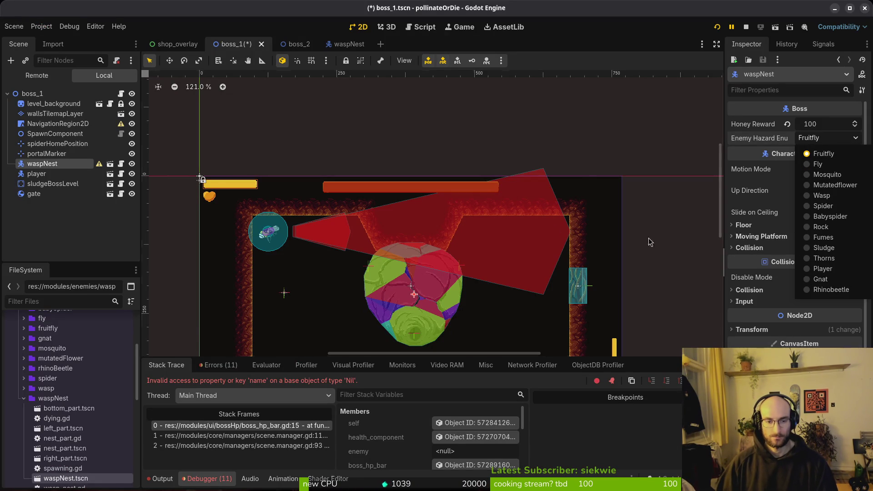
key(alt+Tab)
key(ctrl+p)
text(enea)
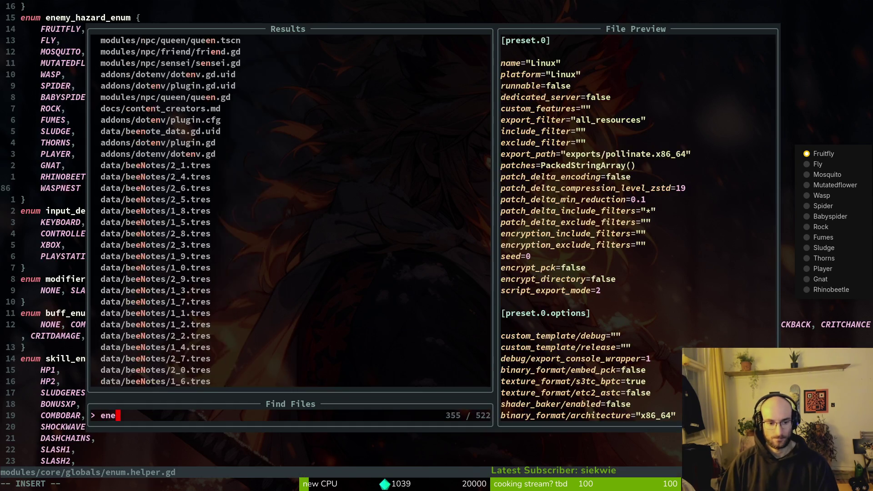
key(BackSpace)
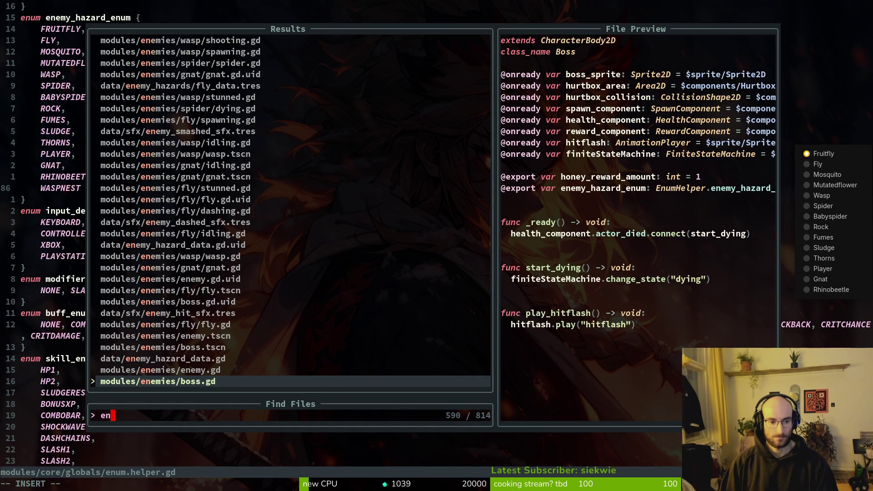
text(h)
key(Return)
key(ctrl+s)
key(alt+Tab)
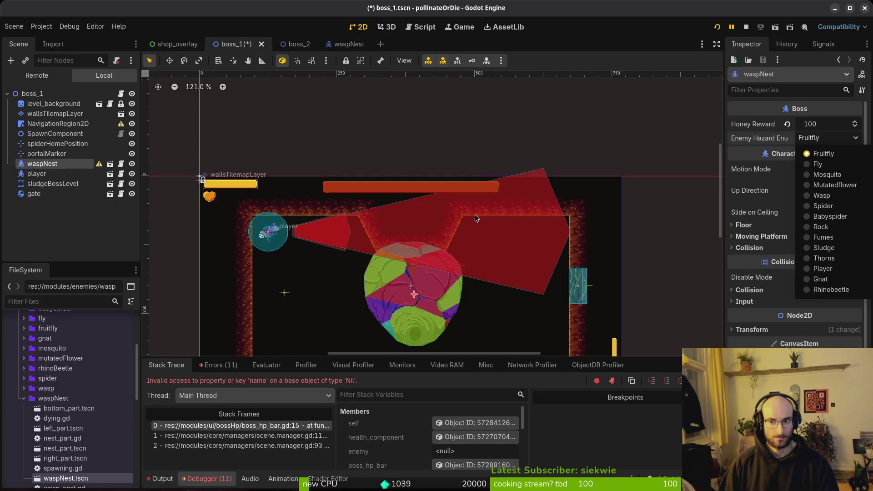
- Save the boss_1 scene, leaving waspNest's hazard type as Fruitfly
click(828, 138)
key(Escape)
key(alt+Tab)
key(alt+Tab)
key(ctrl+s)
click(824, 159)
click(814, 131)
click(814, 130)
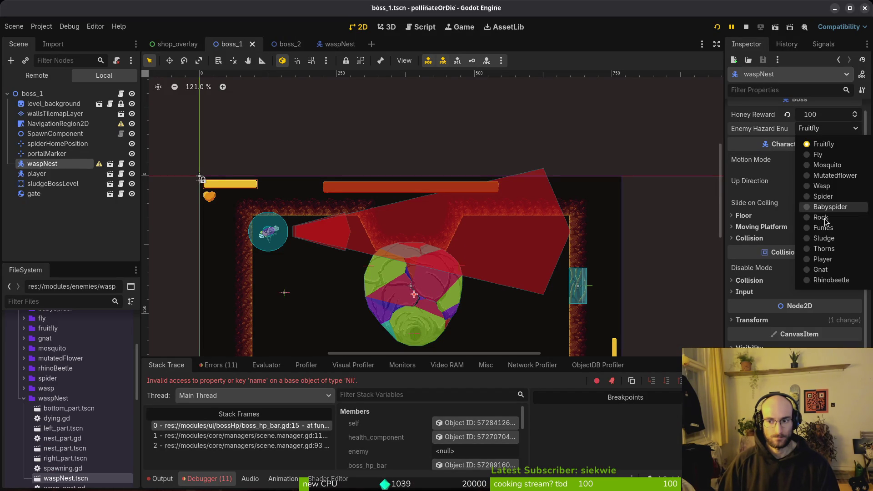
key(Escape)
click(329, 103)
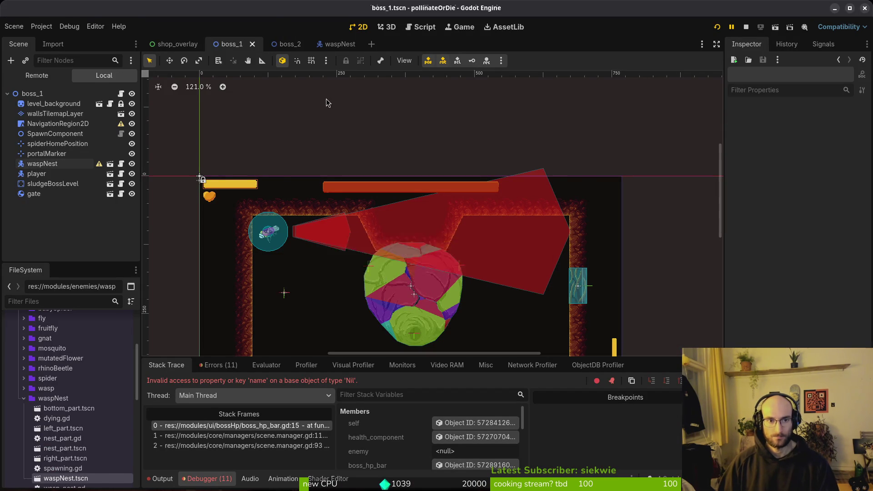
key(alt+Tab)
key(space)
- Open and write wasp_nest.gd and boss.gd in Neovim
key(f)
key(f)
text(wasne)
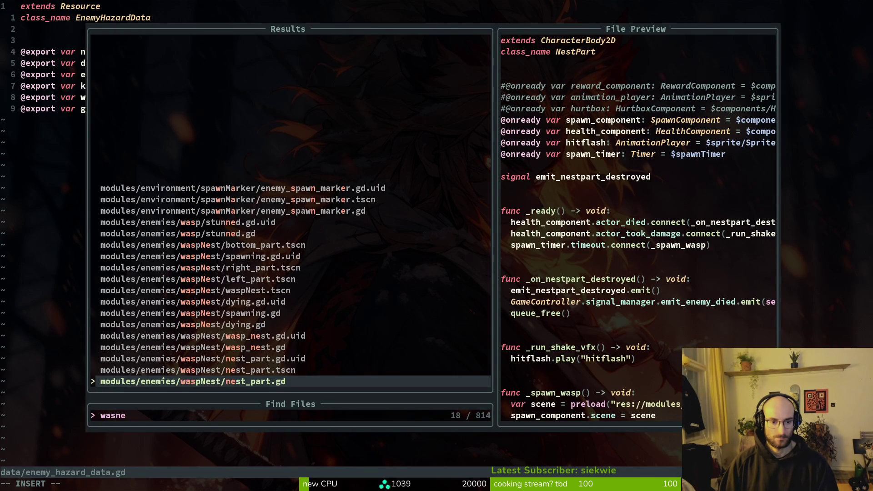
key(Up)
key(Up)
key(Up)
key(Return)
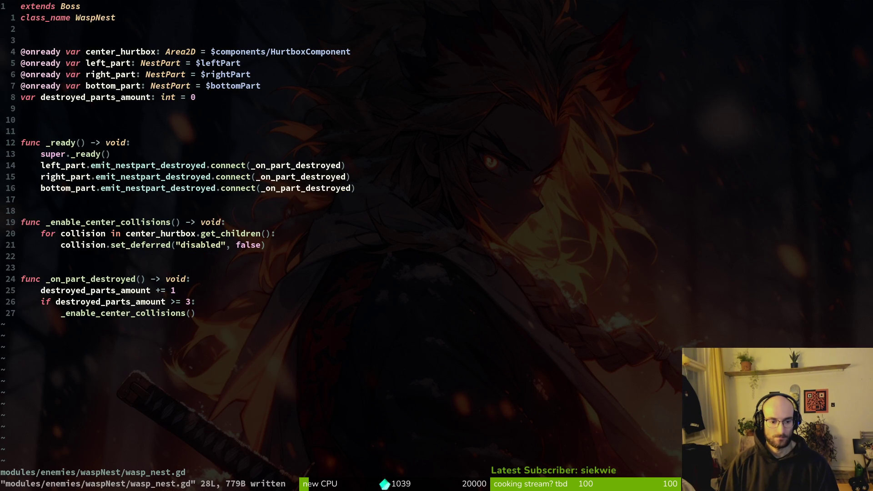
key(space)
key(f)
key(f)
text(bos)
key(Return)
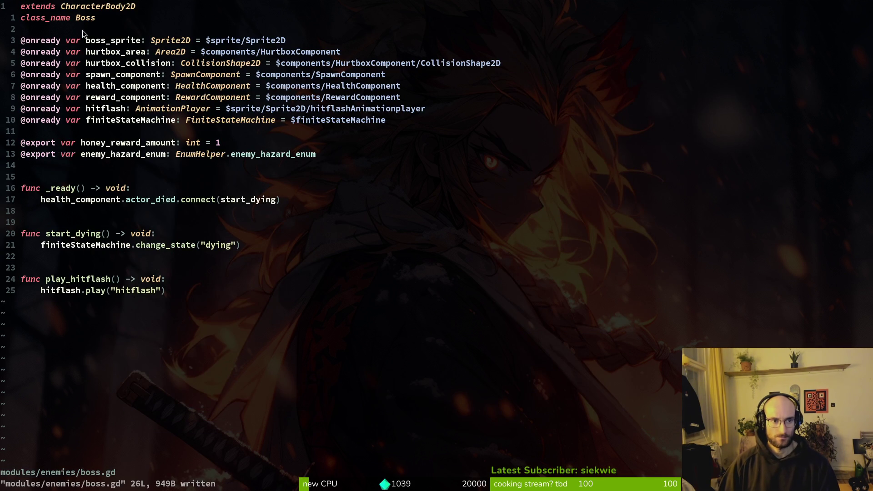
- Back in Godot, select waspNest in the boss_1 scene
key(alt+Tab)
click(32, 94)
click(42, 163)
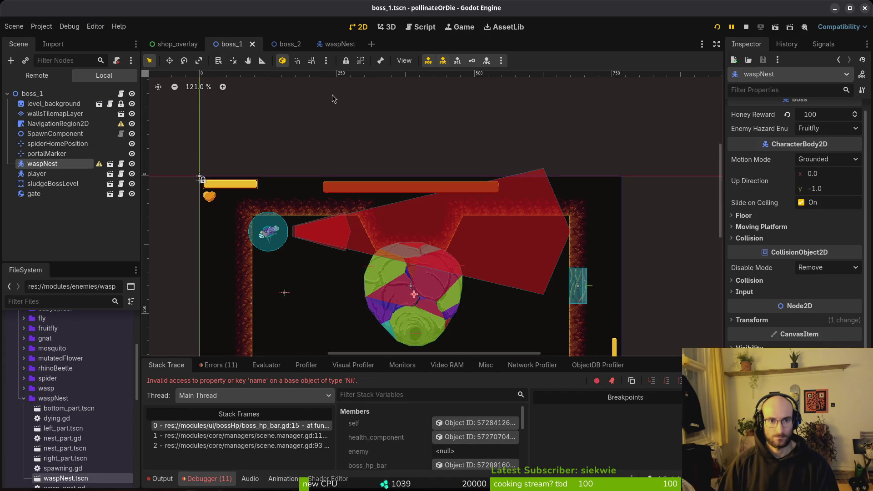
- In the waspNest scene, set Enemy Hazard to Waspnest and Honey Reward to 100, then save
click(340, 43)
click(817, 141)
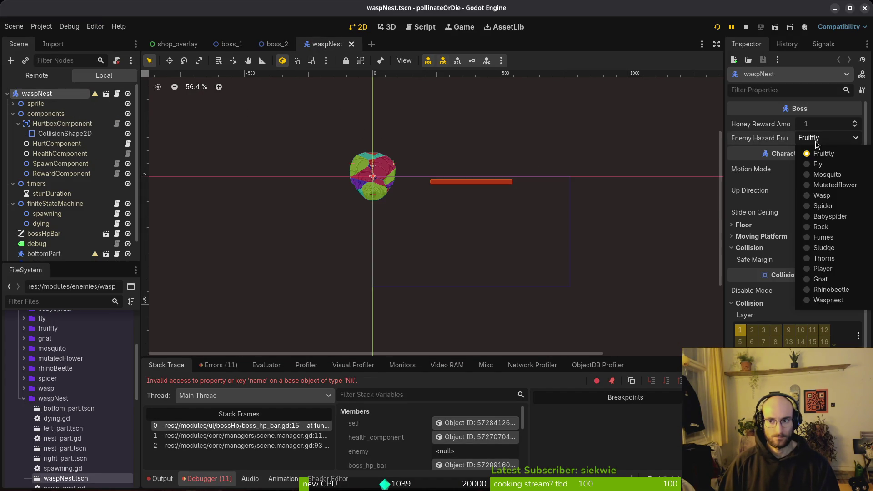
click(832, 289)
click(818, 139)
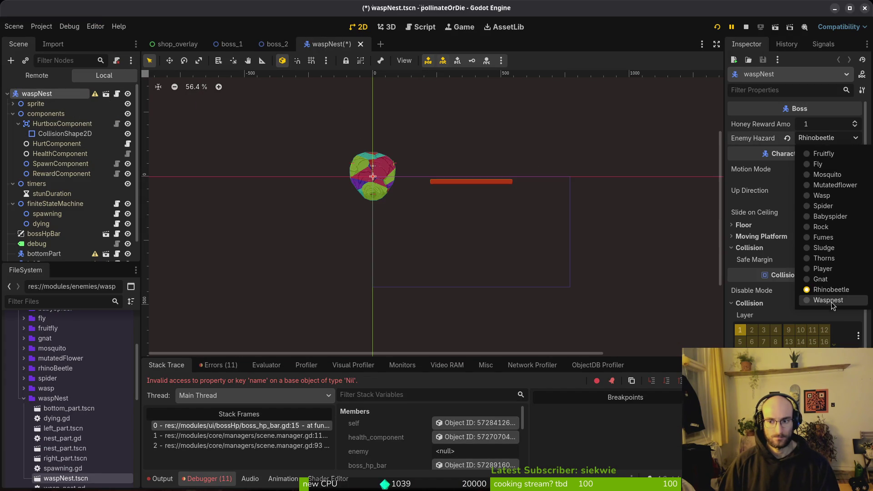
click(832, 303)
click(822, 125)
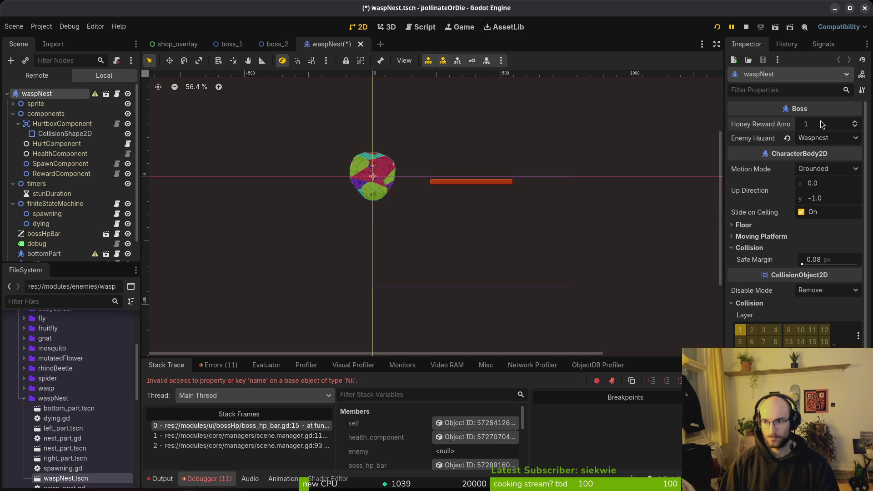
key(Return)
key(ctrl+s)
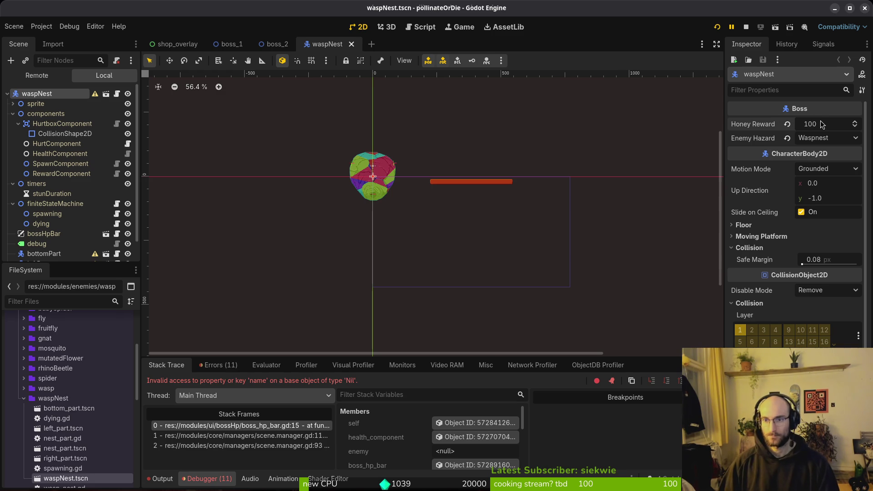
- Return to boss_1 and show the error list
click(278, 45)
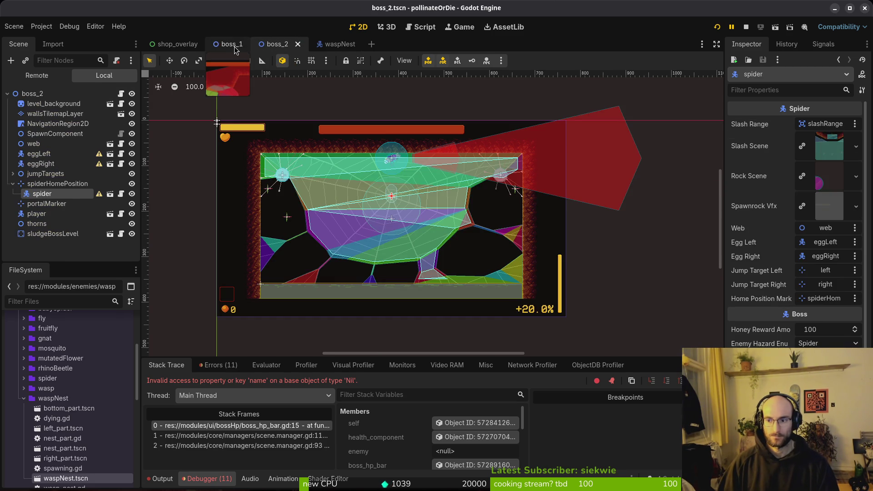
click(232, 44)
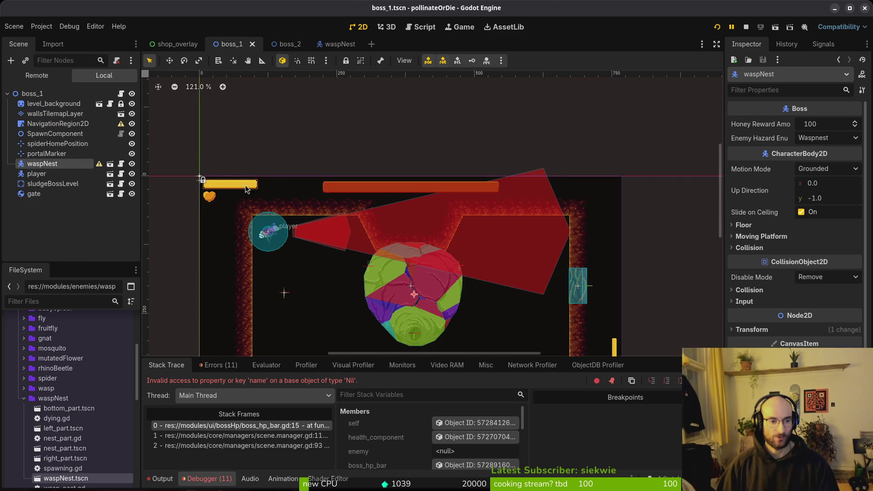
click(237, 369)
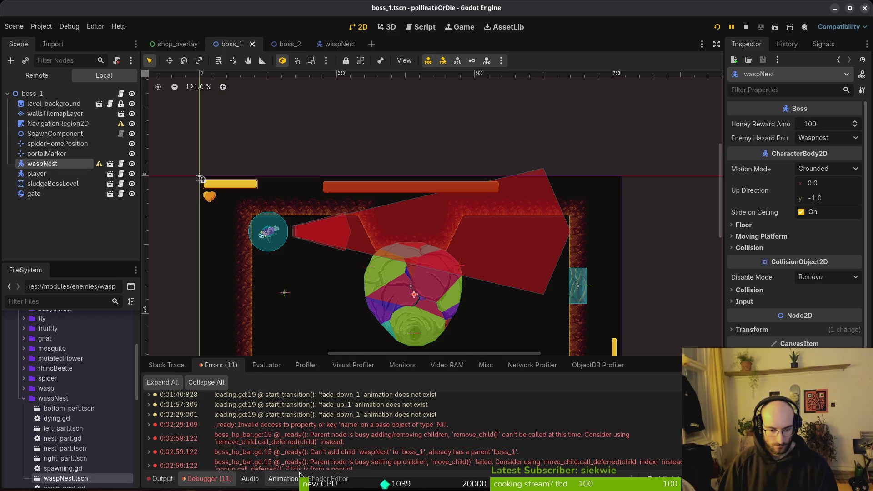
scroll(321, 445, down, 1)
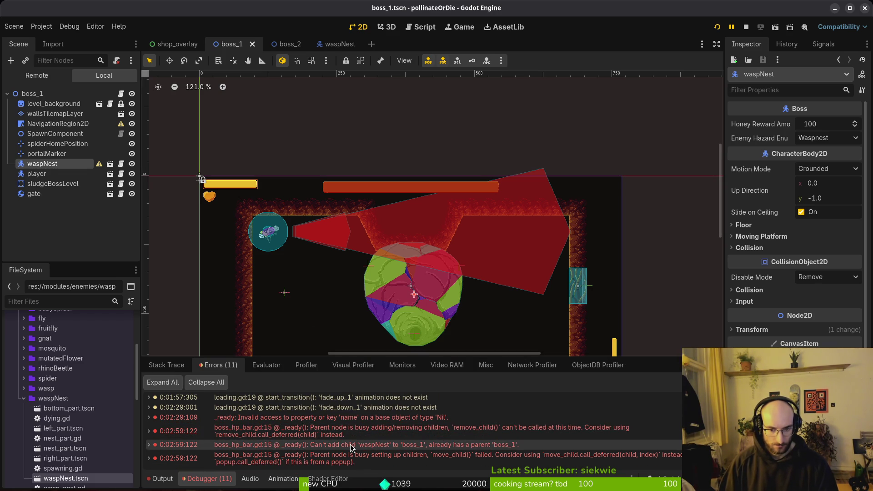
mouse_move(428, 451)
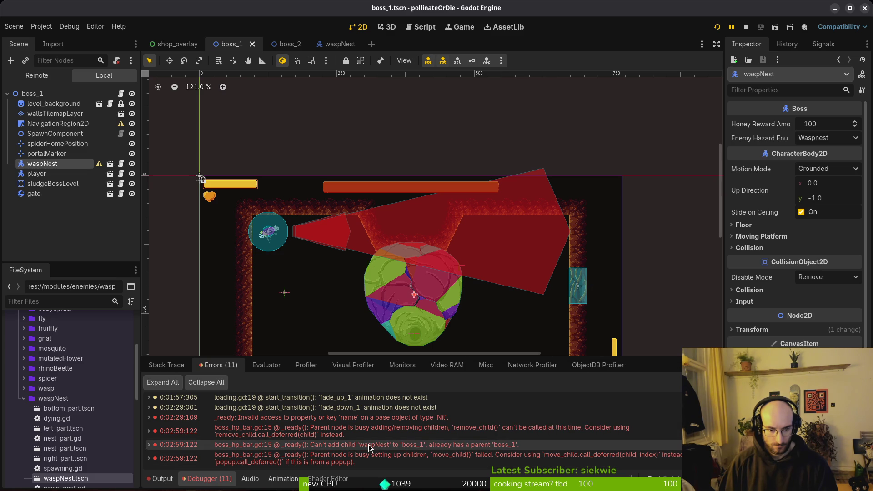
mouse_move(372, 449)
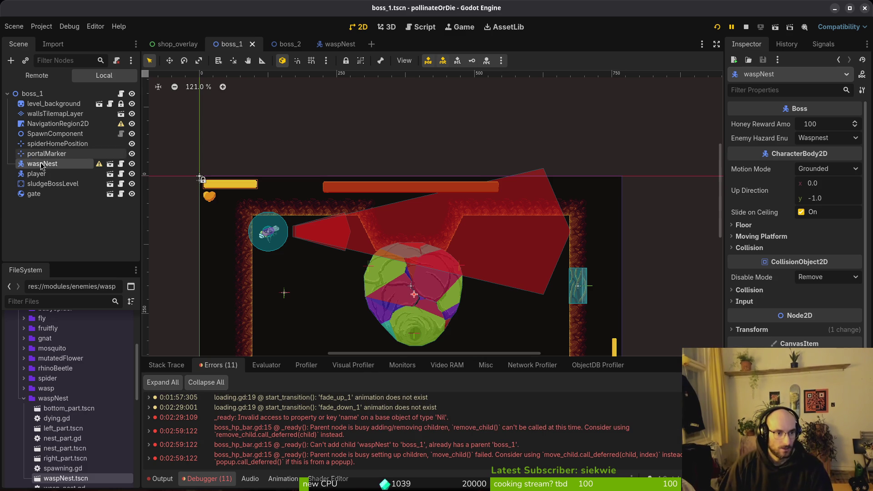
click(300, 47)
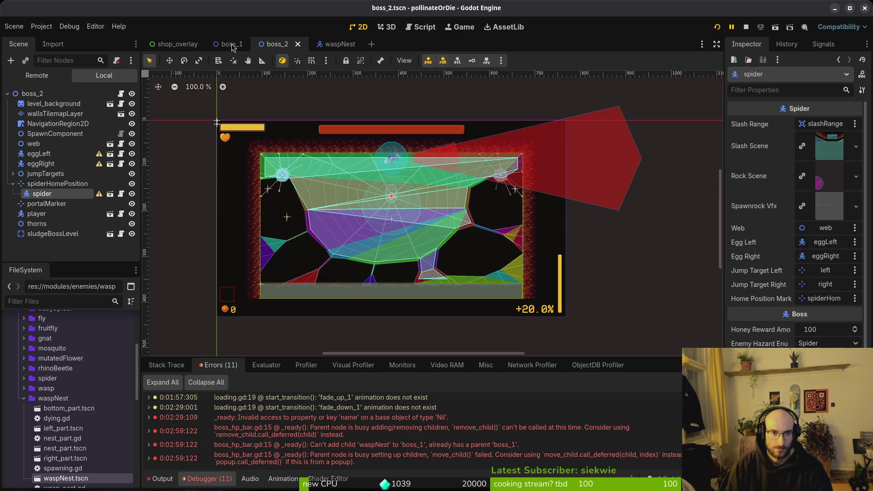
click(229, 44)
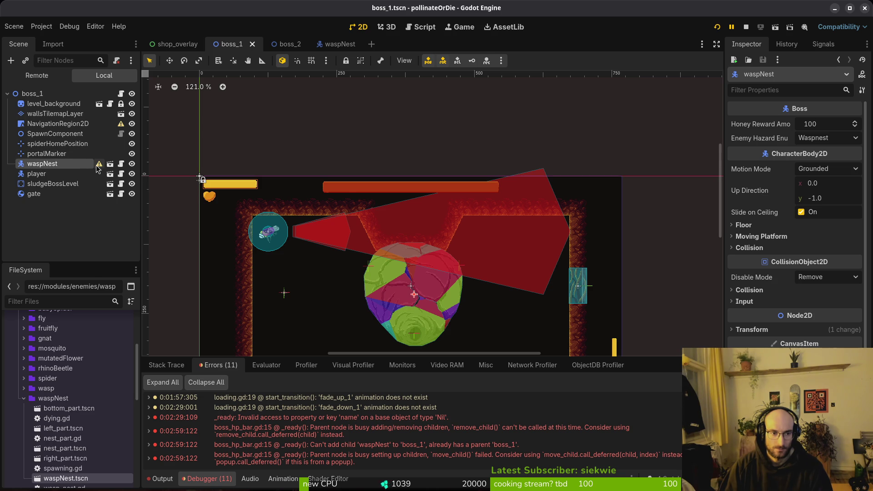
mouse_move(97, 168)
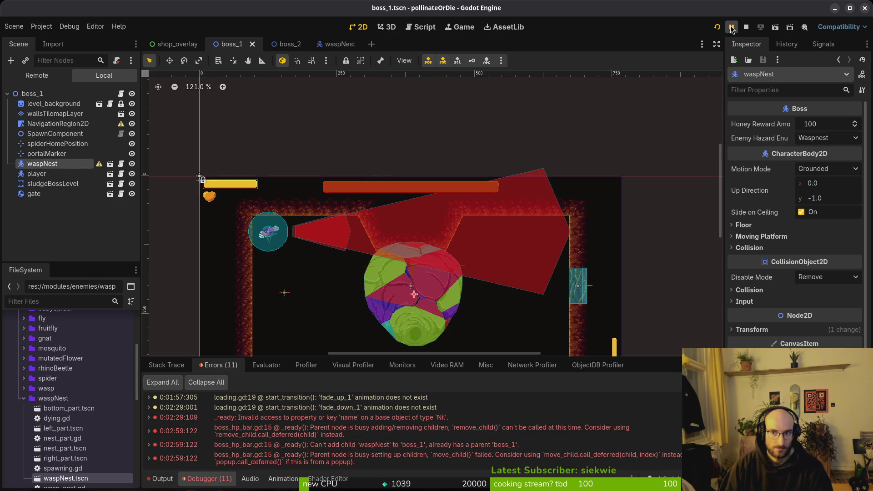
- Run the project again from the play button and play through it
click(746, 27)
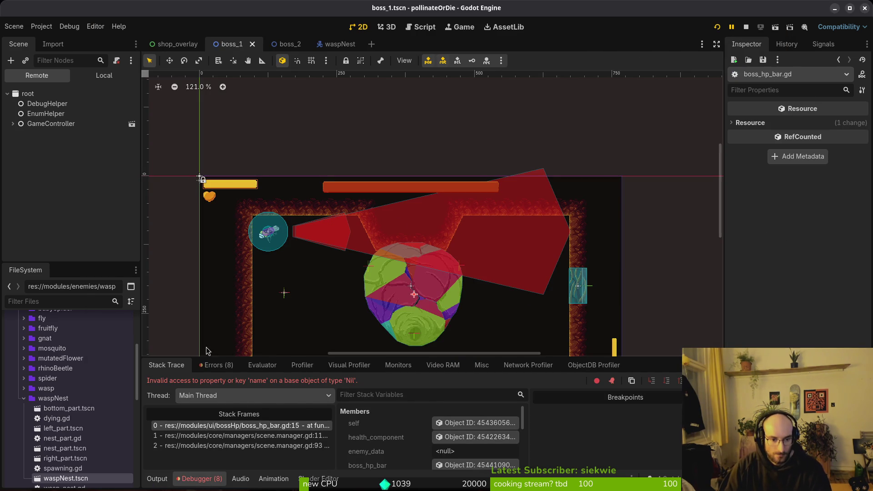
- Compare the eight logged errors, including boss_hp_bar.gd:15's Nil name access, with the Output log
click(216, 365)
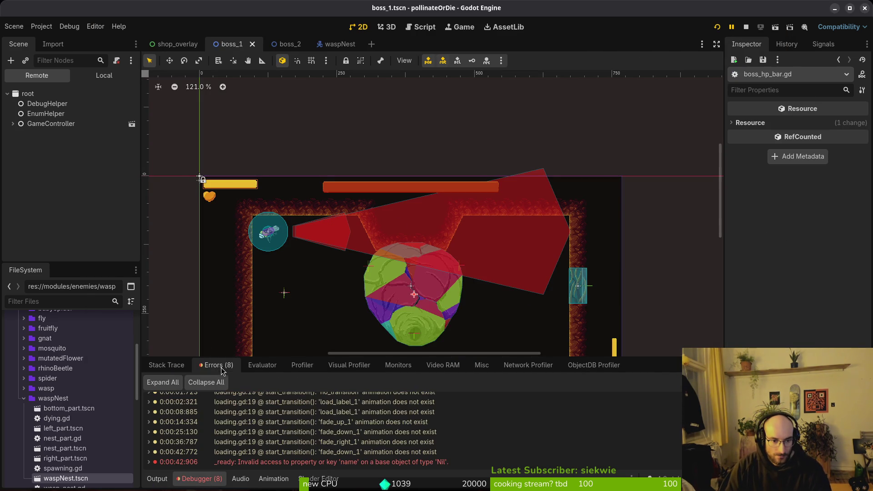
click(162, 482)
scroll(280, 430, up, 5)
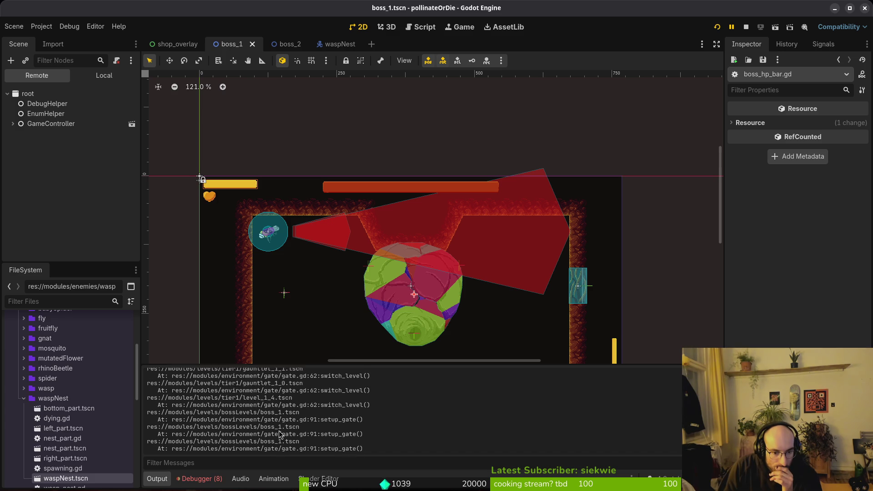
scroll(291, 437, down, 5)
click(192, 480)
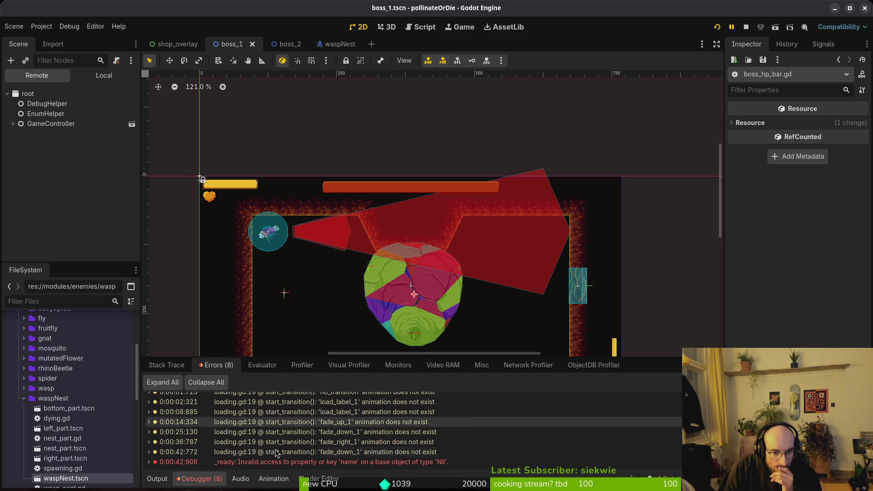
click(161, 482)
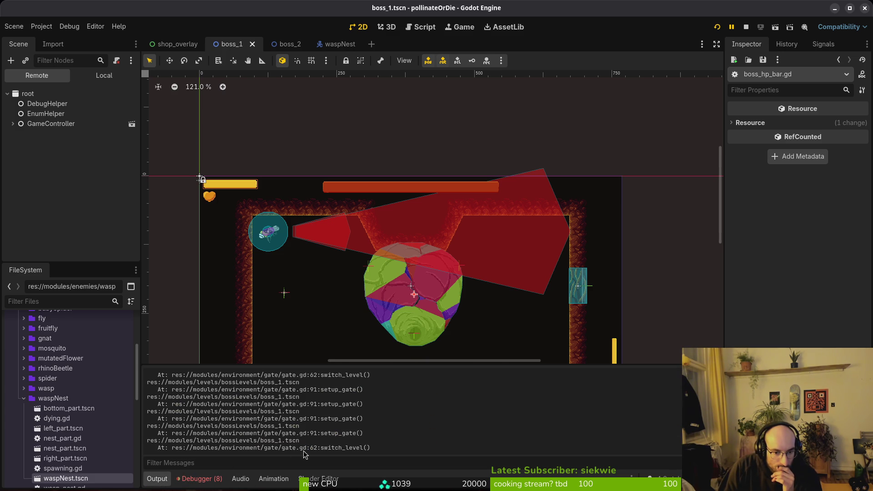
click(200, 479)
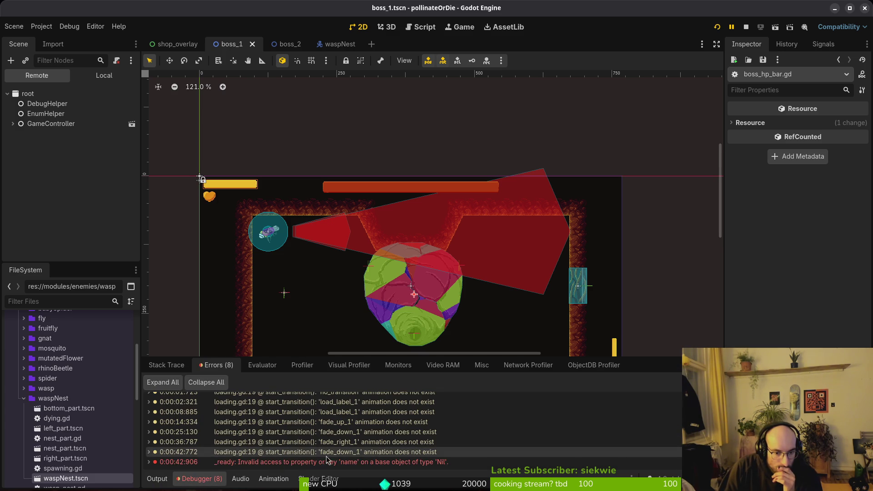
mouse_move(334, 469)
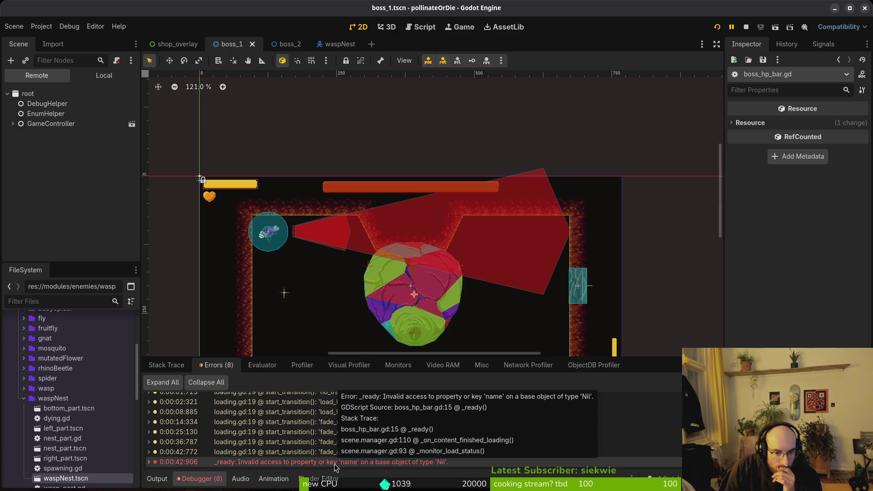
click(163, 479)
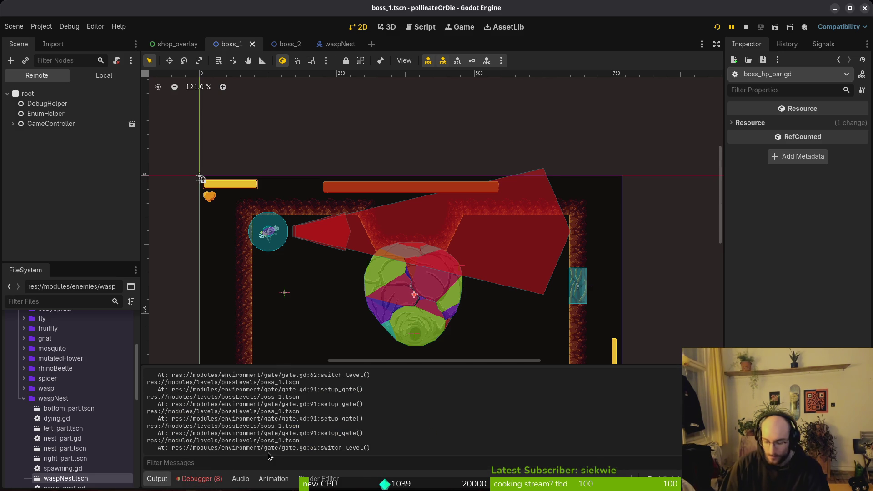
key(alt+Tab)
key(alt+Tab)
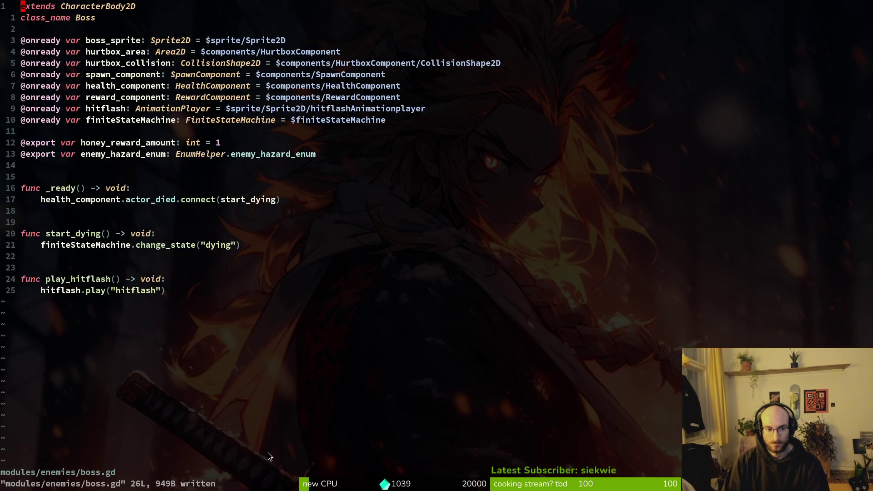
- Open gate.gd, check the erase call at the BossLevel line, and save
key(space)
key(f)
key(f)
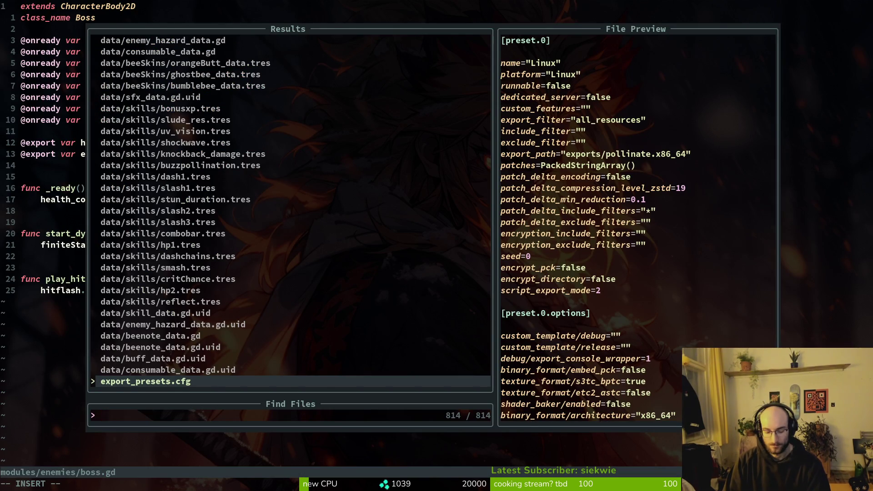
text(gate)
key(Up)
key(Return)
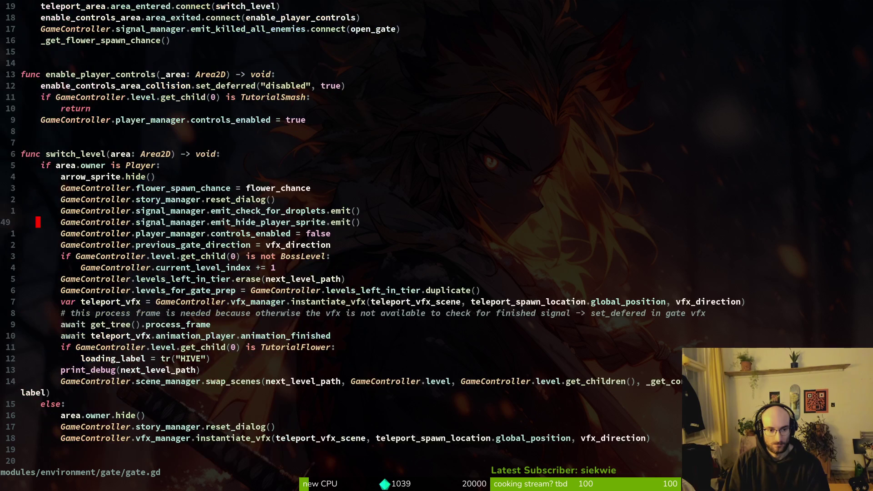
key(j)
key(j)
key(j)
key(j)
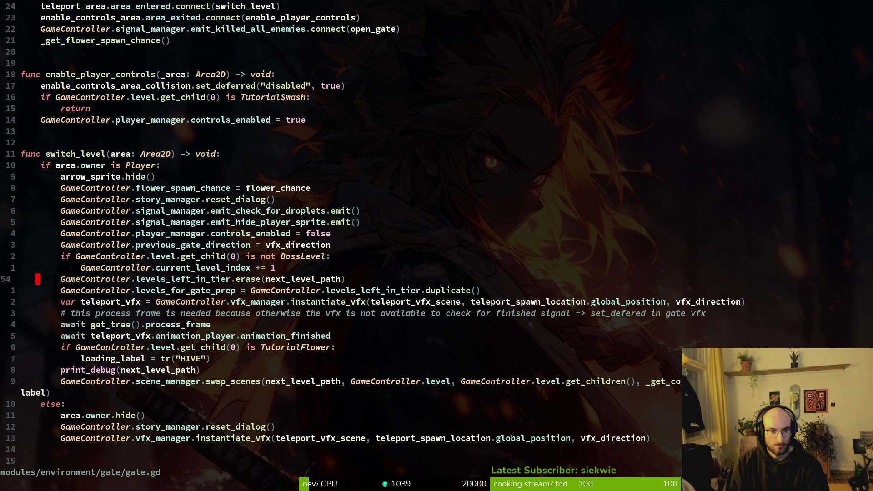
key(ctrl+space)
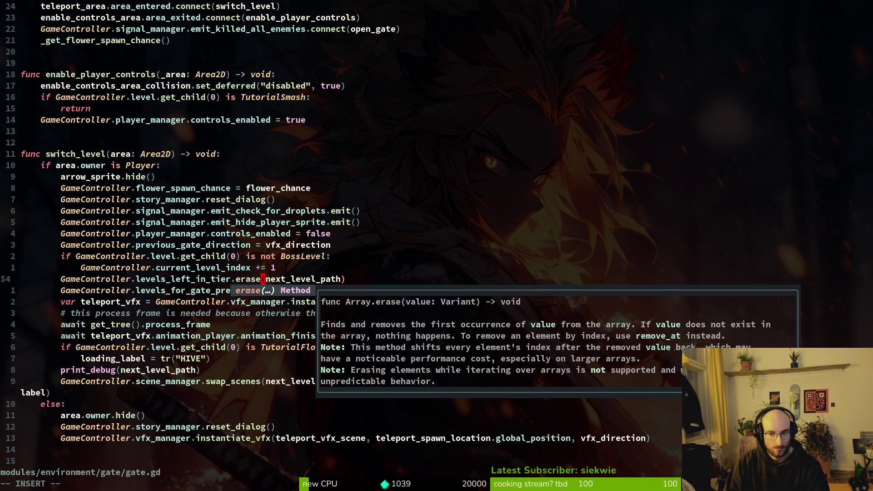
key(Escape)
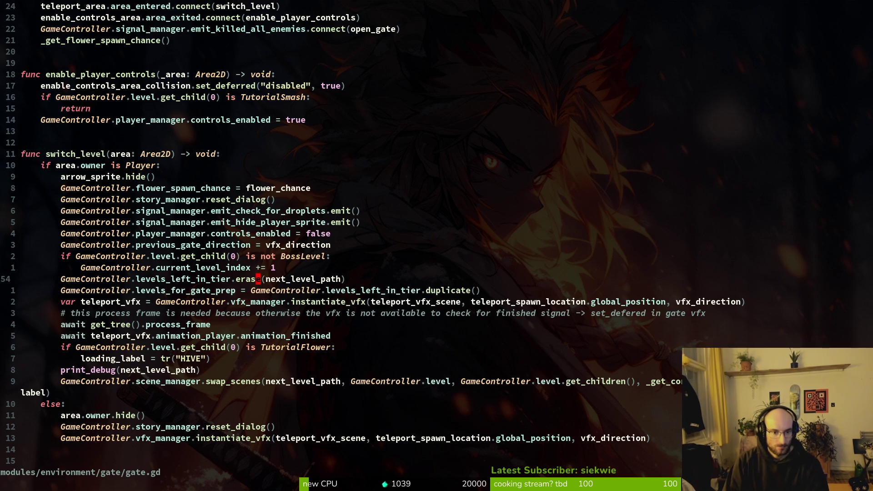
text(:w)
key(Return)
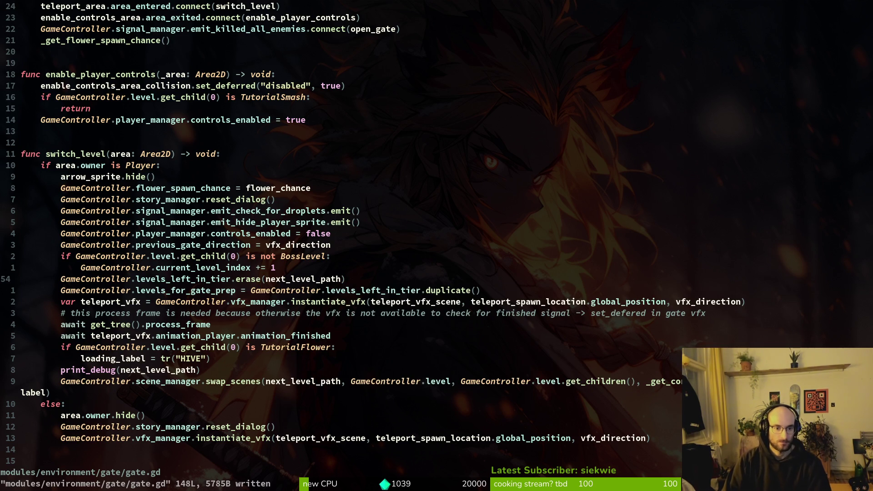
key(ctrl+o)
key(ctrl+i)
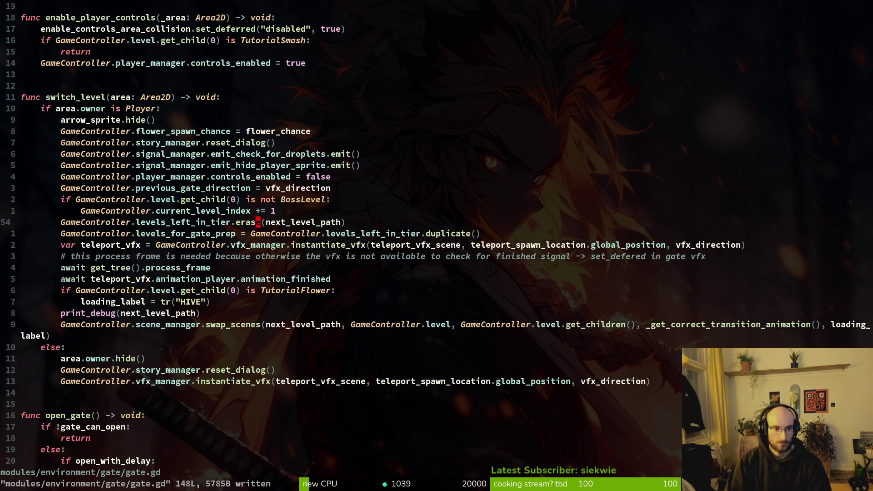
key(ctrl+o)
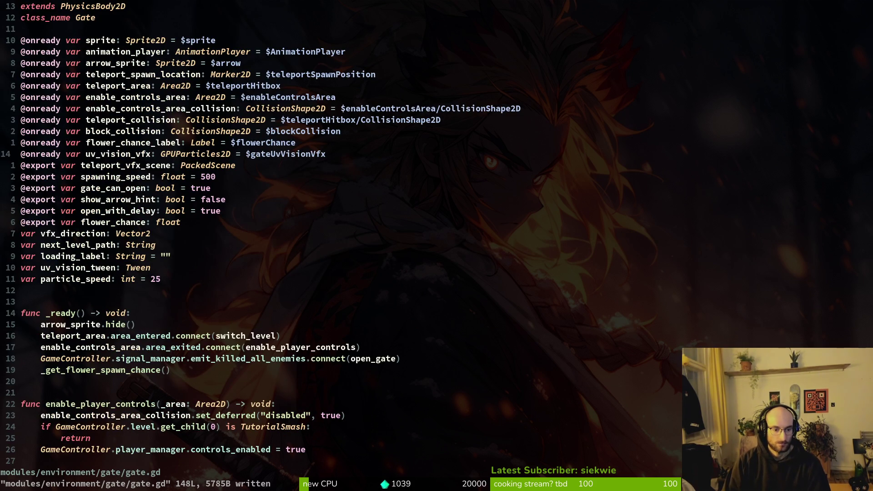
- Reopen boss_hp_bar.gd and save it again
key(space)
key(f)
key(f)
text(boshp)
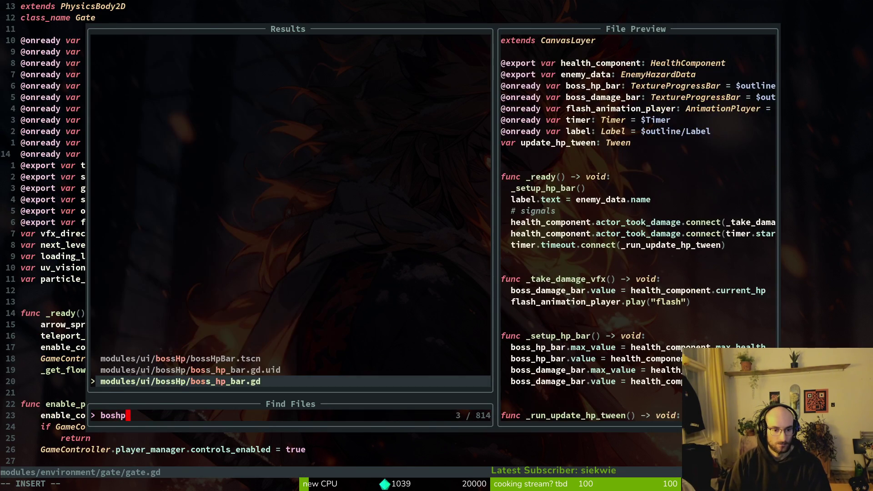
key(Return)
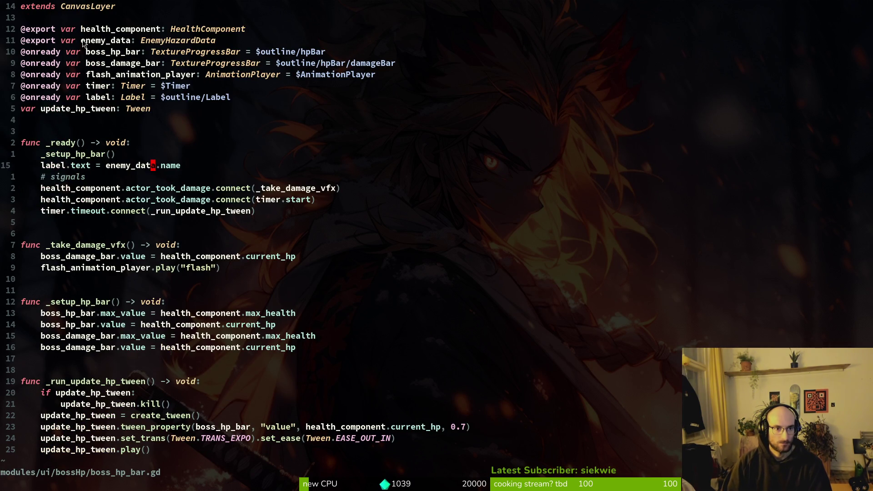
text(:w)
key(Return)
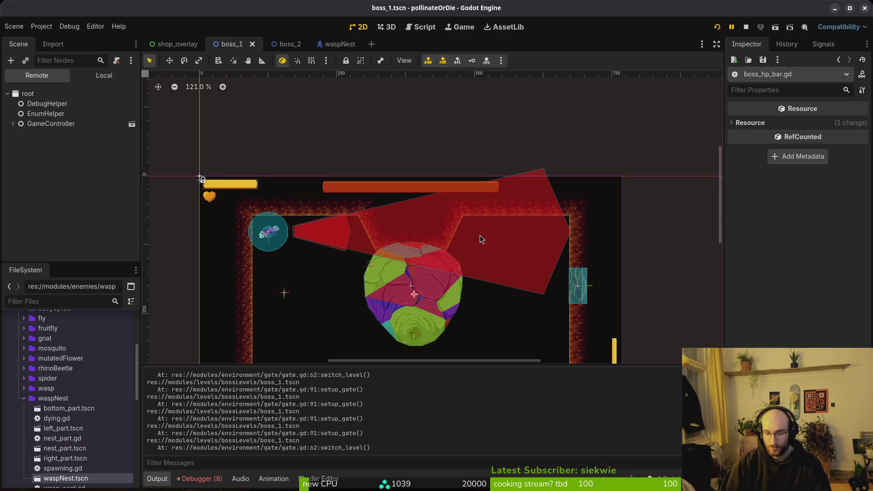
scroll(54, 408, down, 5)
scroll(54, 408, up, 5)
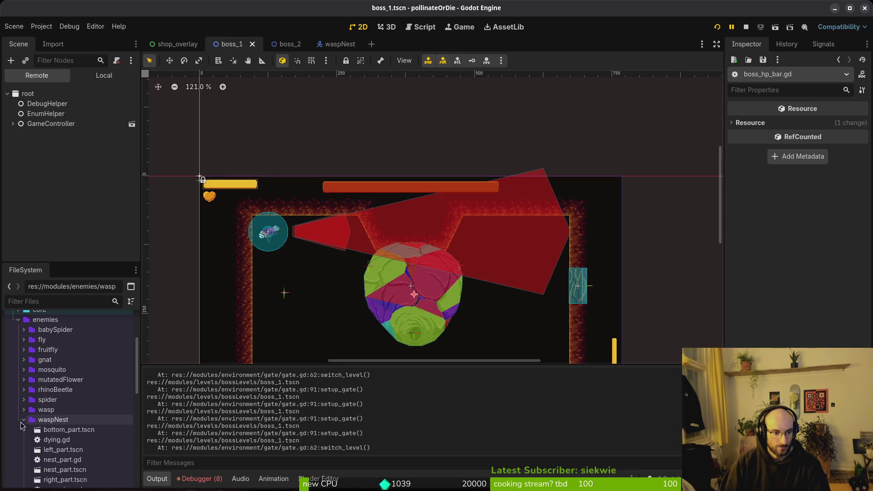
scroll(19, 473, up, 5)
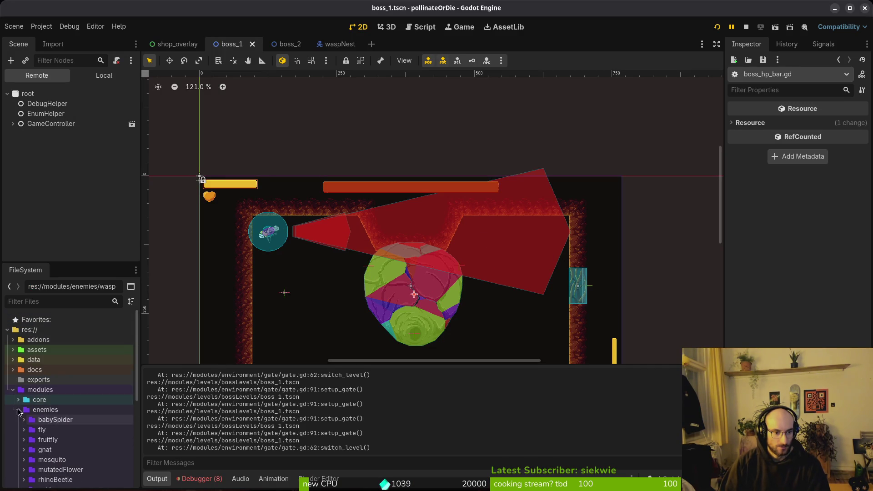
- Create a new EnemyHazardData resource from the enemy_hazard_data.gd script
click(12, 389)
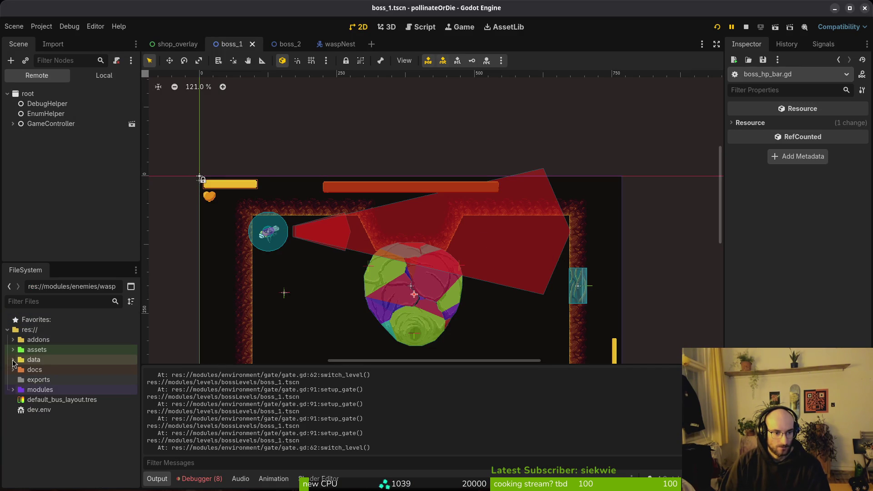
click(14, 363)
scroll(52, 436, down, 2)
click(52, 429)
right_click(52, 432)
mouse_move(91, 354)
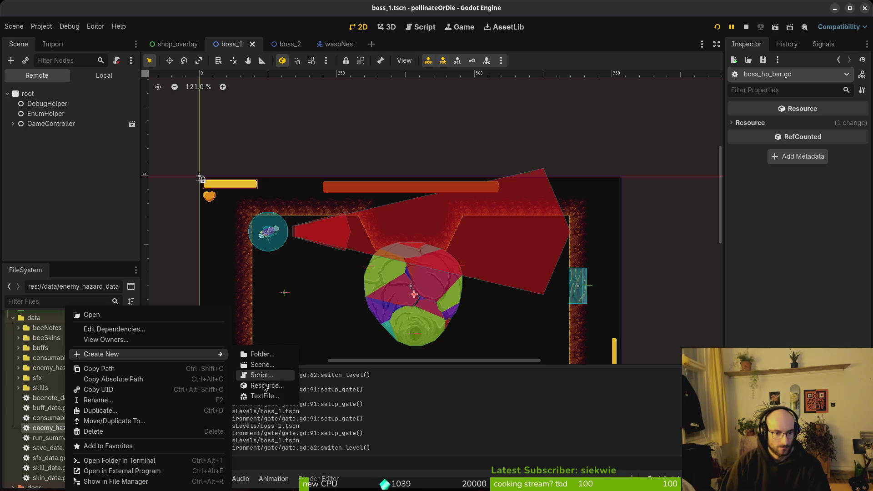
click(268, 389)
text(ene)
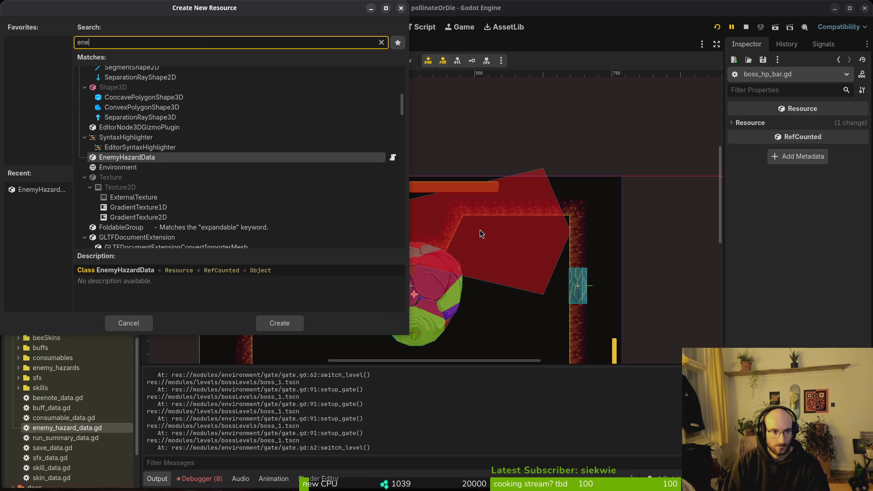
key(Return)
- Save the new resource as waspnest_data.tres in the data/enemy_hazards folder
double_click(482, 145)
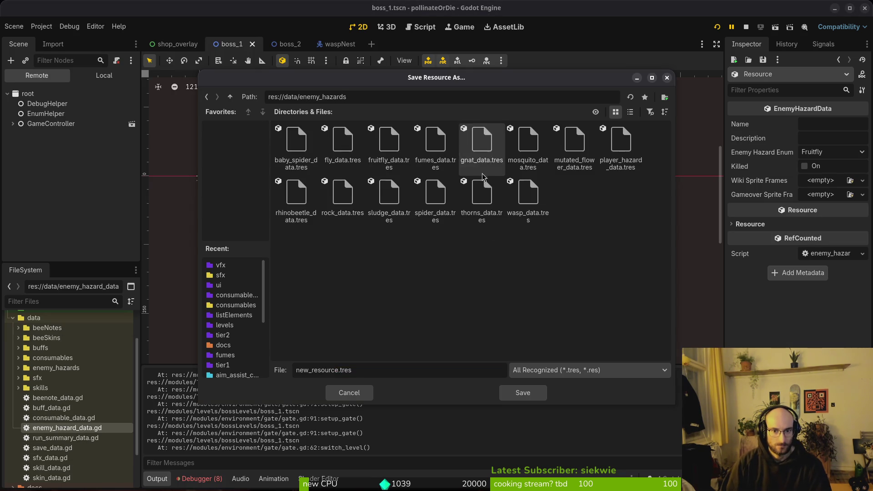
double_click(337, 372)
text(boss)
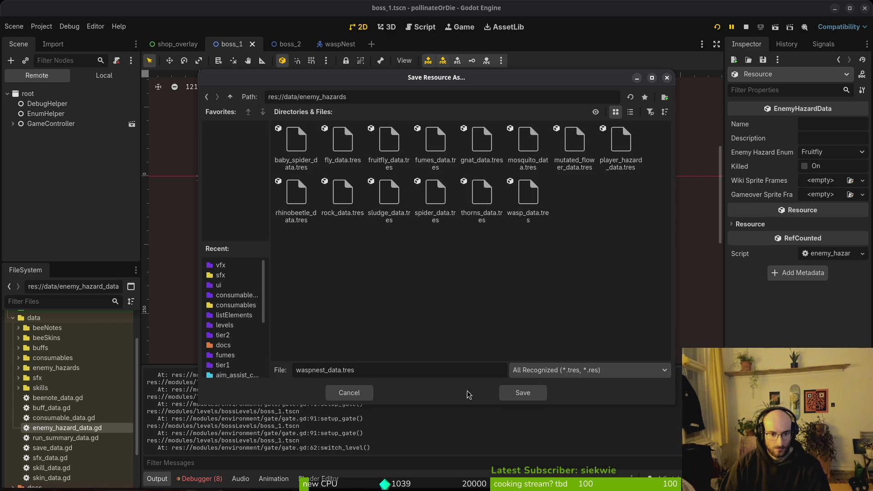
click(510, 394)
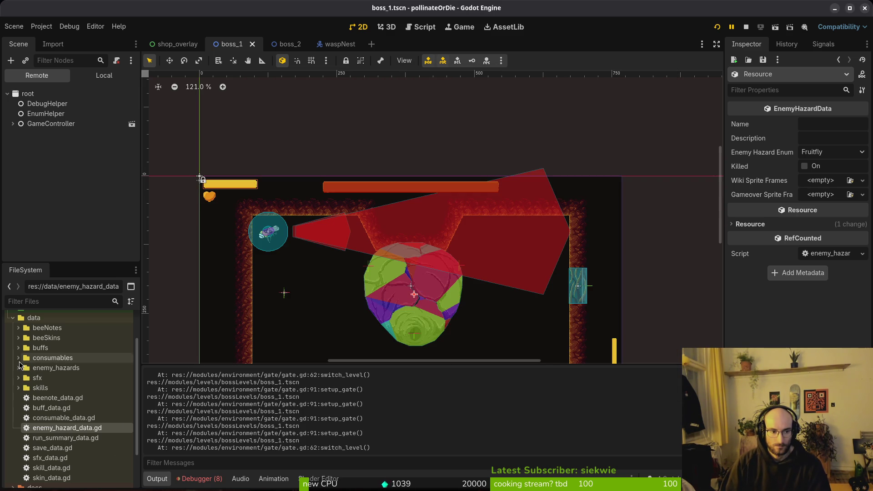
- Open waspnest_data.tres and enter WASPNEST as its Name, comparing against thorns_data.tres
double_click(55, 368)
scroll(71, 395, down, 3)
click(67, 381)
click(822, 125)
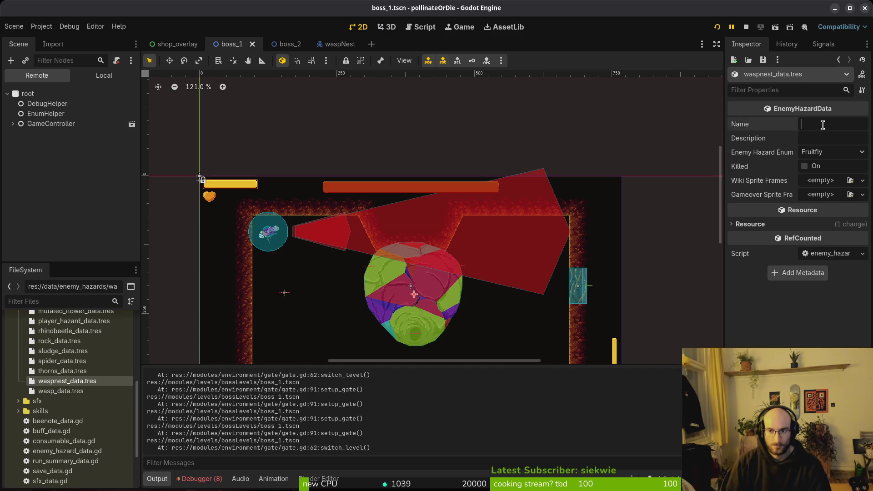
text(WASPNEST)
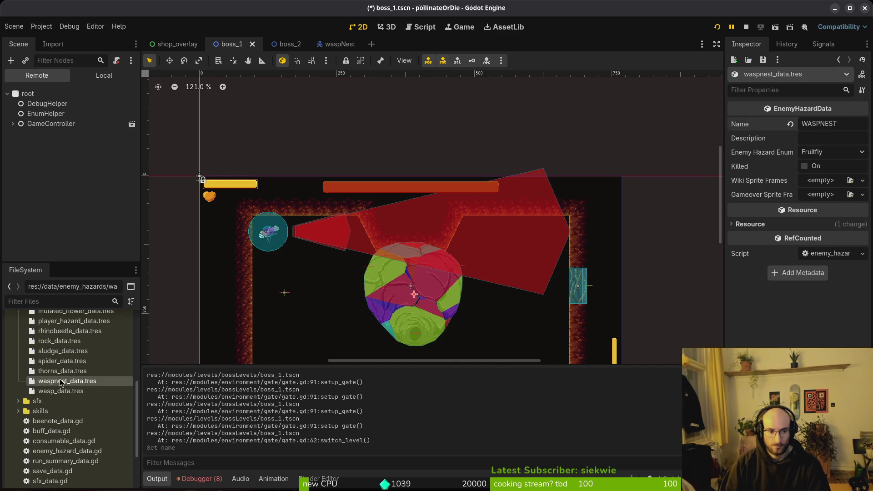
click(62, 371)
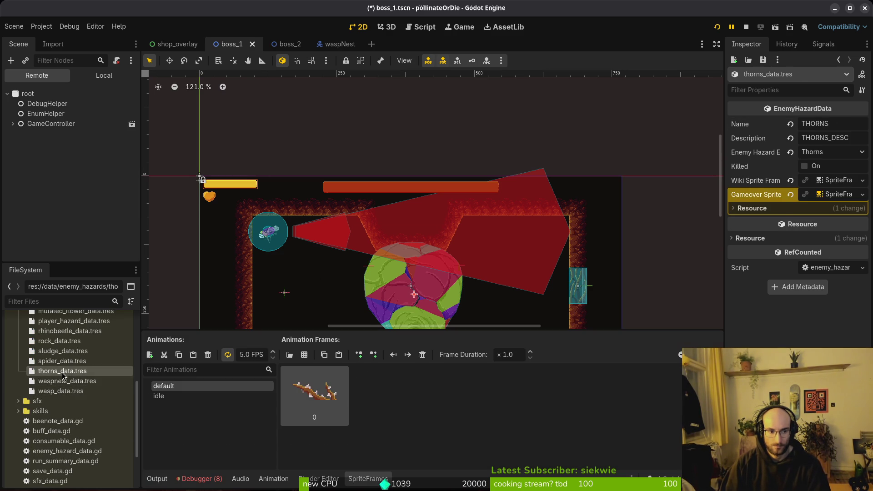
click(68, 381)
- Set Description to WASPNEST_DESC and Enemy Hazard Enum to Waspnest, then save the resource
click(832, 140)
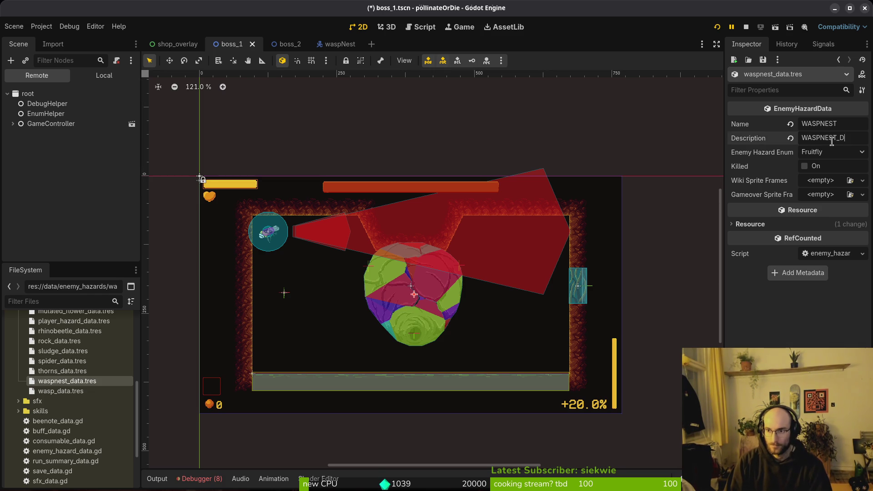
click(836, 151)
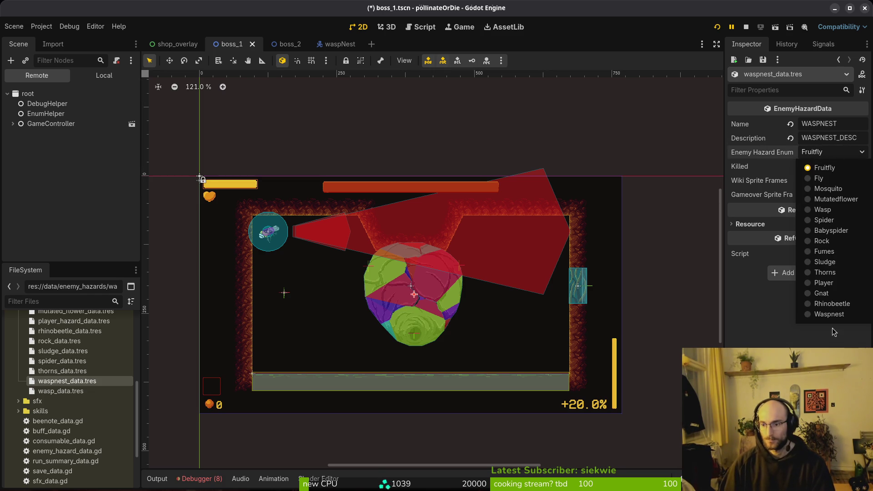
click(830, 316)
key(ctrl+s)
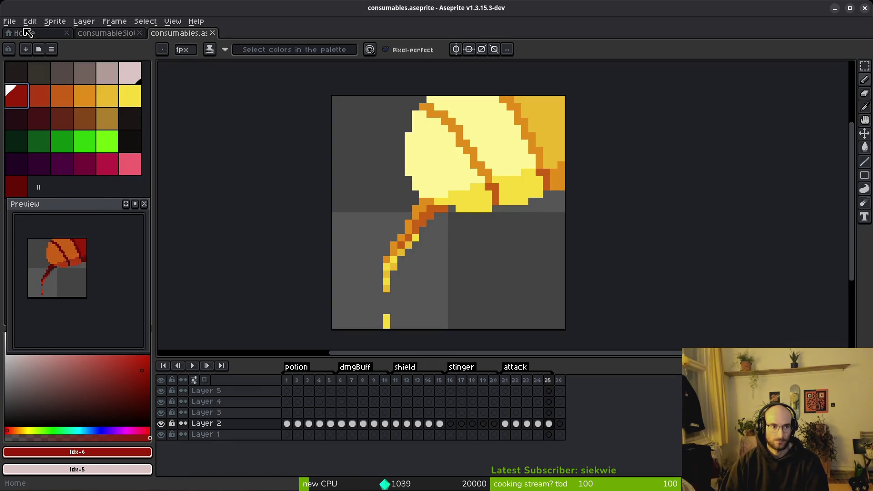
click(28, 32)
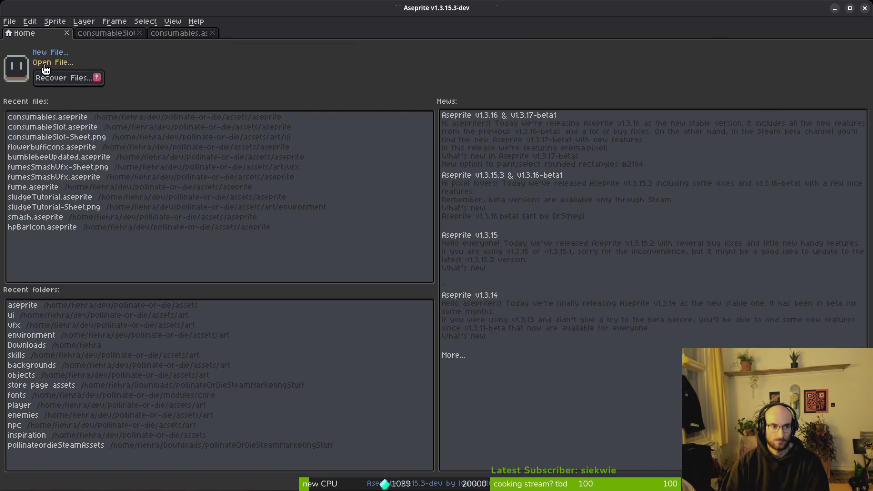
click(46, 64)
scroll(200, 159, down, 2)
scroll(200, 159, up, 2)
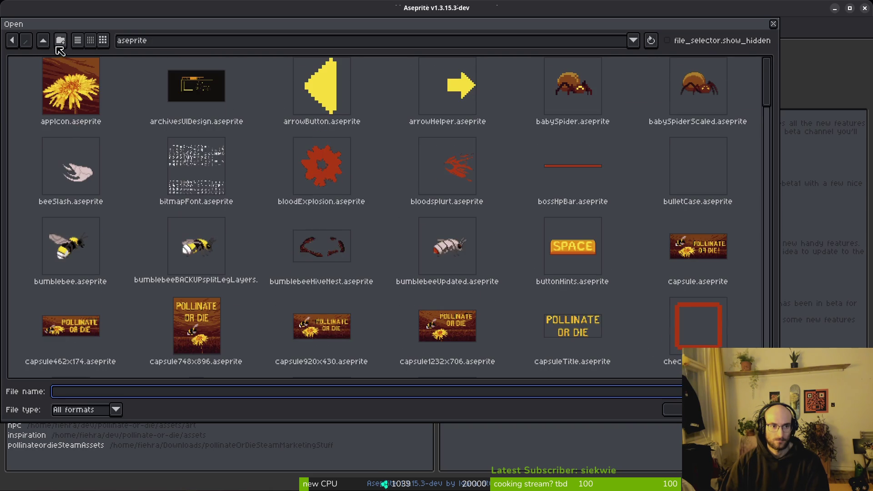
click(43, 40)
double_click(50, 93)
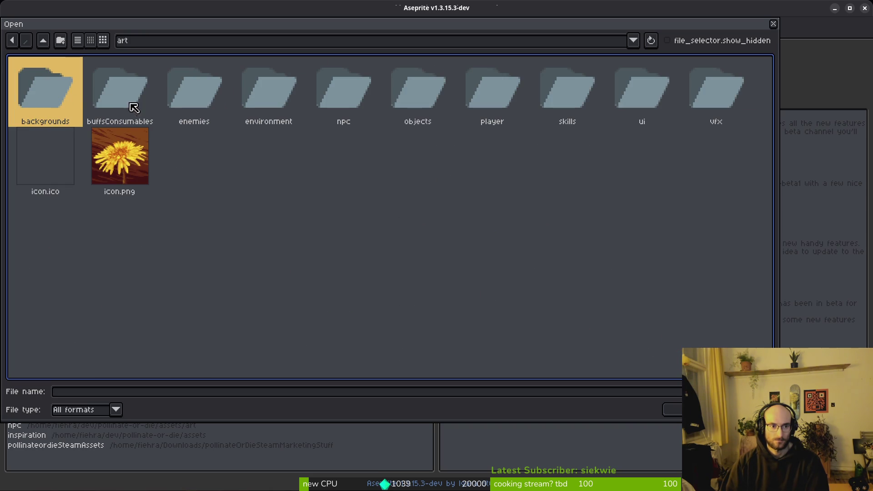
click(224, 99)
double_click(221, 94)
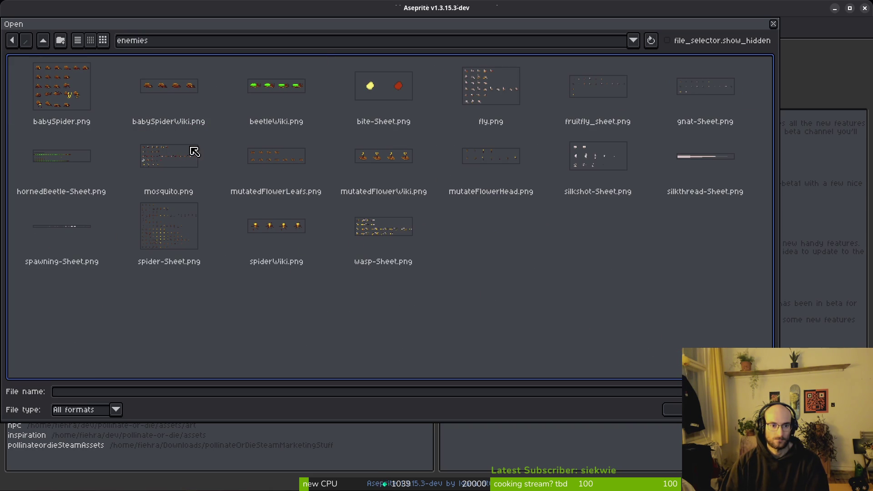
click(270, 102)
click(162, 100)
click(673, 411)
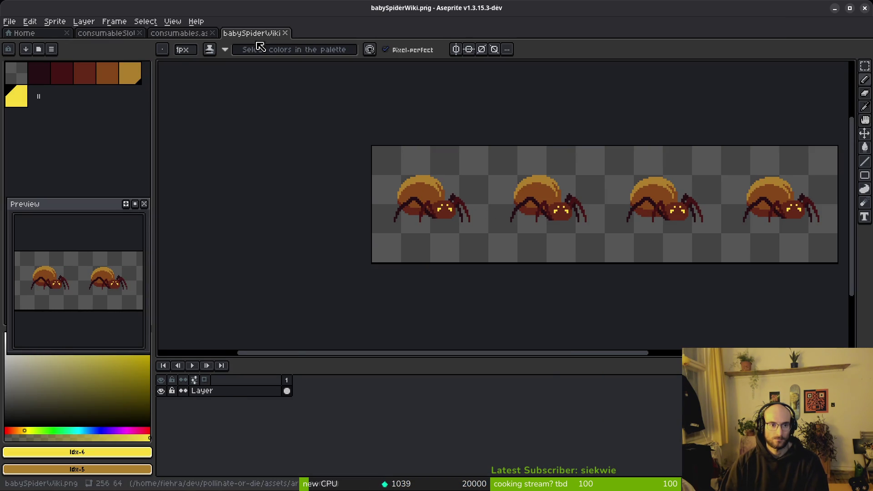
middle_click(259, 34)
- Create a new 64x64 sprite and sketch a rough oval on it
click(9, 21)
click(18, 33)
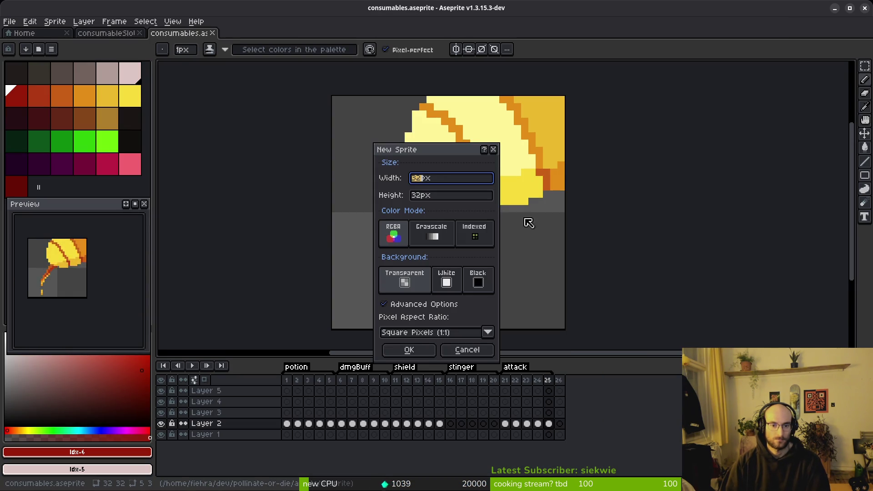
text(64)
key(Tab)
text(64)
key(Return)
drag(468, 236, 407, 243)
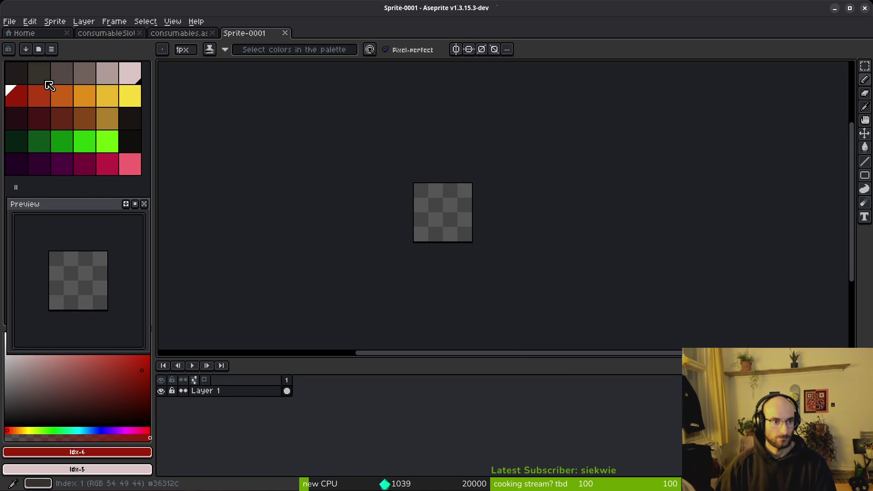
- Pick palette colour idx-2, then bring up the Open File browser from the Home page
click(68, 74)
scroll(470, 200, up, 4)
scroll(454, 188, up, 2)
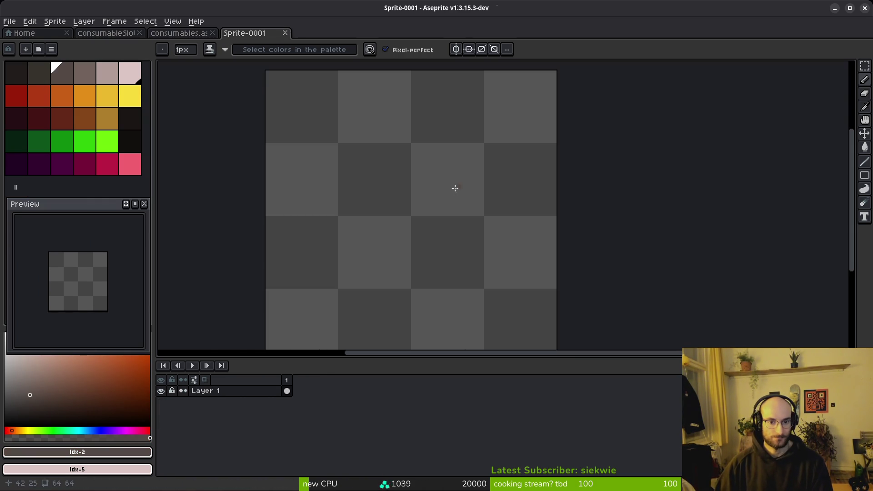
scroll(347, 158, down, 4)
scroll(347, 159, up, 2)
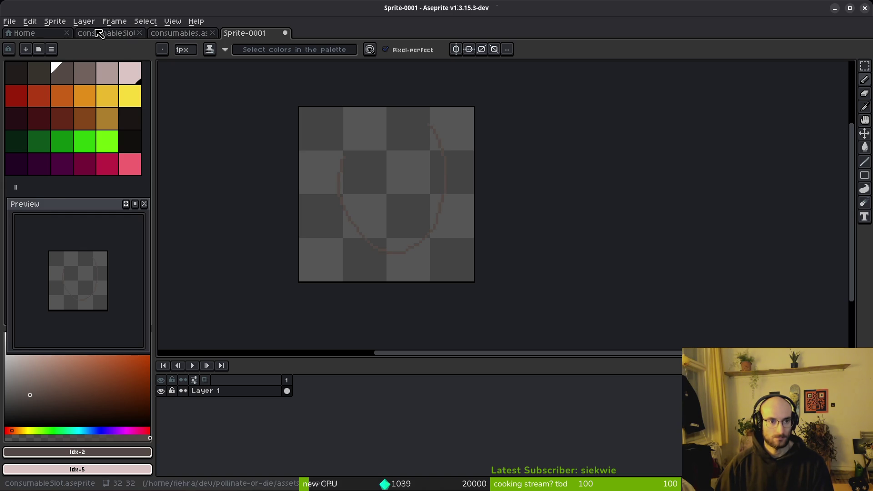
click(25, 34)
click(52, 64)
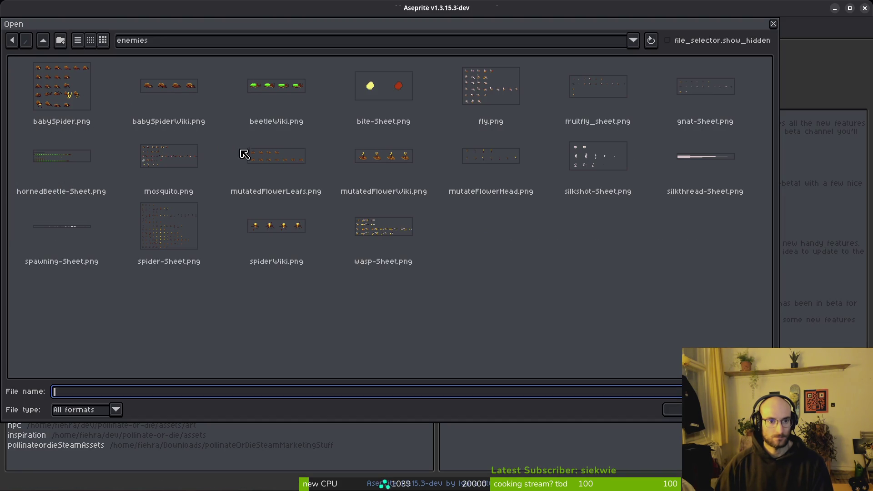
- Browse the art and enemies folders in the Open dialog, then close it
click(43, 40)
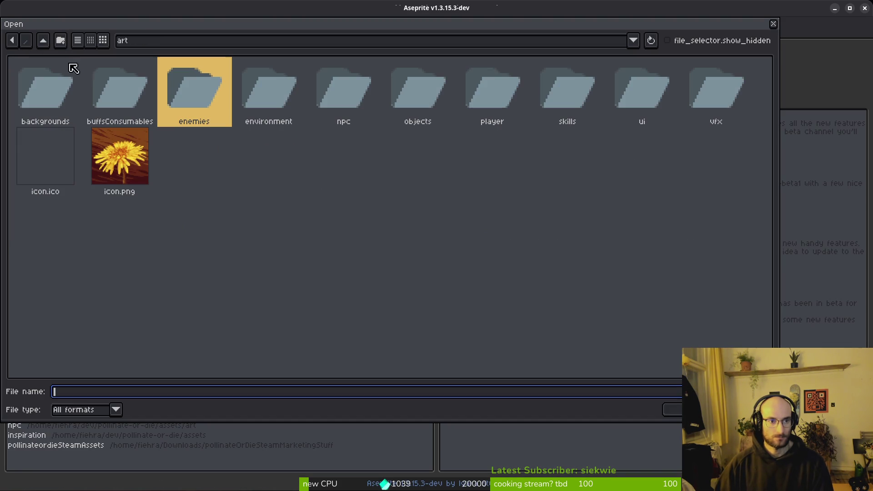
double_click(194, 84)
click(207, 114)
click(44, 41)
key(Escape)
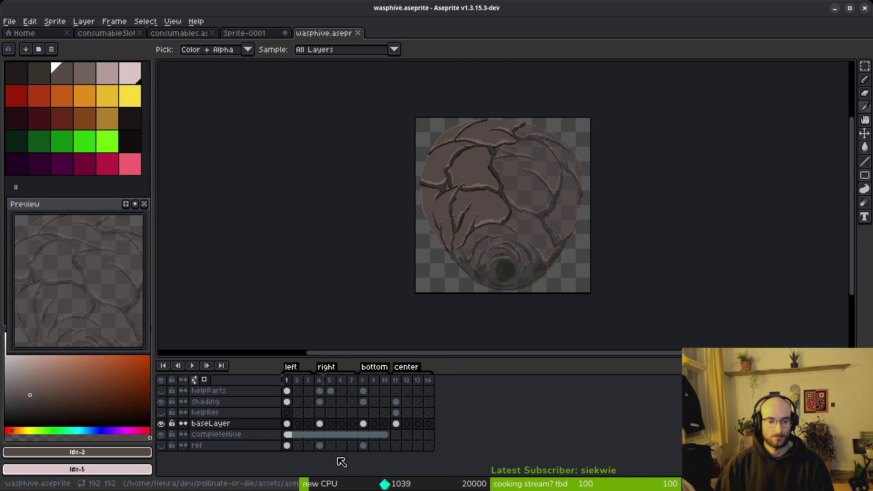
- Switch in turn between the Pencil, Eyedropper and Rectangular Marquee tools
scroll(519, 227, down, 3)
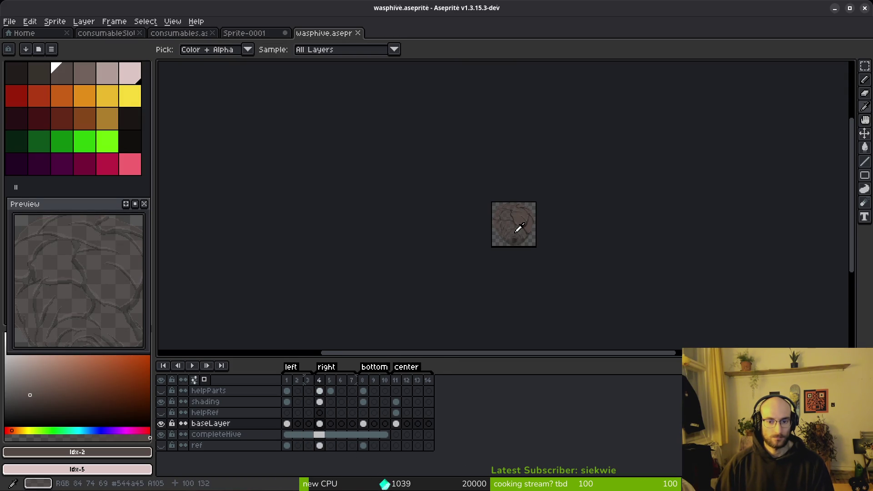
key(b)
scroll(517, 233, up, 4)
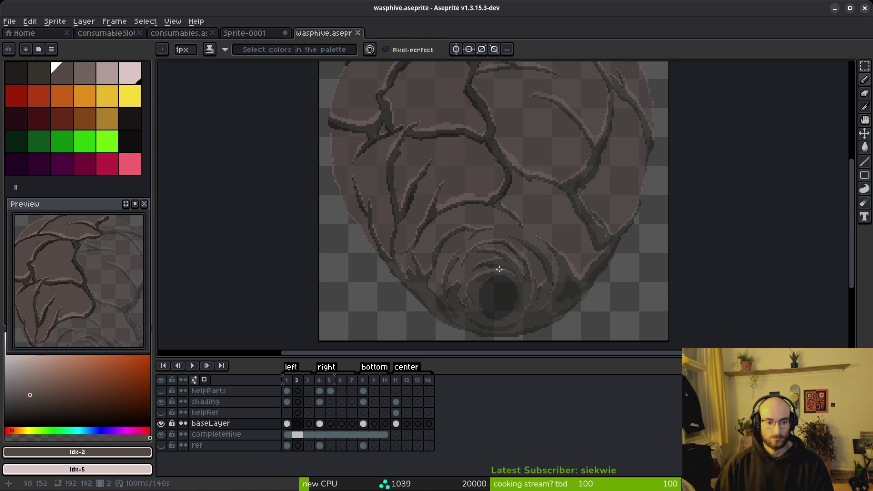
scroll(500, 269, down, 2)
key(i)
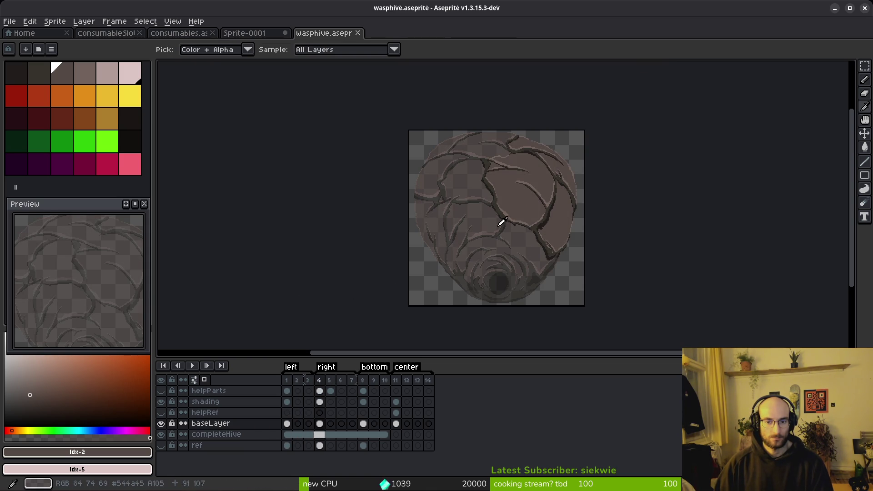
key(m)
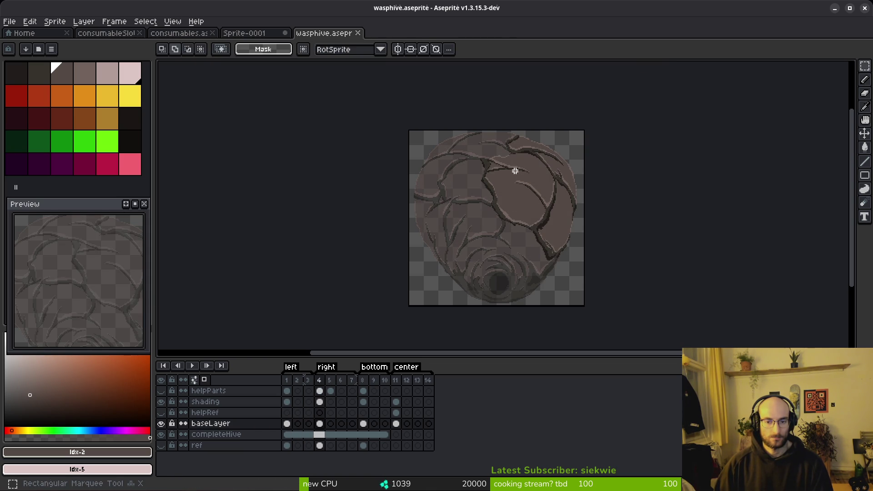
- Add a new frame 13 and paste the left-view base artwork from frame 1 into it
click(320, 424)
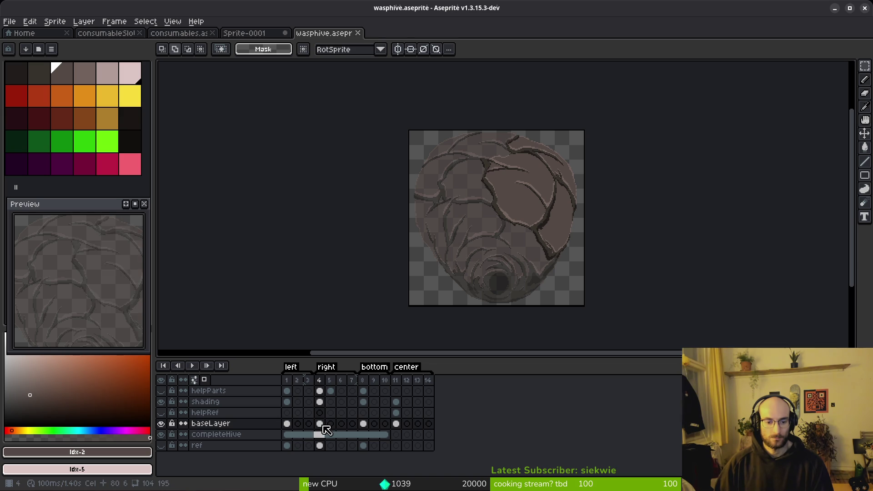
click(428, 424)
key(alt+n)
click(287, 423)
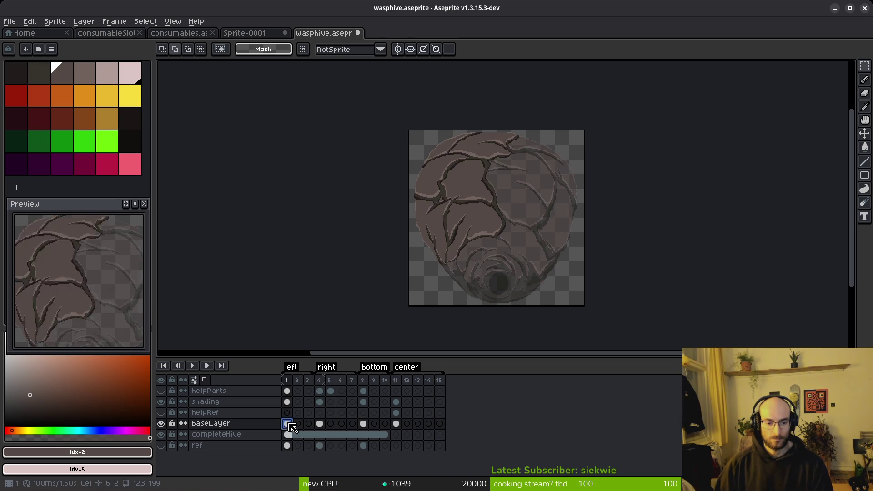
drag(346, 87, 599, 313)
key(ctrl+d)
key(ctrl+a)
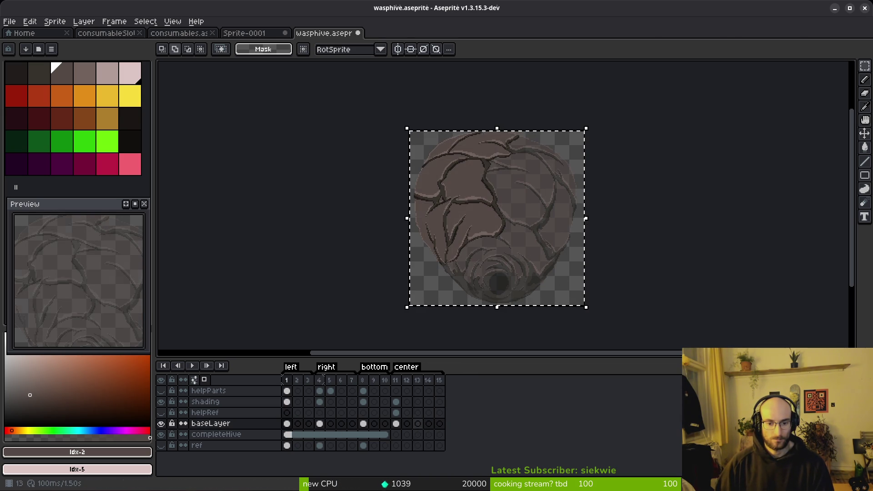
click(418, 434)
key(ctrl+v)
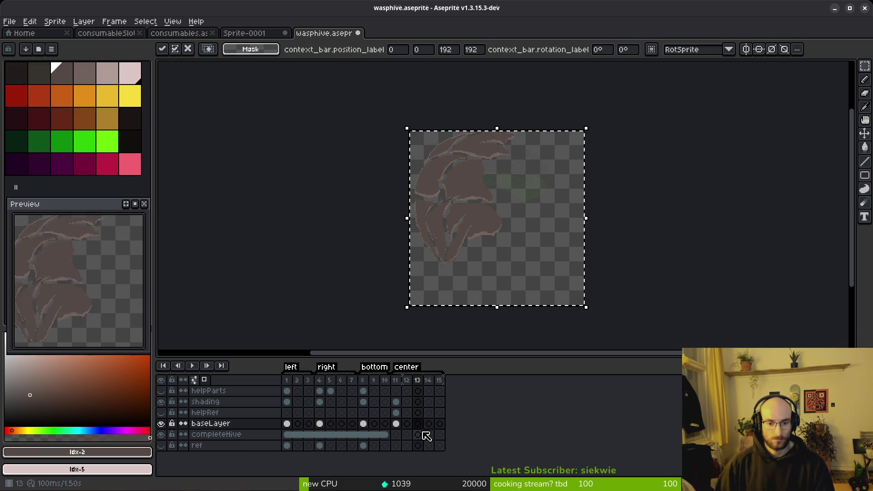
- Copy the right-view (frame 4) and bottom-view (frame 8) base artwork into frame 13
click(320, 424)
key(ctrl+d)
key(ctrl+a)
key(ctrl+c)
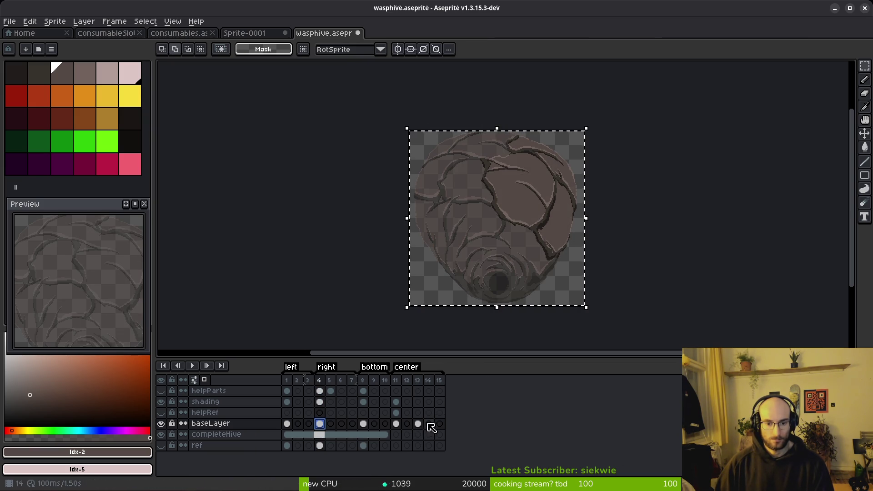
click(419, 424)
key(ctrl+v)
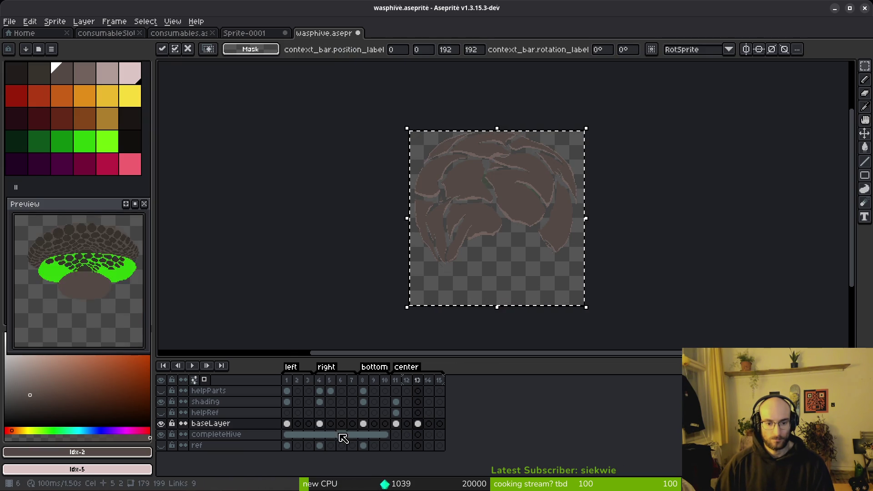
click(363, 423)
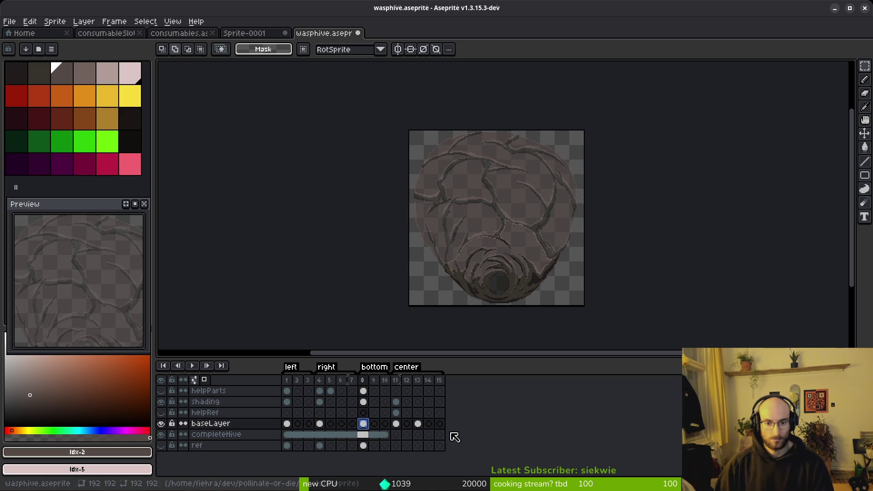
click(418, 424)
key(ctrl+v)
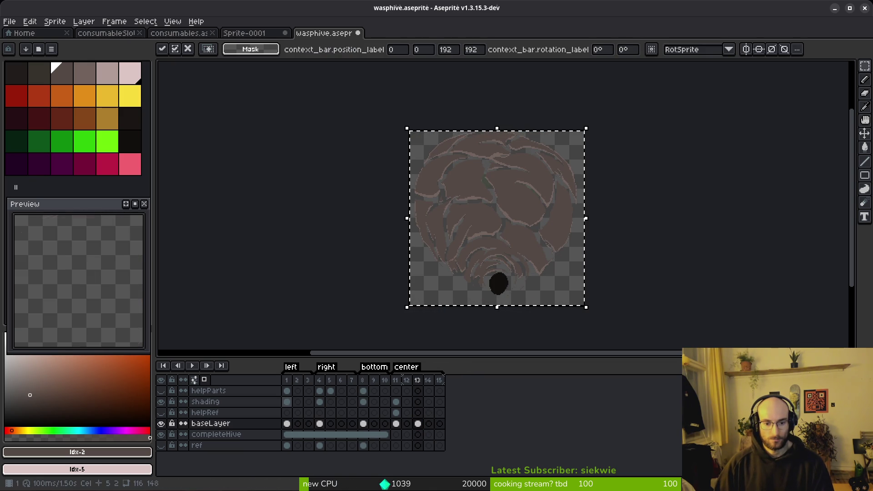
- Bring the left, right and bottom shading cels into frame 13's shading layer
click(286, 402)
key(ctrl+a)
click(418, 423)
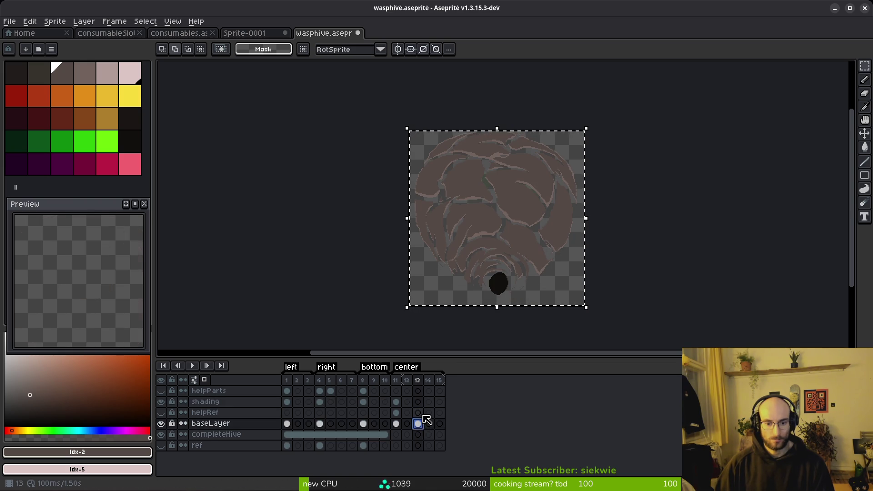
click(420, 403)
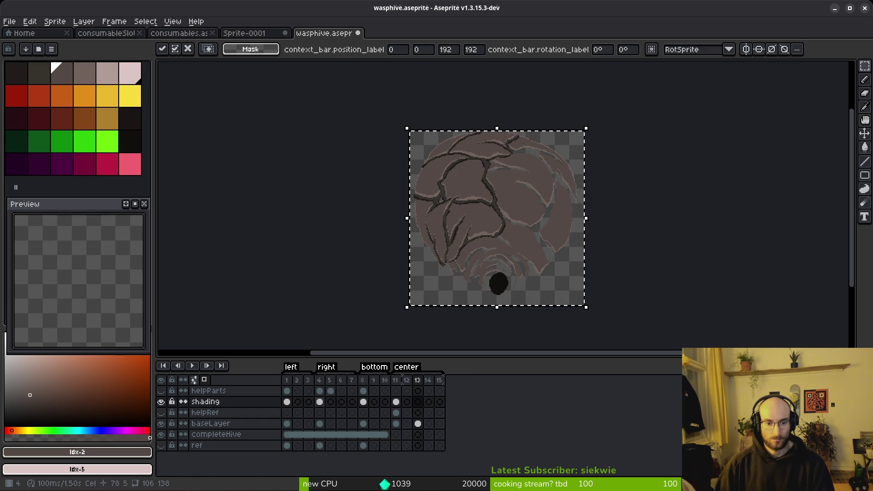
click(320, 402)
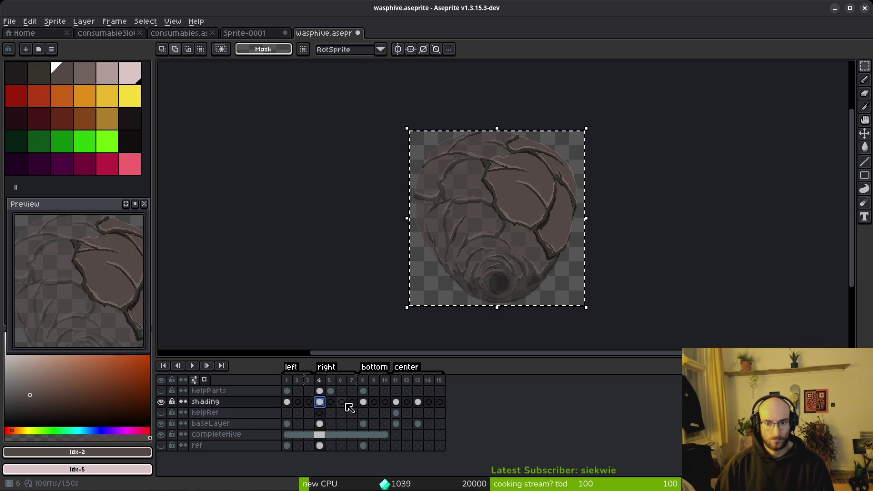
click(418, 402)
click(363, 401)
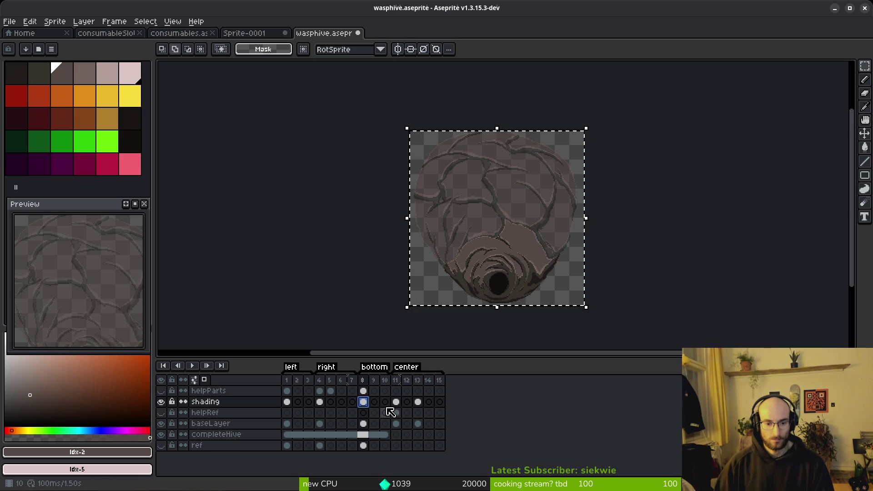
key(ctrl+a)
click(418, 401)
key(ctrl+t)
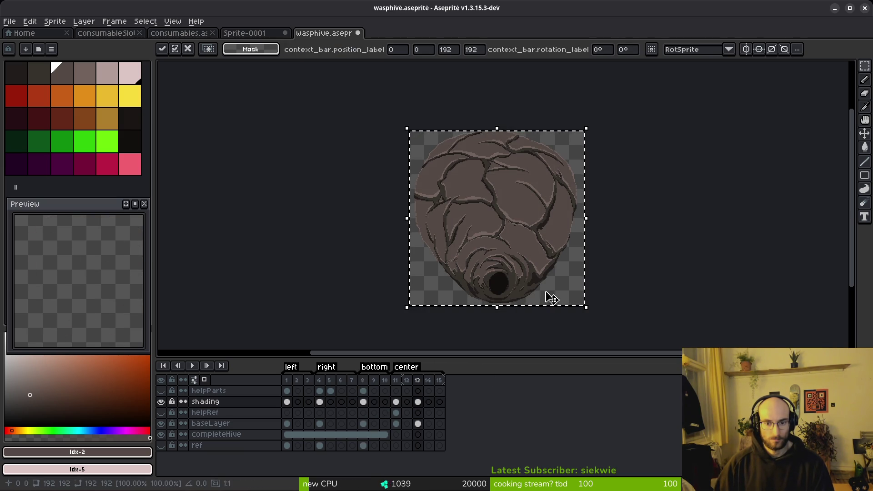
key(Return)
- Copy the combined hive image from frame 13 and switch back to Sprite-0001
click(417, 423)
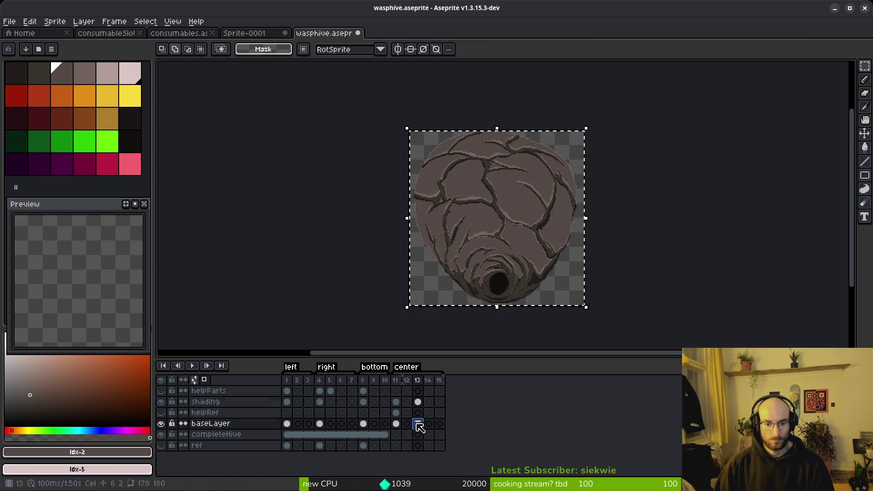
click(417, 402)
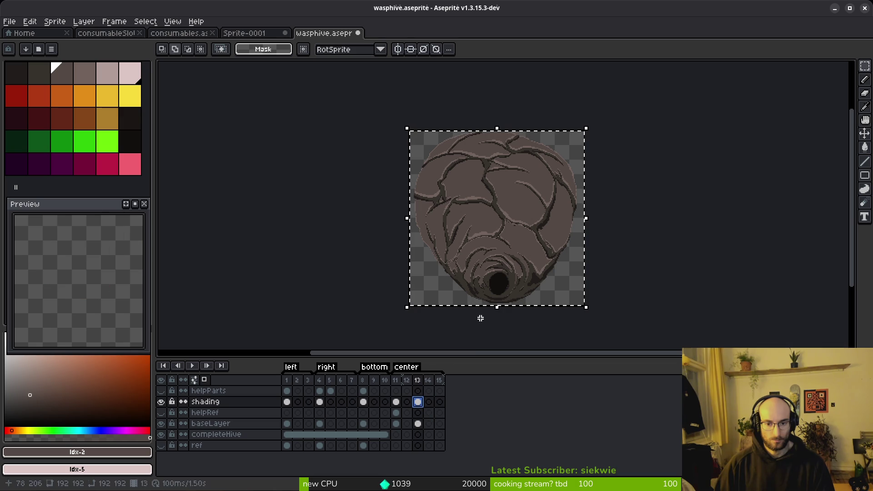
click(418, 424)
key(ctrl+t)
key(Return)
scroll(629, 335, down, 2)
click(238, 34)
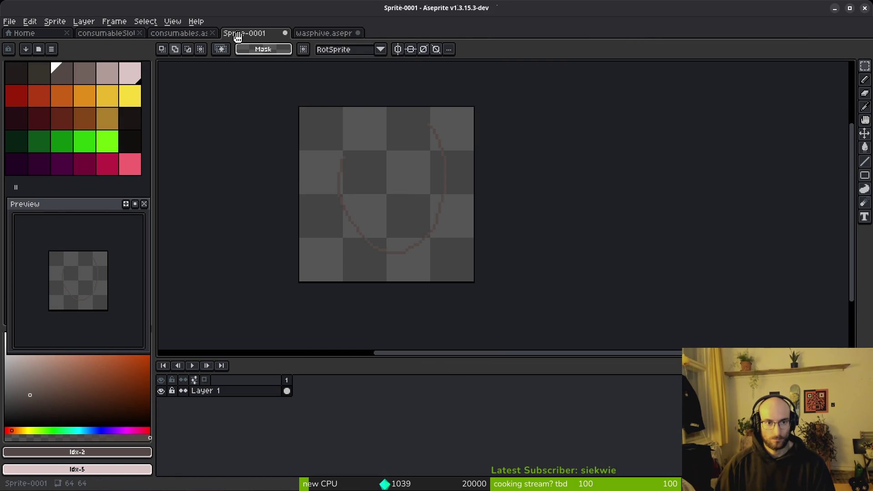
- Paste the combined hive into Sprite-0001, scale it down to about 64x64, and open Save File
key(ctrl+v)
scroll(434, 215, down, 6)
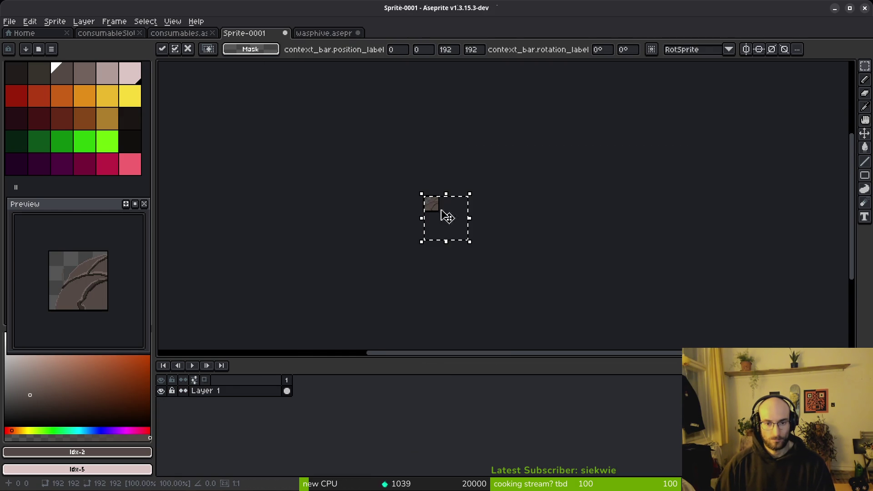
scroll(473, 248, up, 2)
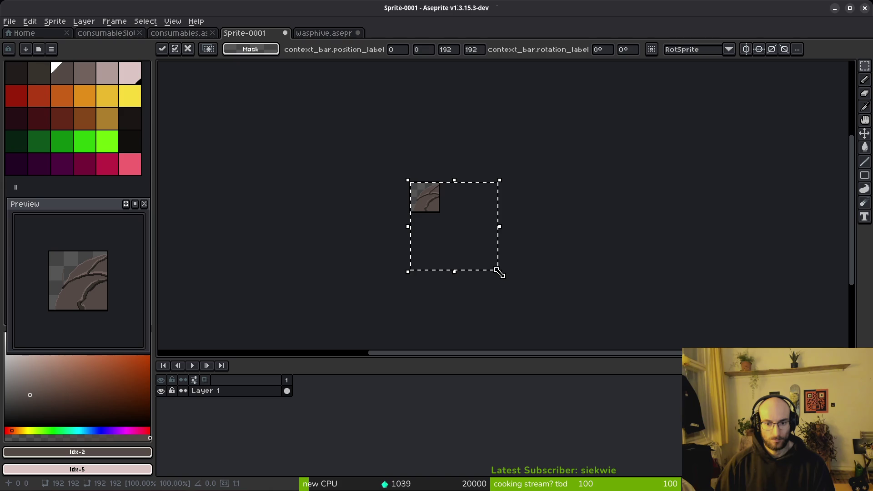
mouse_move(500, 272)
mouse_down()
mouse_move(486, 271)
mouse_move(440, 220)
mouse_move(709, 287)
mouse_move(777, 332)
mouse_up()
scroll(475, 223, left, 5)
mouse_move(772, 278)
mouse_down()
mouse_move(561, 233)
mouse_move(546, 211)
mouse_move(517, 201)
mouse_move(632, 326)
mouse_move(521, 210)
mouse_up()
scroll(504, 186, down, 5)
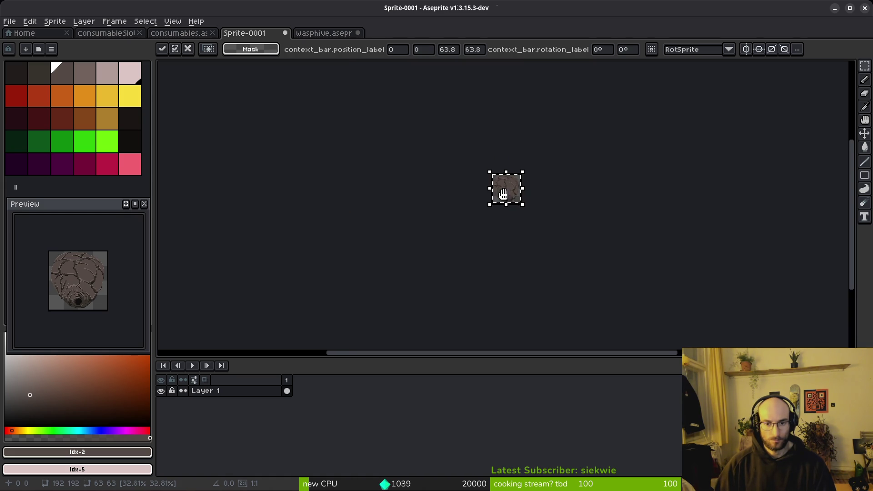
key(Return)
scroll(520, 197, up, 5)
key(ctrl+s)
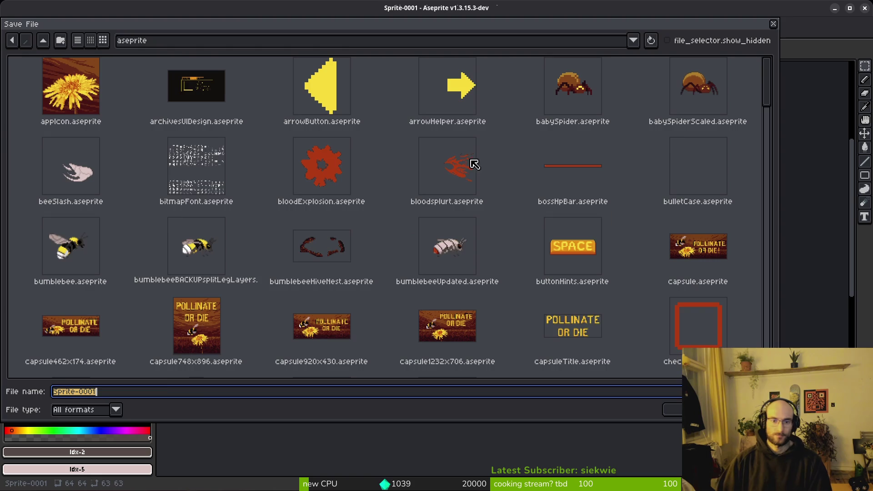
- Close wasphive without saving, plus the consumable sprites and the Home page
key(Escape)
click(324, 33)
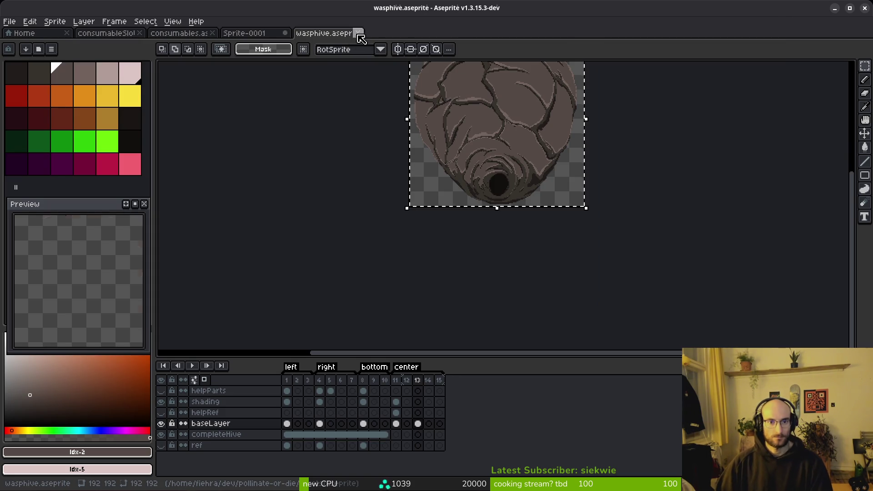
click(358, 33)
click(435, 275)
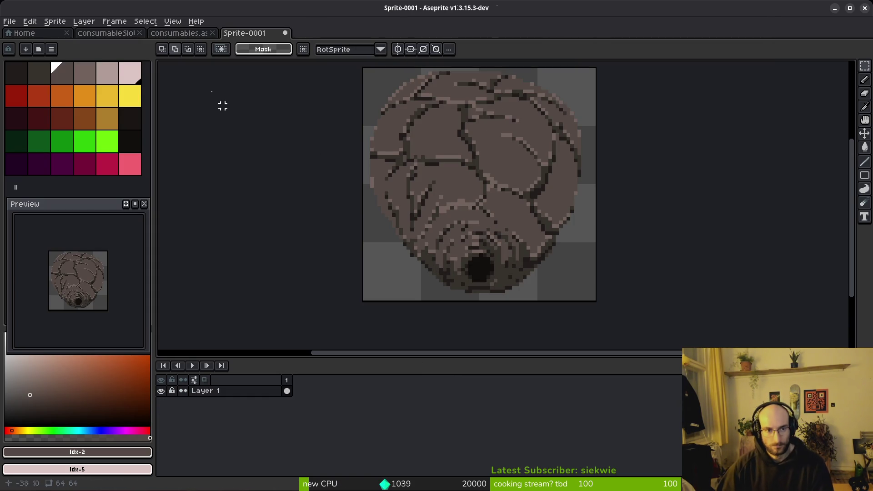
click(180, 33)
click(212, 33)
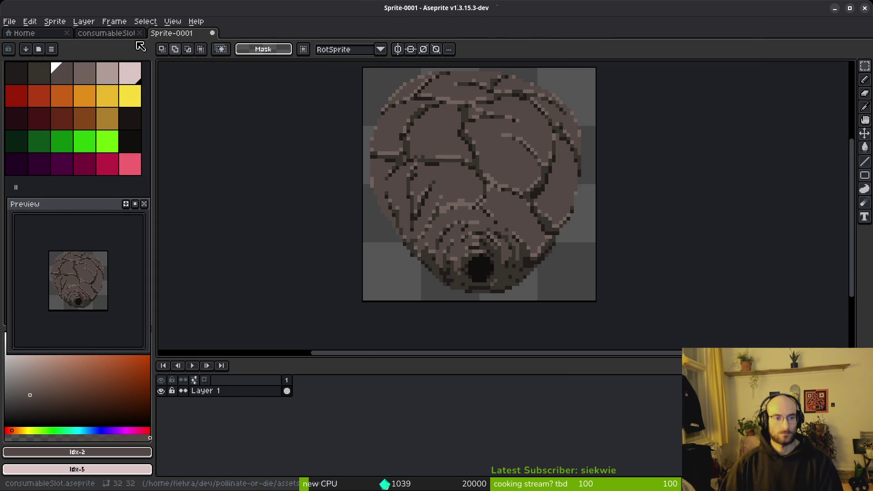
click(109, 33)
click(139, 33)
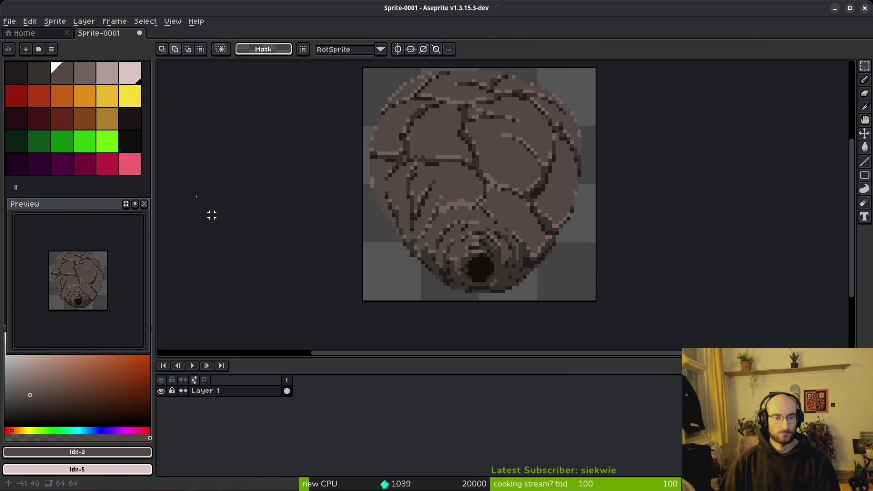
click(67, 33)
- Save the hive sprite as wasphiveWiki.aseprite
key(ctrl+s)
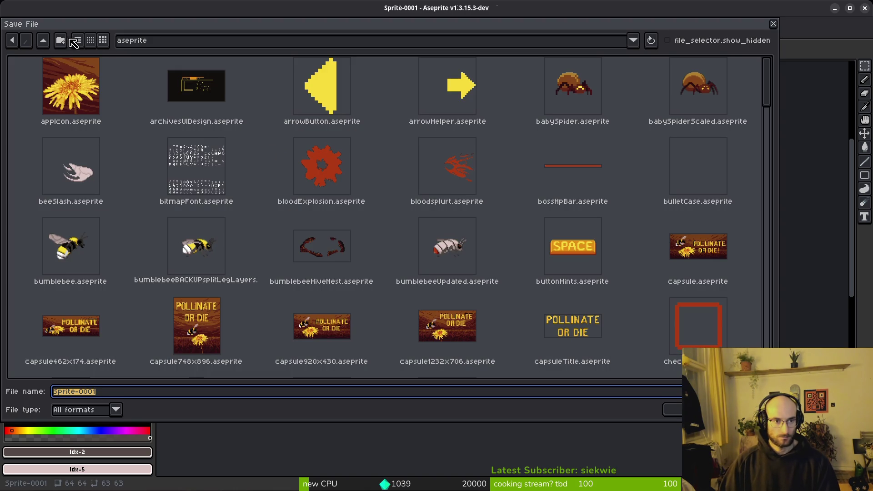
text(wasphiveWiki)
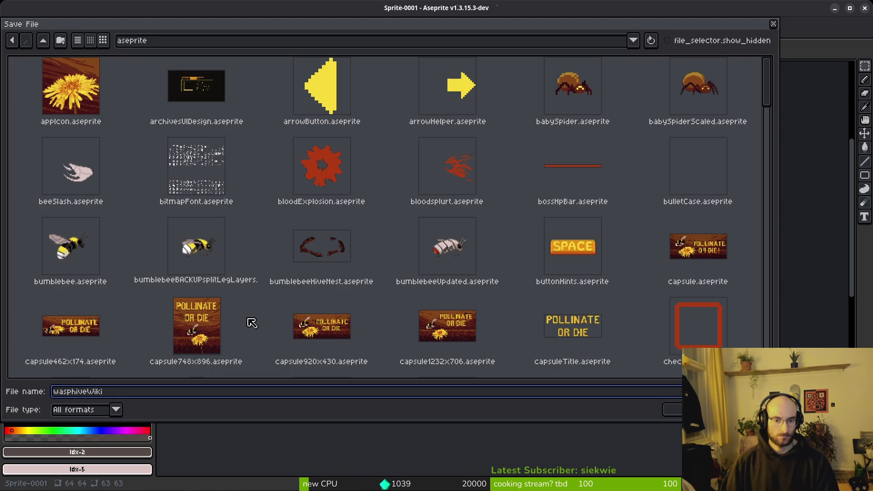
scroll(251, 323, down, 15)
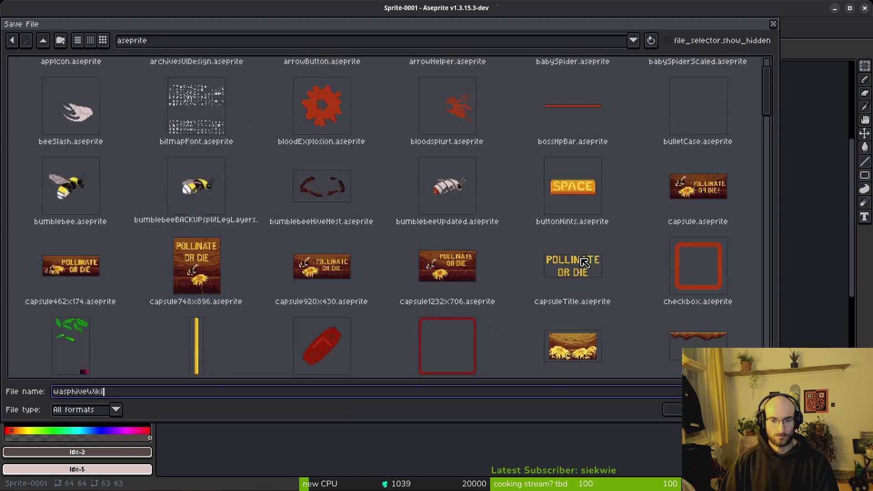
scroll(351, 245, down, 15)
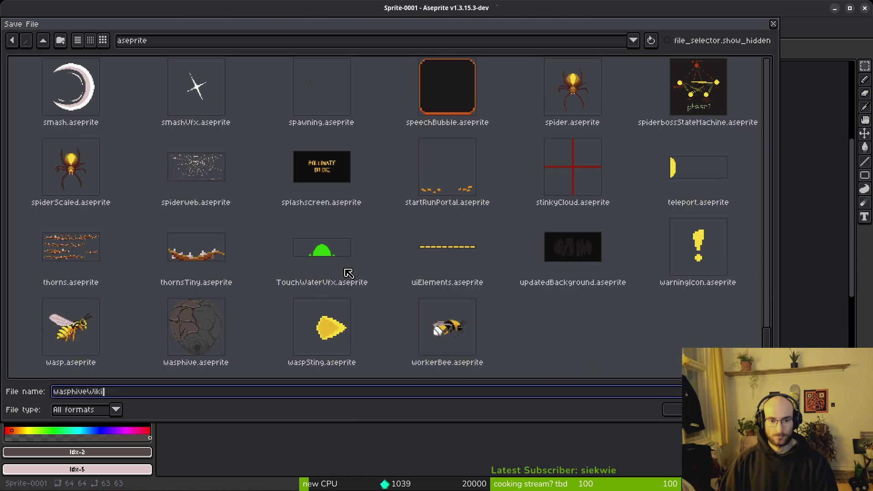
key(Return)
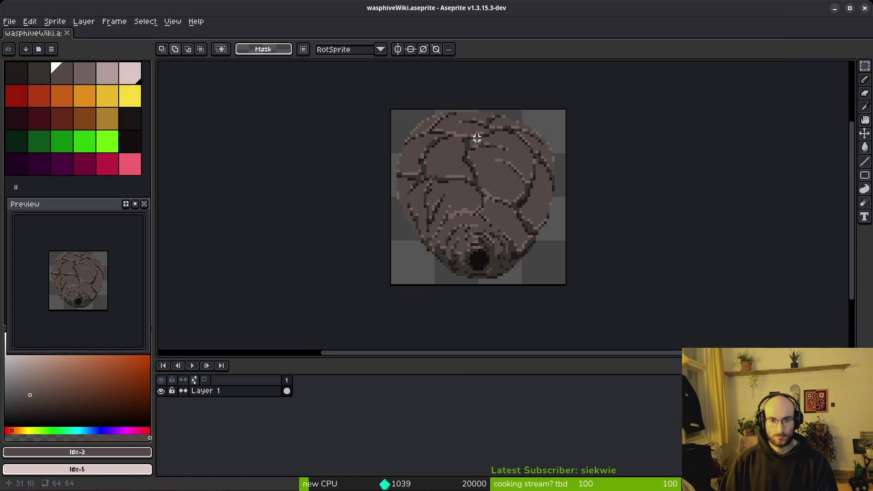
- With the Pencil, cover a dark crack pixel on the lower shell in mid-brown #544a45
scroll(476, 138, up, 4)
scroll(477, 175, down, 2)
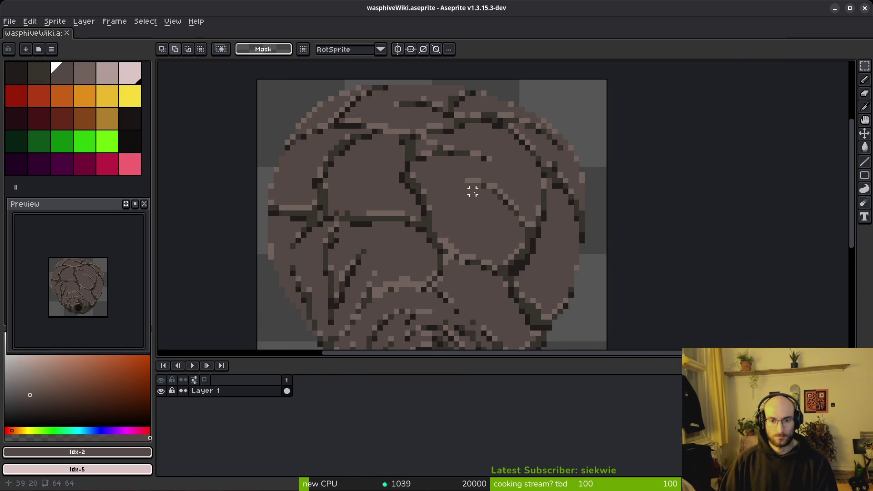
scroll(473, 191, down, 1)
scroll(501, 231, down, 6)
scroll(500, 232, up, 8)
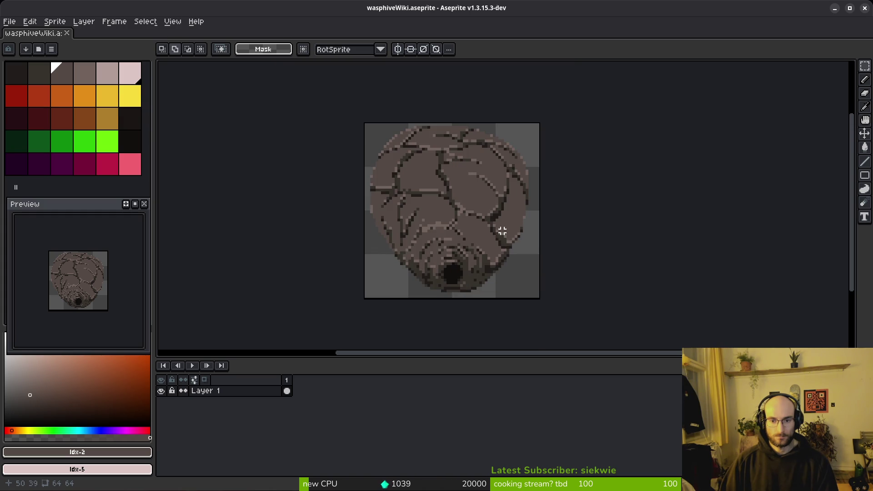
scroll(499, 209, down, 2)
alt+click(425, 171)
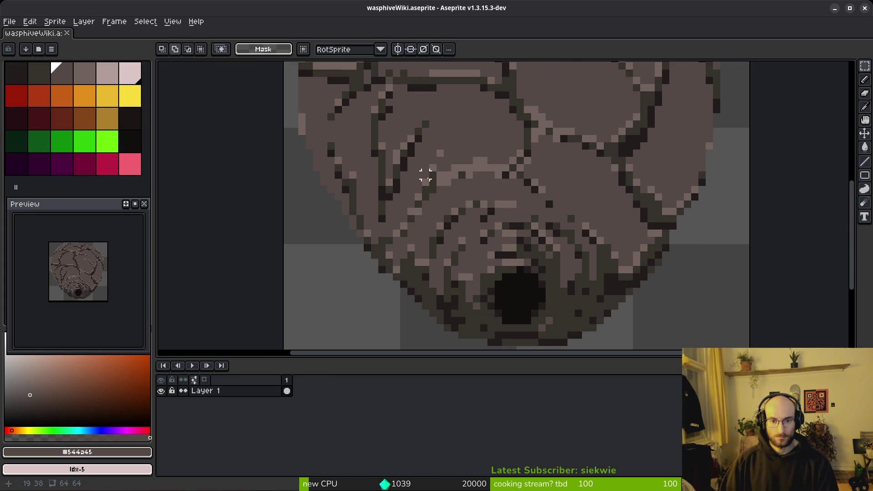
key(b)
scroll(452, 187, up, 5)
click(423, 233)
- Paint light #71625d highlight pixels down the shell, including a diagonal highlight line
alt+click(470, 170)
drag(422, 211, 396, 253)
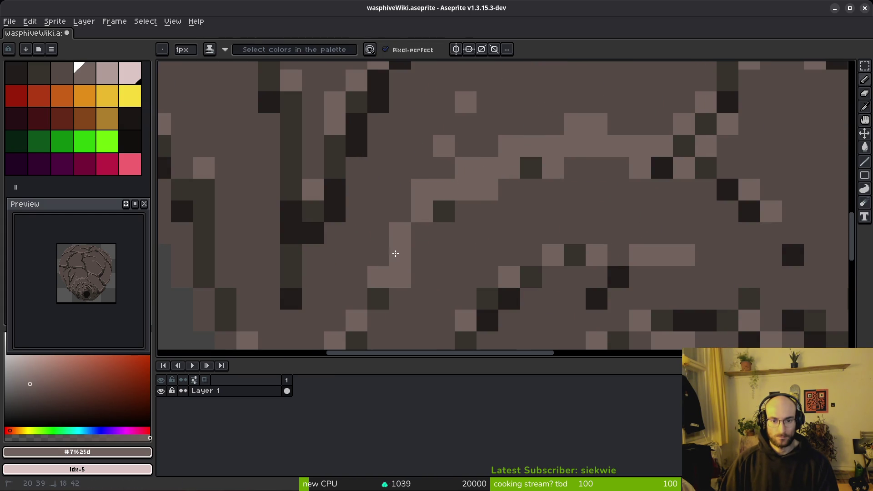
scroll(437, 210, down, 1)
scroll(443, 245, up, 1)
drag(393, 283, 343, 318)
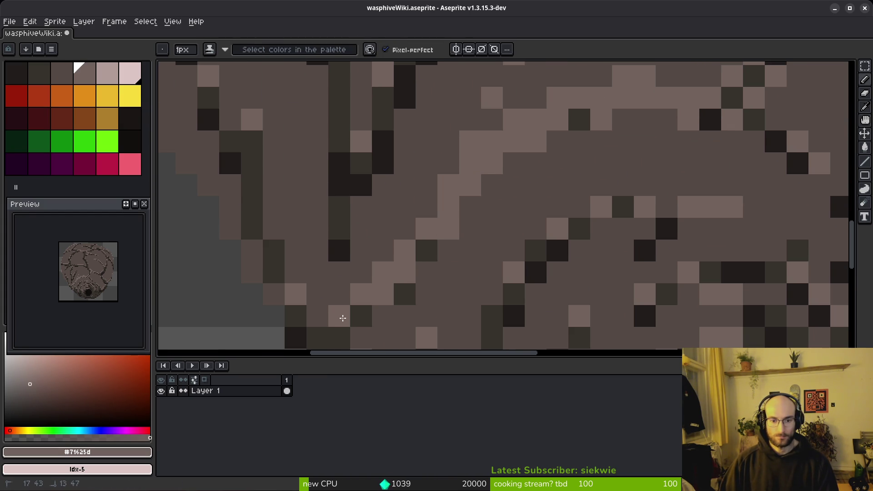
click(470, 228)
- Draw a dark #36312c crack line running diagonally up-right across the shell
key(alt)
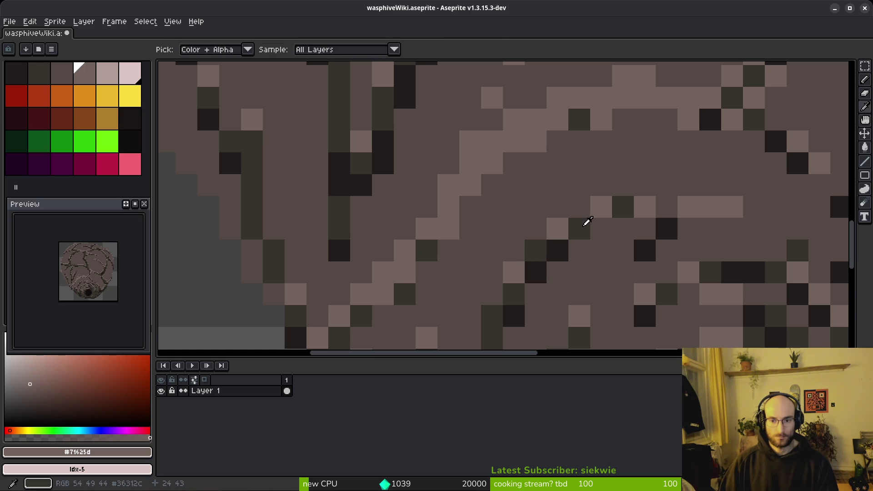
click(586, 225)
click(426, 186)
mouse_move(467, 200)
mouse_down()
mouse_move(559, 141)
mouse_move(634, 123)
mouse_up()
key(alt)
click(582, 140)
- Sample the shell colours #544d45, #71625d, #36312c and #544a45 from the sprite
alt+click(608, 146)
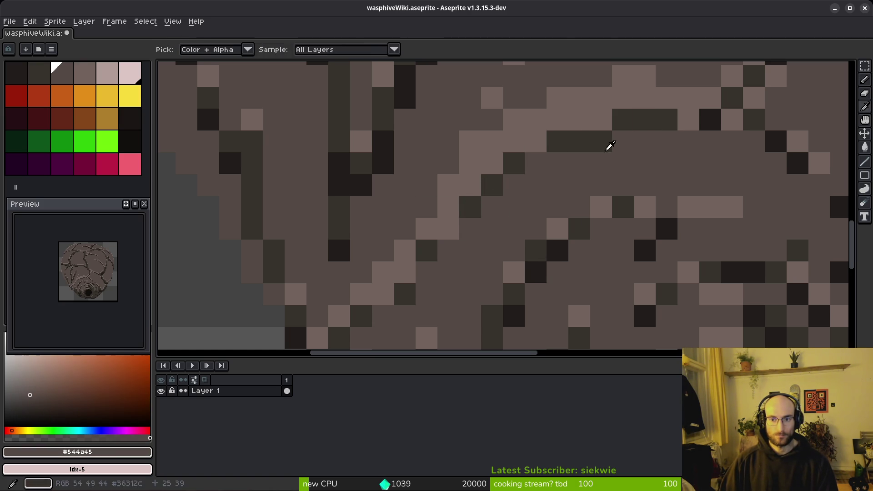
scroll(608, 146, down, 3)
scroll(566, 177, up, 1)
scroll(566, 177, up, 5)
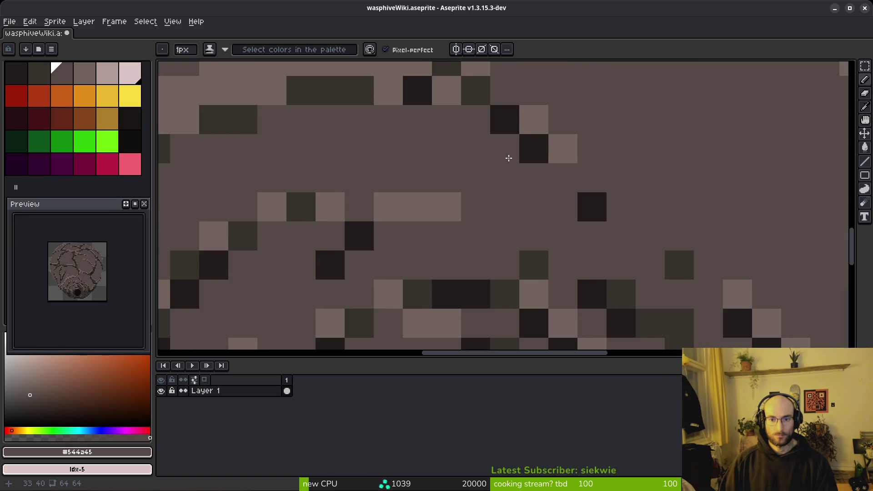
alt+click(452, 132)
scroll(462, 146, down, 4)
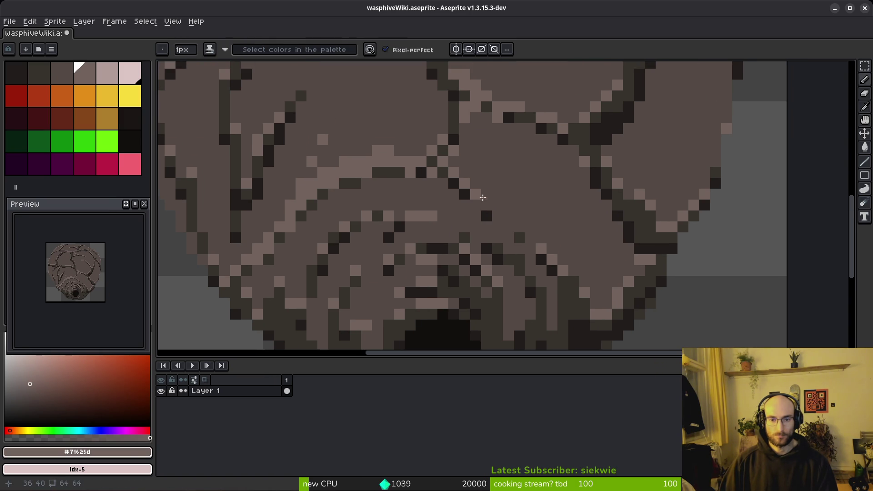
key(alt)
key(alt)
alt+click(484, 291)
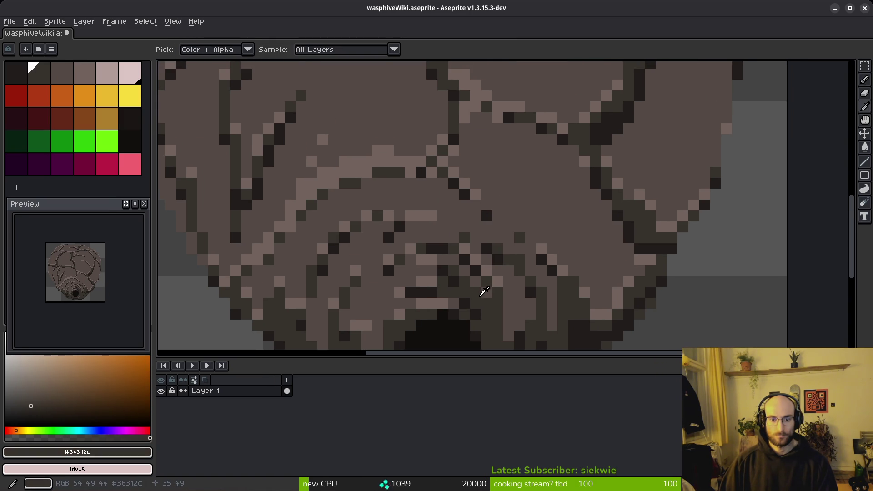
alt+click(412, 274)
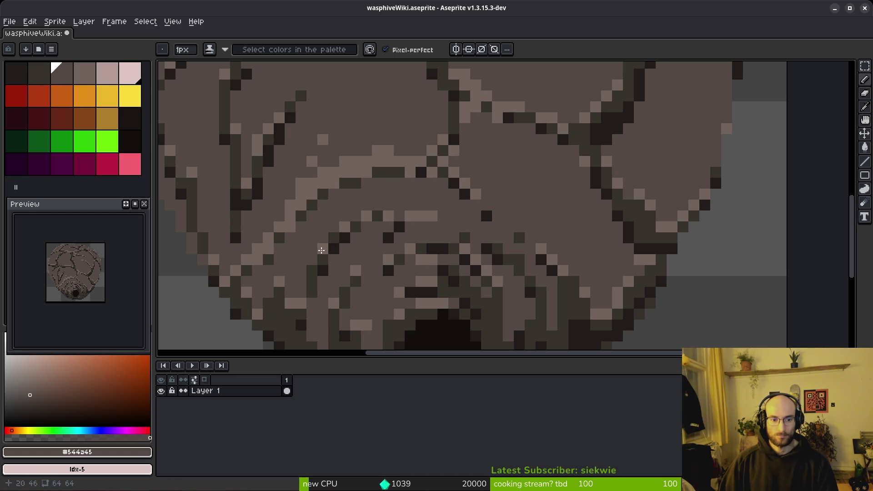
scroll(321, 250, down, 5)
alt+click(378, 98)
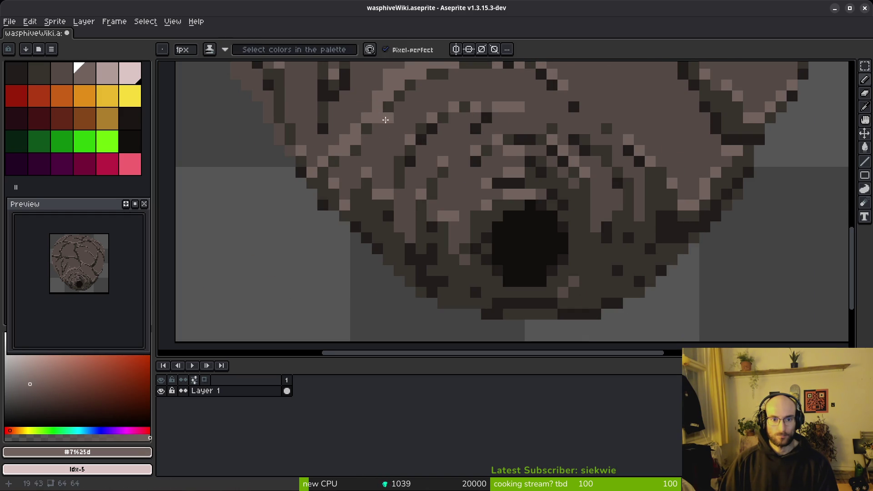
scroll(385, 120, up, 2)
- Choose palette colours Idx-4 and Idx-3, then sample #36312c and near-black #201c1a by the opening
alt+click(237, 105)
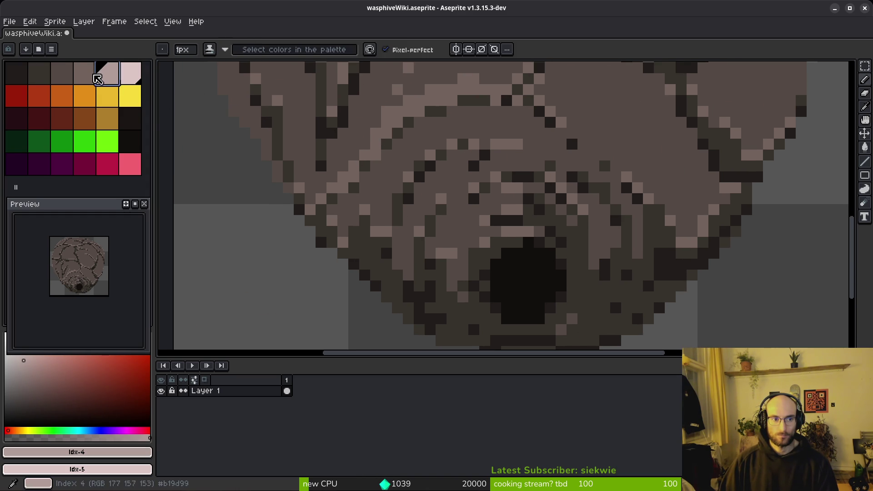
alt+click(474, 213)
scroll(597, 270, up, 2)
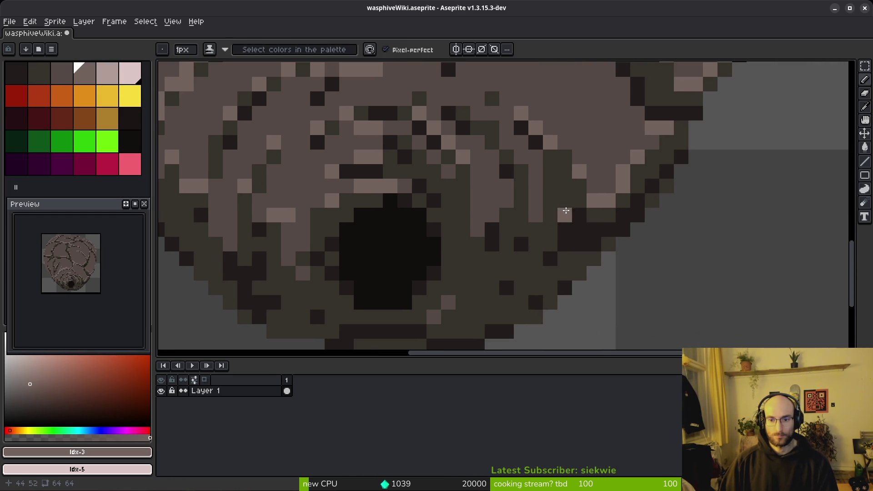
alt+click(565, 205)
scroll(575, 211, down, 2)
scroll(564, 211, right, 4)
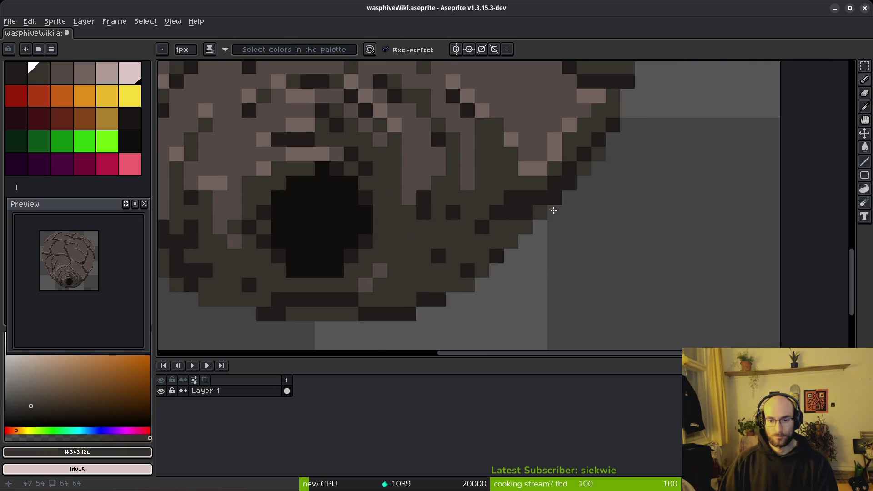
alt+click(542, 195)
scroll(507, 236, down, 2)
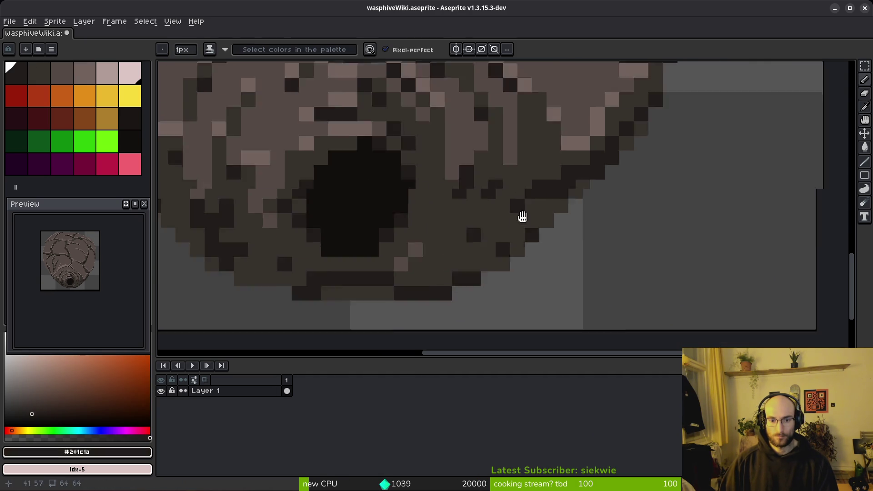
scroll(522, 216, left, 6)
scroll(518, 249, up, 1)
scroll(518, 248, left, 5)
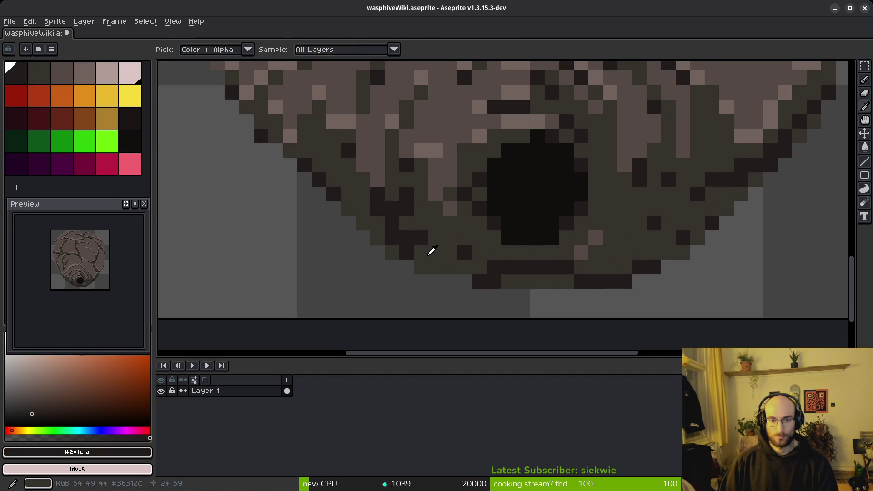
- Recolour a hole pixel to dark #36312c and lighten a pixel at the hole's edge
alt+click(432, 253)
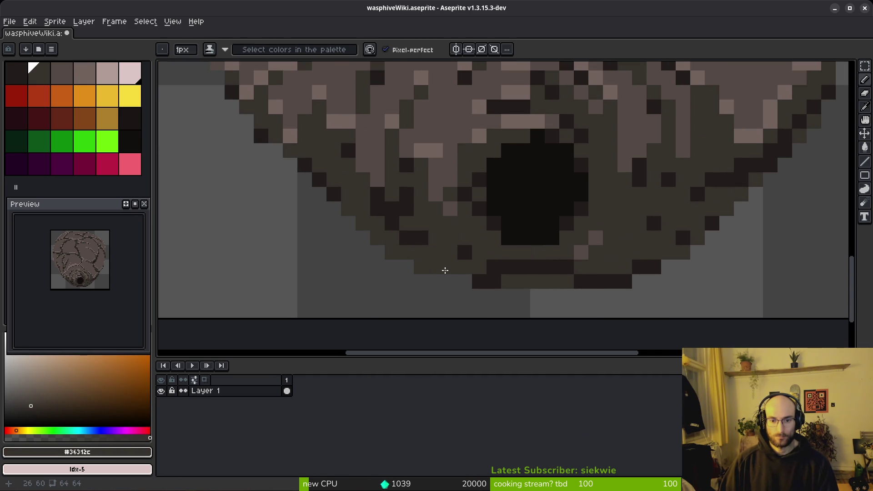
scroll(551, 269, down, 3)
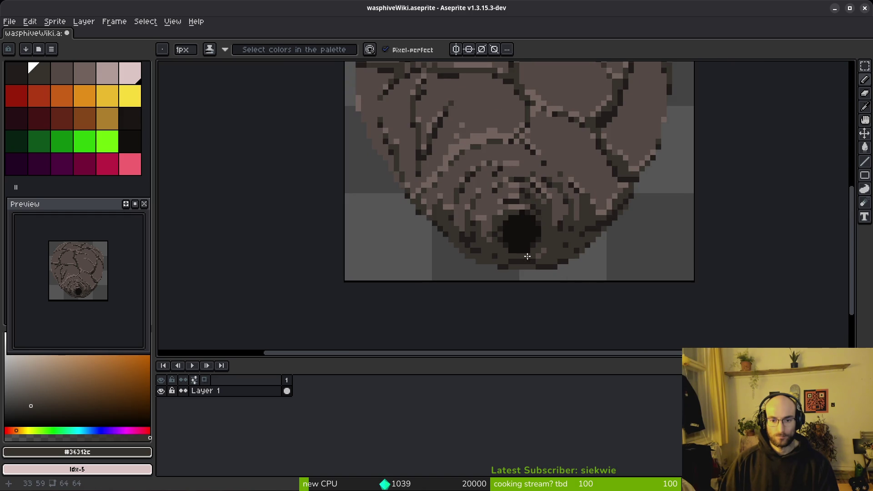
scroll(527, 257, up, 4)
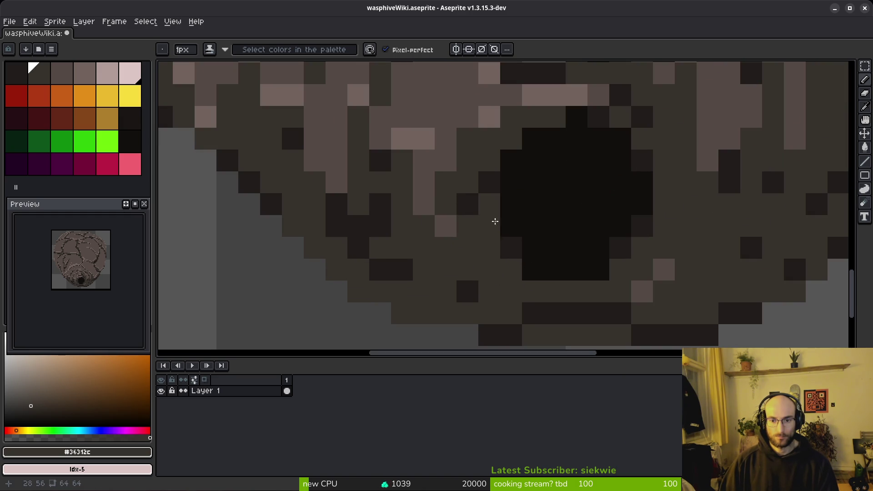
click(528, 270)
click(645, 293)
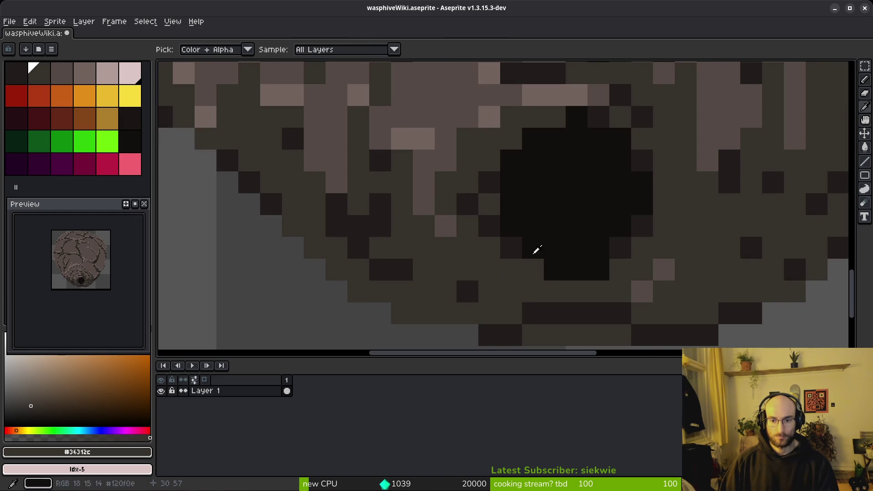
alt+click(528, 266)
scroll(604, 222, up, 2)
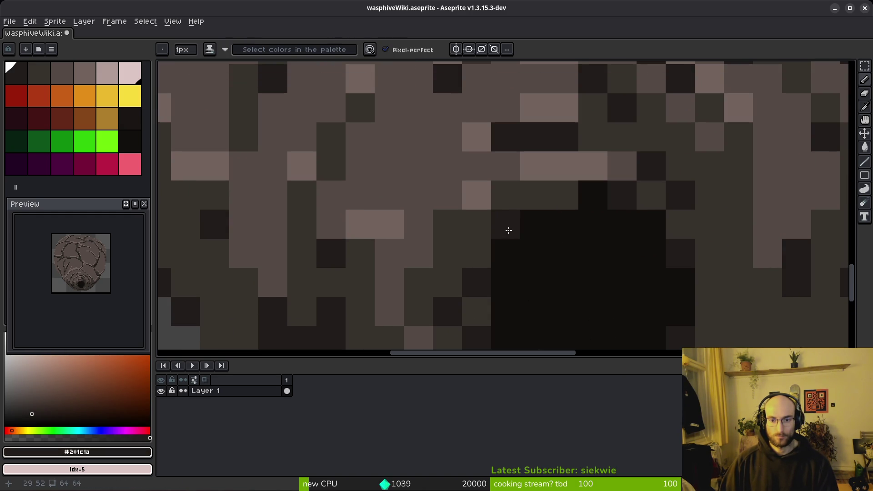
scroll(589, 197, down, 5)
scroll(592, 241, up, 3)
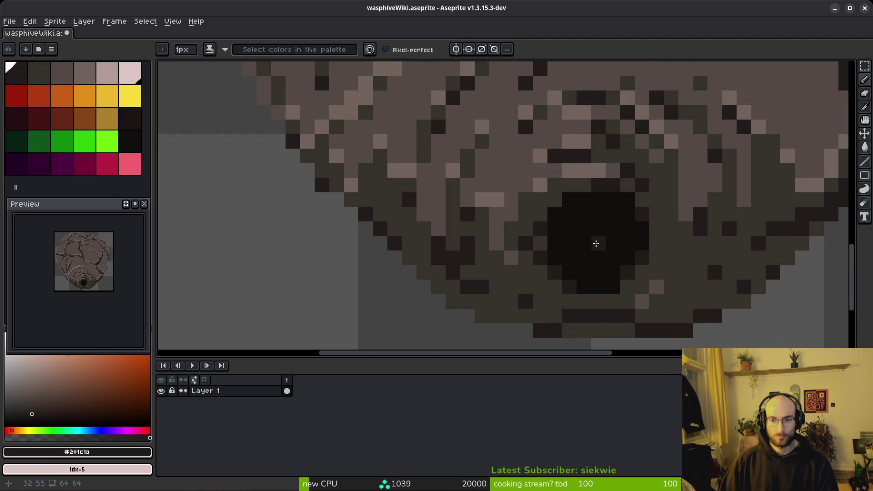
- Darken a shell pixel above the entrance and add two light highlight pixels on the crack
alt+click(559, 229)
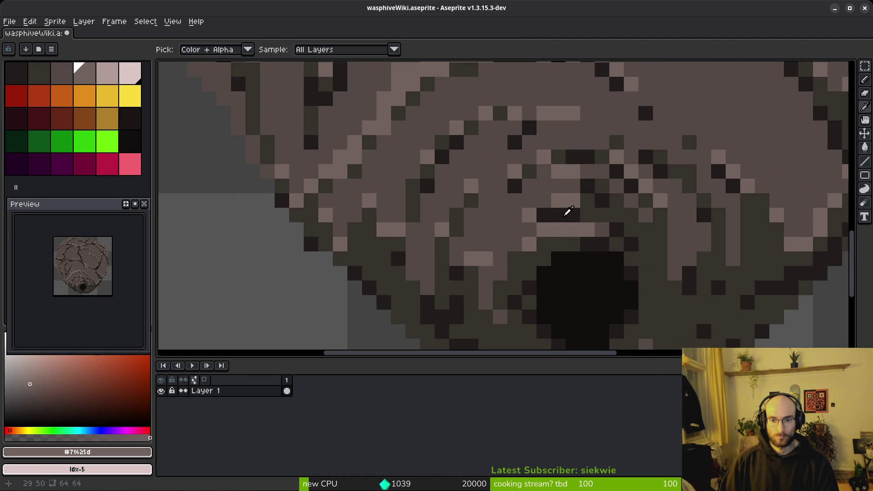
scroll(582, 246, right, 3)
scroll(582, 246, up, 1)
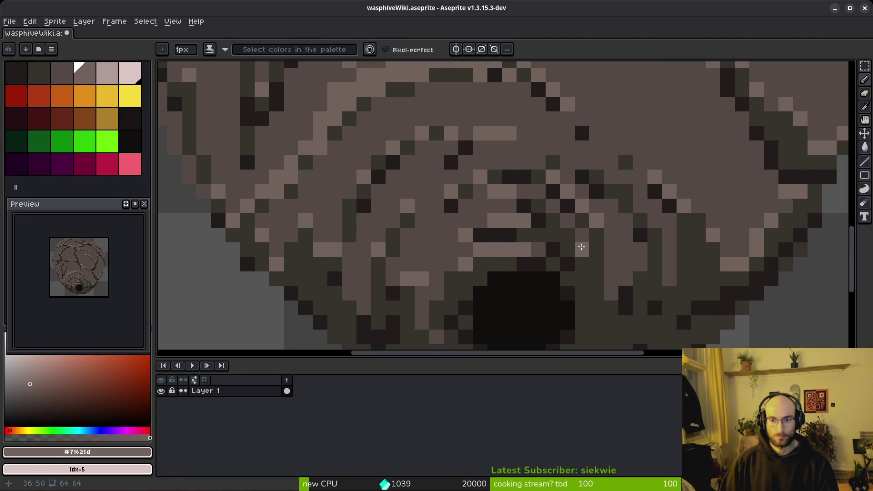
alt+click(552, 200)
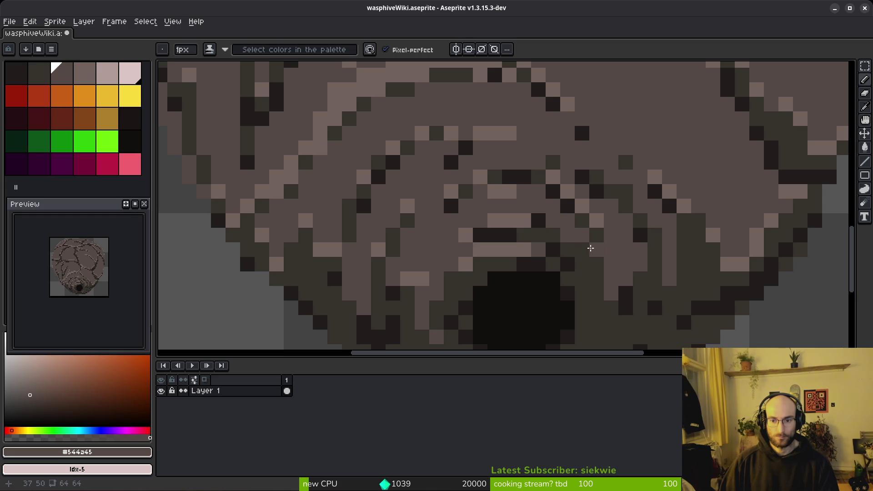
scroll(593, 249, down, 4)
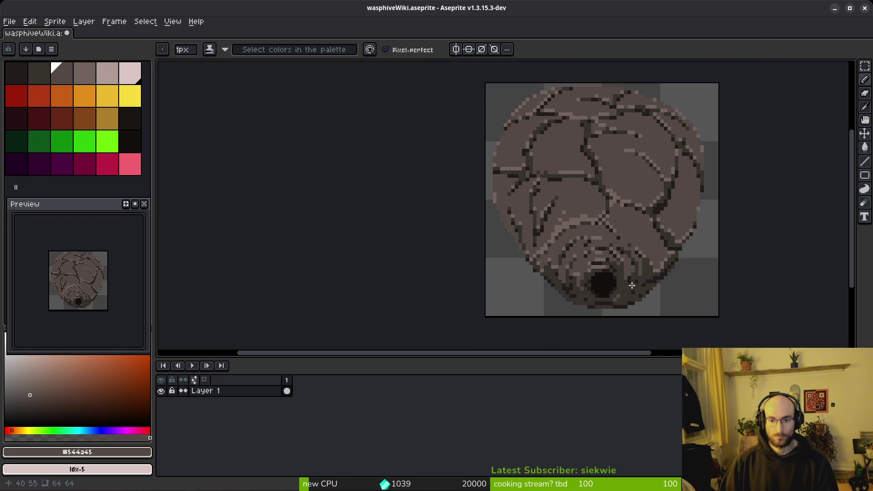
scroll(627, 275, up, 3)
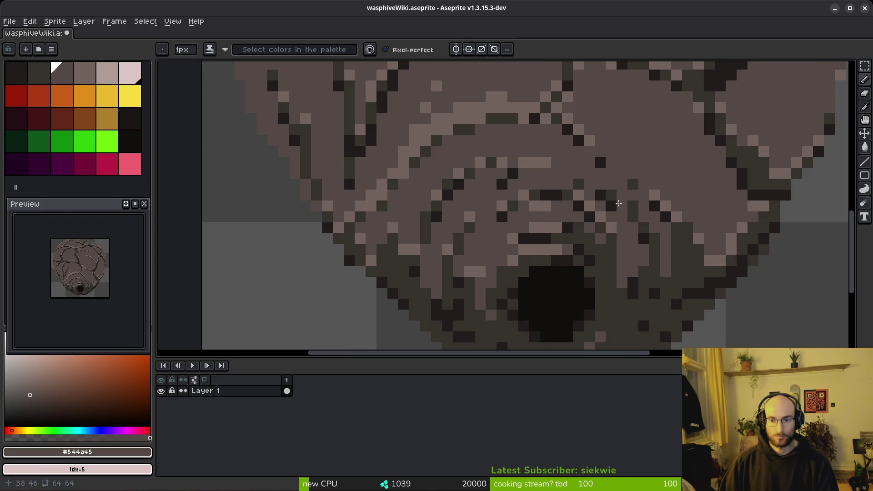
scroll(619, 203, up, 3)
click(651, 158)
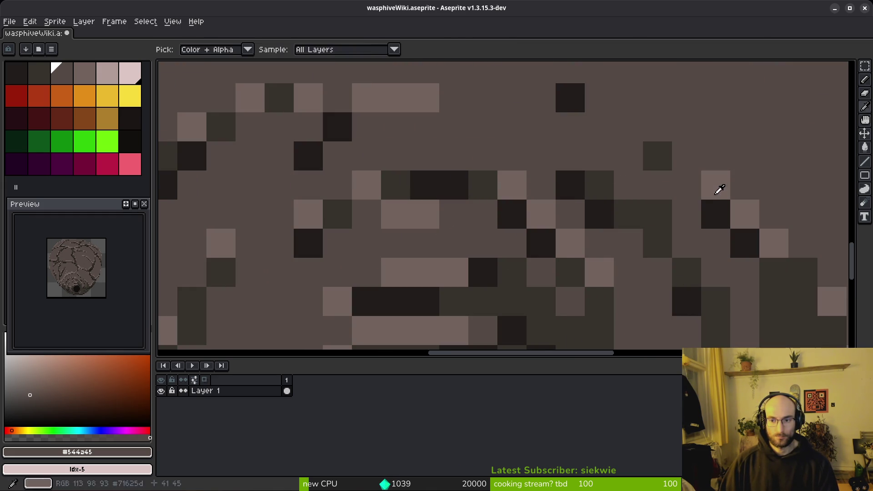
alt+click(741, 213)
click(689, 184)
click(687, 156)
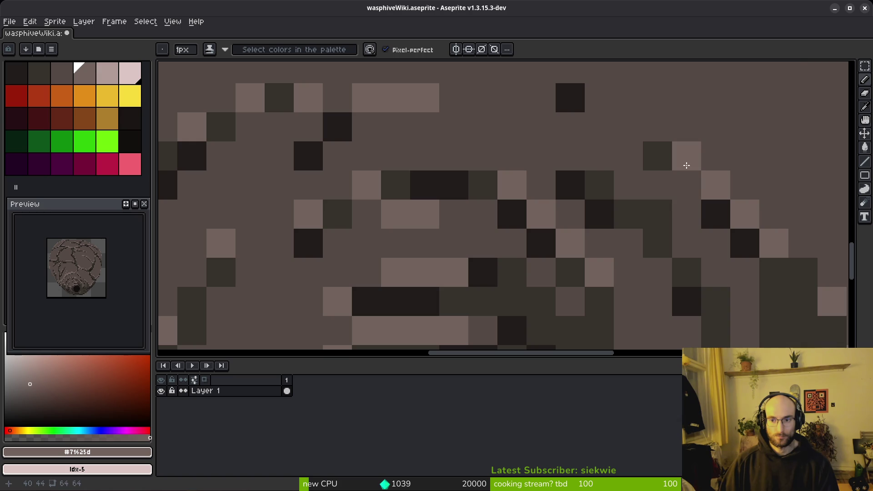
- Cover a dark crack pixel with the mid shell brown
scroll(721, 238, down, 5)
scroll(505, 202, up, 5)
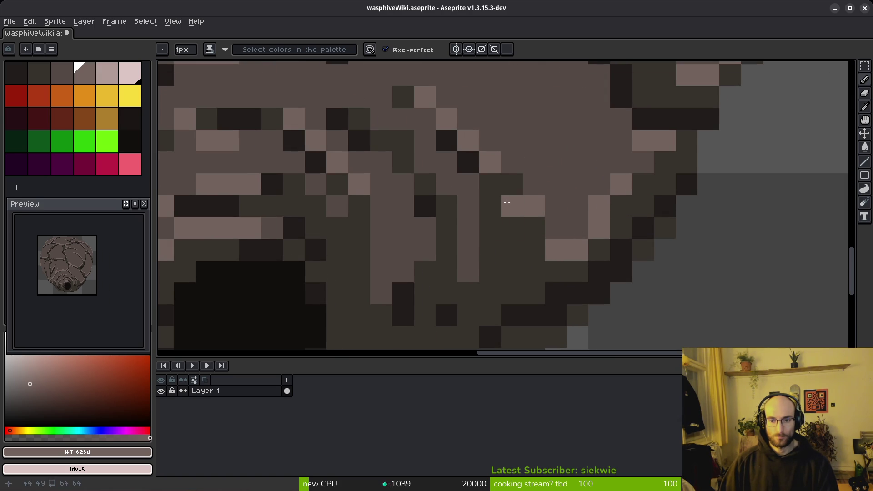
scroll(589, 262, down, 5)
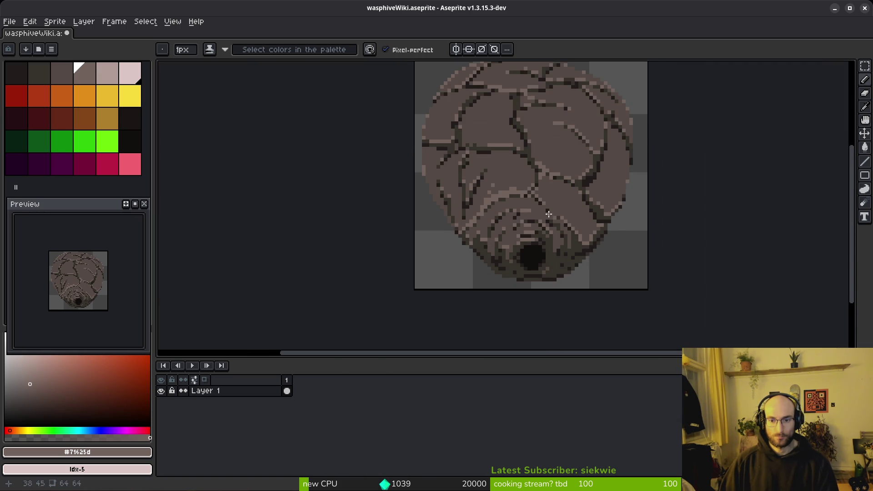
scroll(549, 214, up, 6)
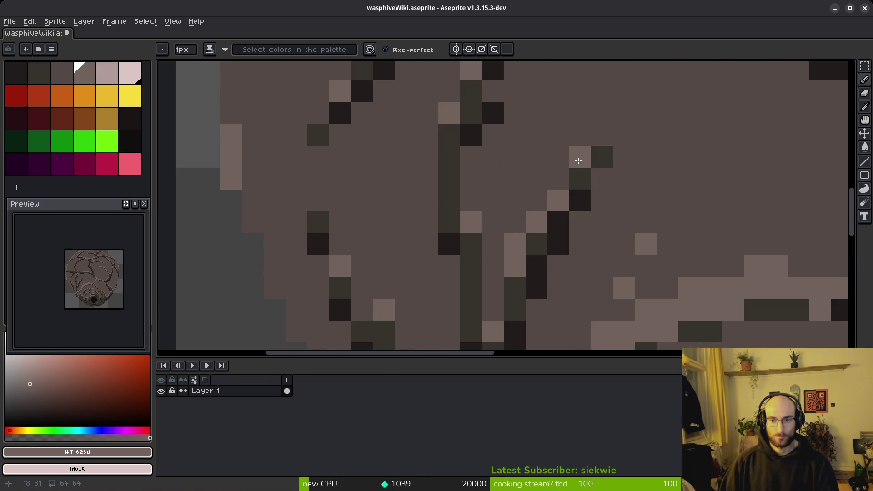
alt+click(591, 218)
click(580, 200)
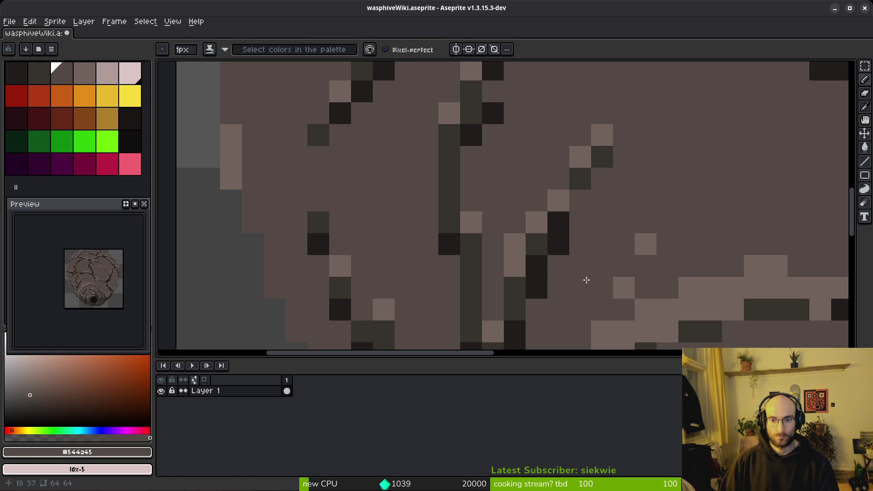
- Extend the crack with two diagonal dark pixels, then lighten one into a highlight
scroll(543, 292, down, 3)
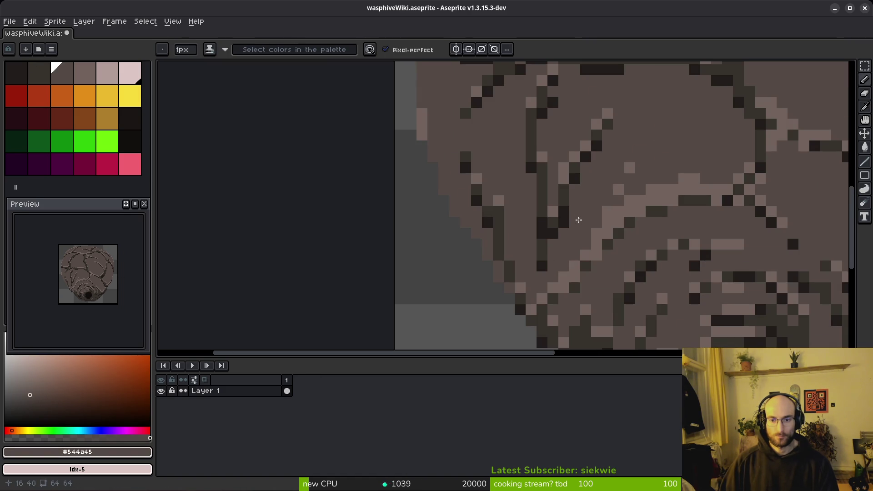
scroll(543, 234, up, 1)
alt+click(552, 216)
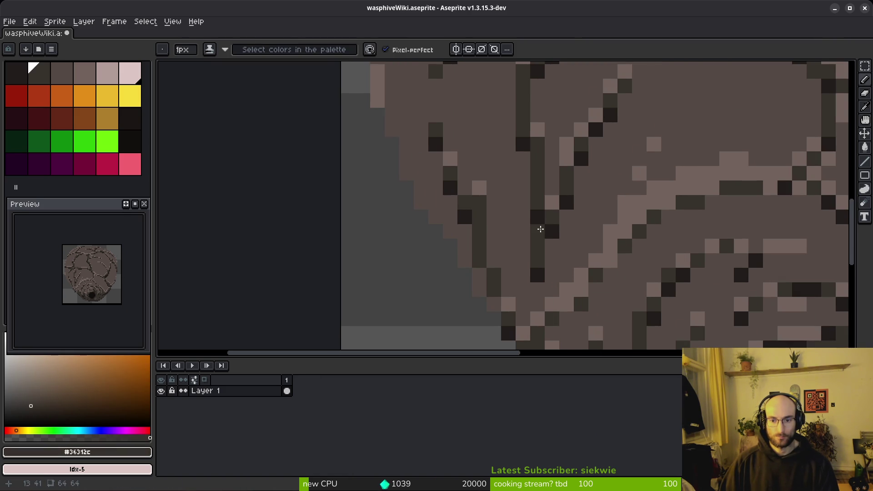
scroll(573, 253, down, 5)
scroll(573, 253, down, 1)
scroll(630, 235, up, 3)
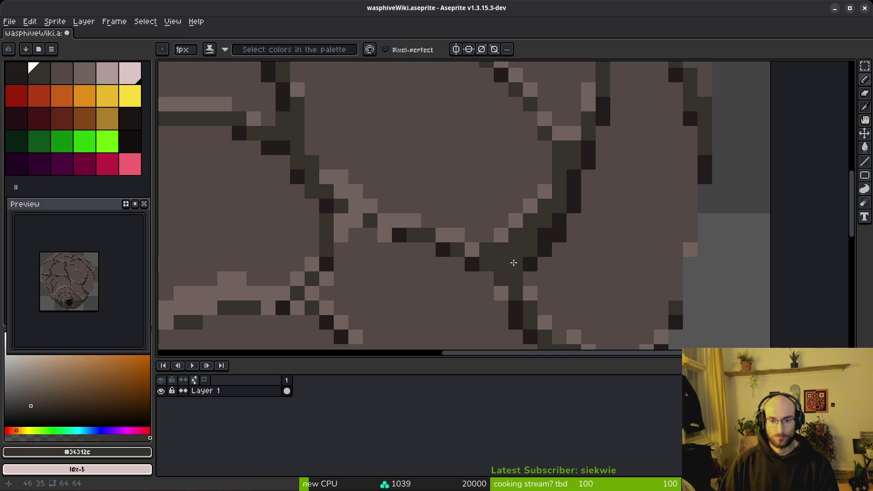
scroll(620, 261, down, 3)
scroll(597, 234, up, 7)
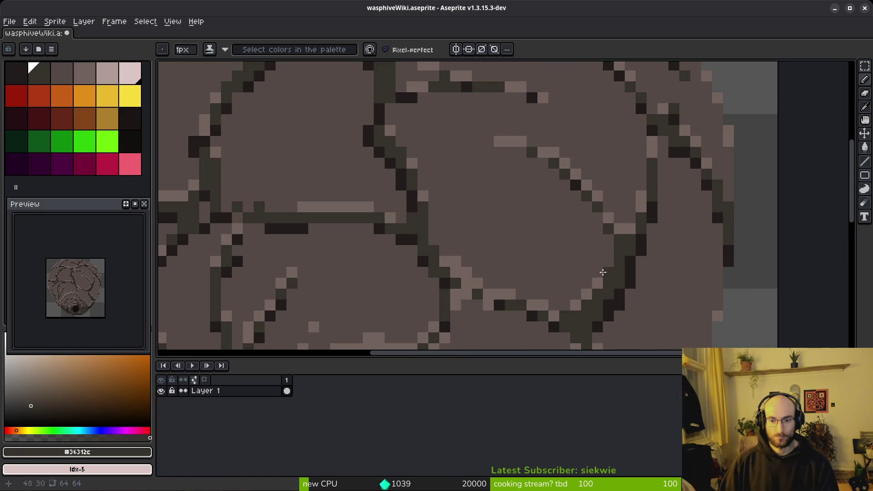
scroll(528, 199, up, 2)
click(392, 204)
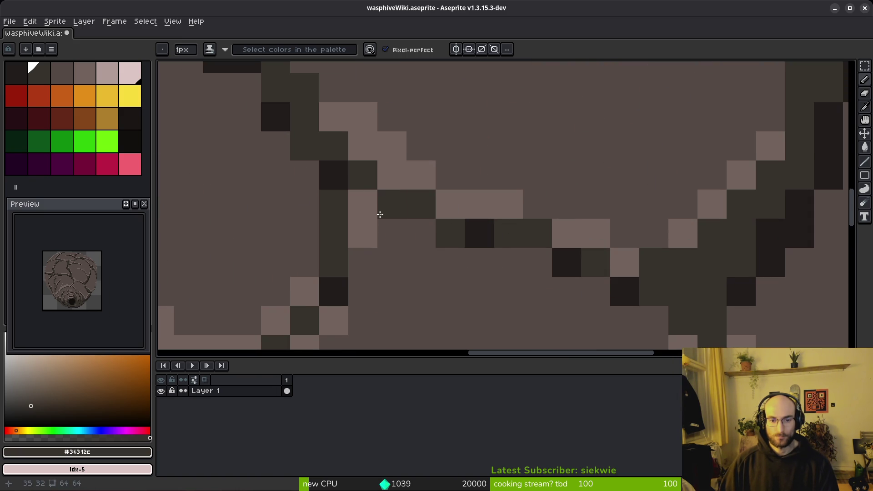
click(363, 233)
key(alt)
click(363, 206)
click(392, 204)
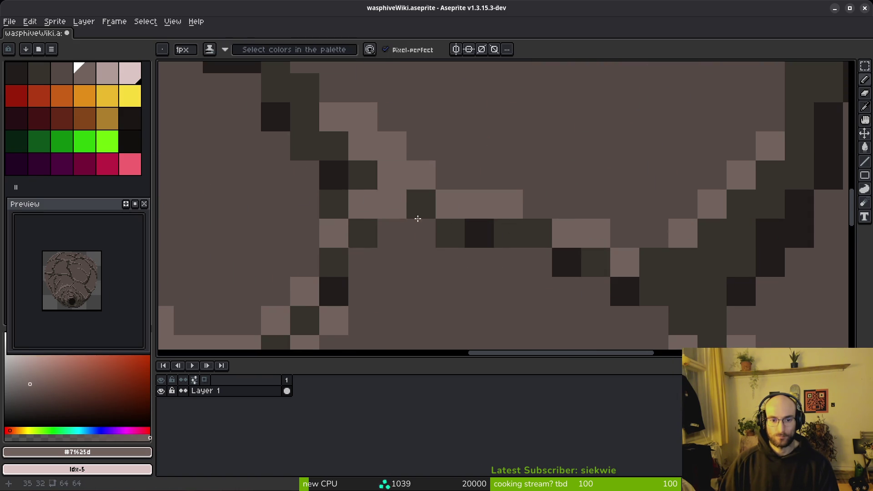
- Sample the mid shell brown and dark crack colours, stepping to the next darker palette colour
scroll(450, 269, down, 3)
scroll(432, 249, up, 7)
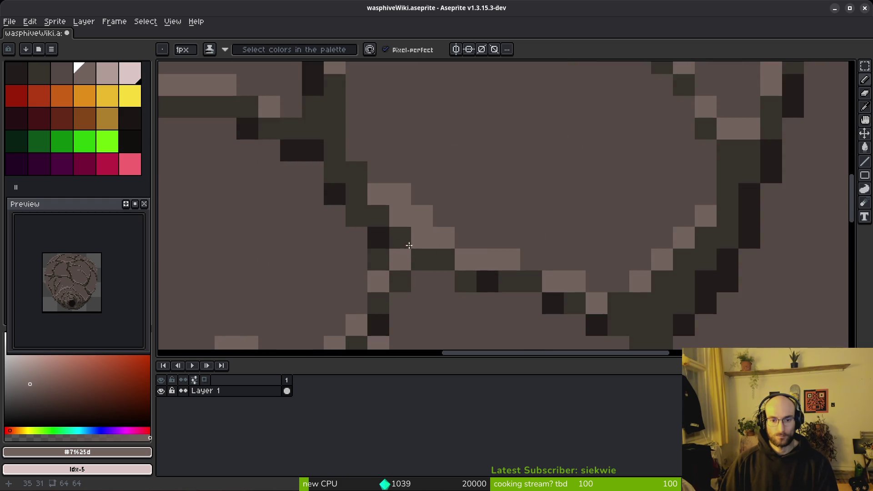
scroll(457, 241, down, 6)
scroll(523, 248, up, 7)
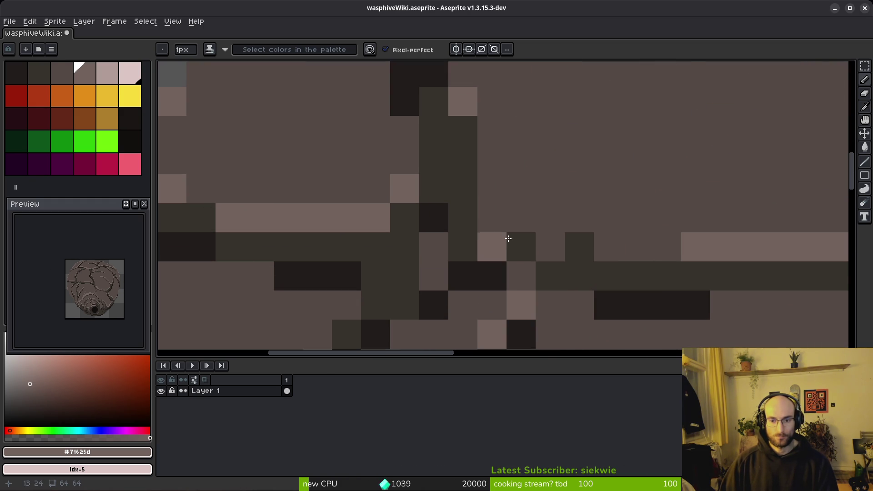
alt+click(505, 239)
scroll(563, 294, down, 5)
scroll(563, 294, up, 5)
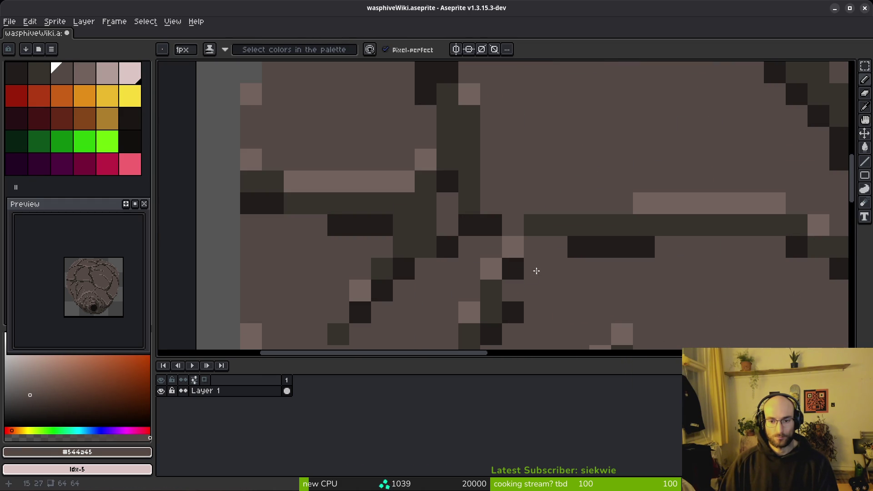
alt+click(538, 223)
scroll(519, 315, down, 5)
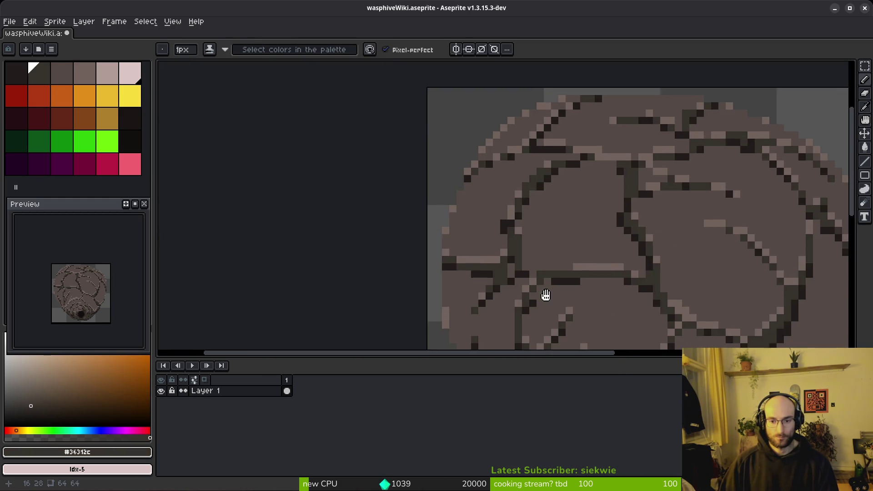
scroll(544, 296, up, 5)
alt+click(526, 250)
alt+click(495, 258)
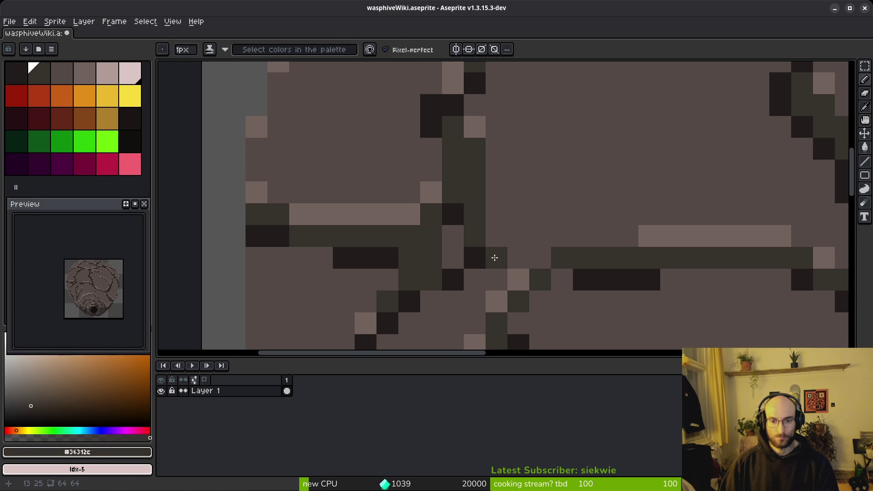
key(bracketleft)
- Darken a pixel in the dark crack colour so it joins the crack
scroll(494, 277, down, 5)
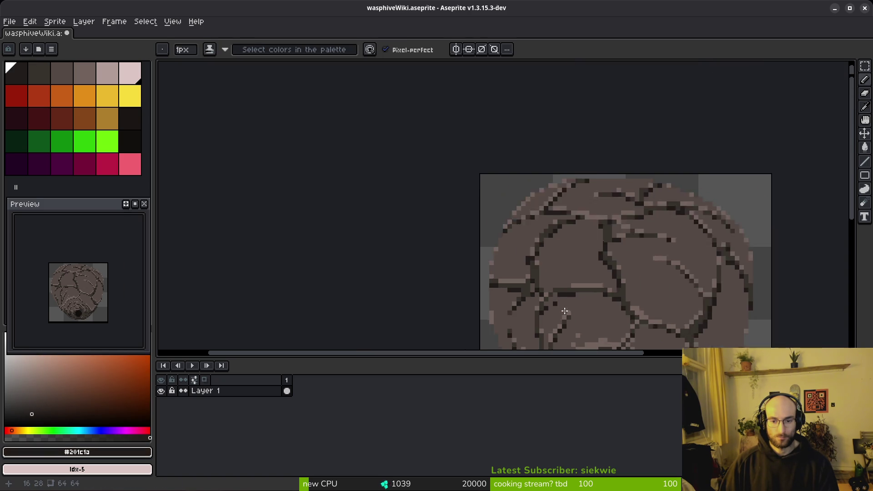
scroll(551, 307, up, 3)
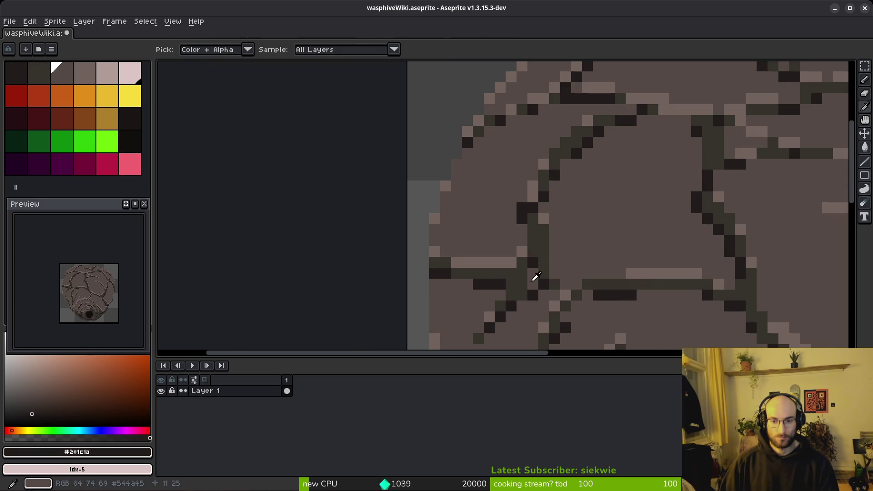
scroll(530, 293, up, 2)
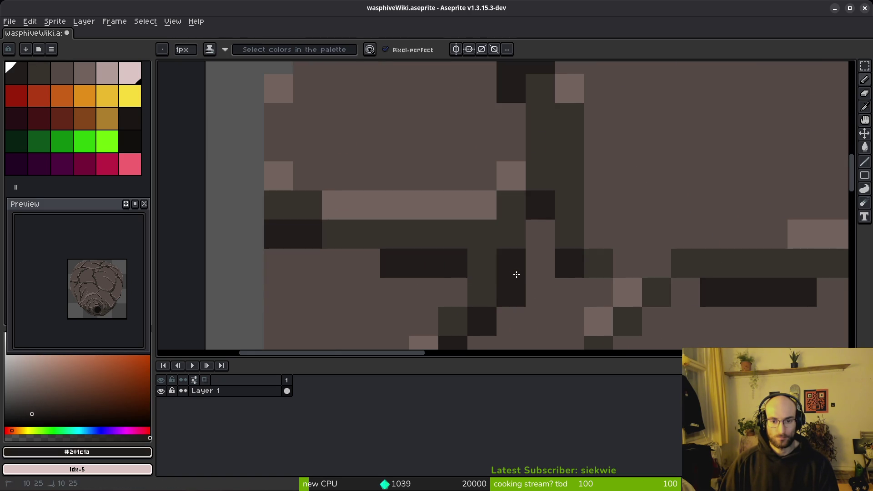
scroll(519, 275, down, 3)
scroll(533, 273, up, 3)
alt+click(532, 273)
scroll(540, 274, down, 3)
scroll(540, 275, up, 4)
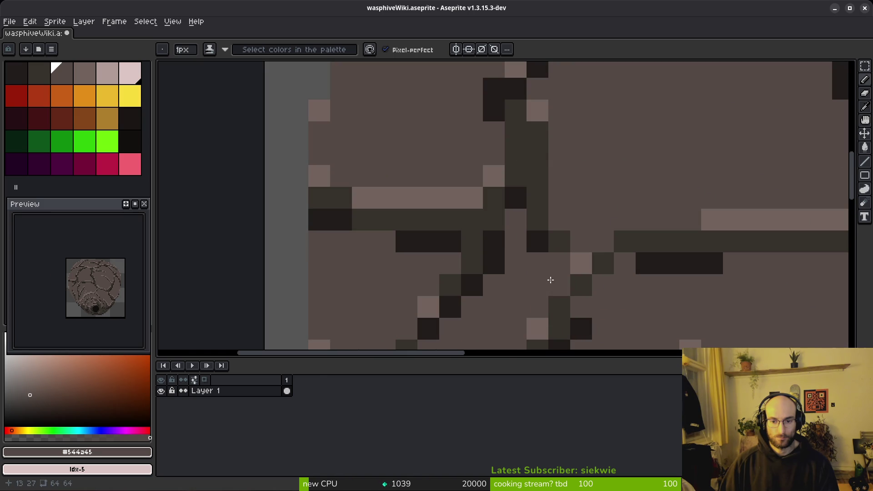
scroll(550, 247, down, 3)
scroll(555, 260, up, 3)
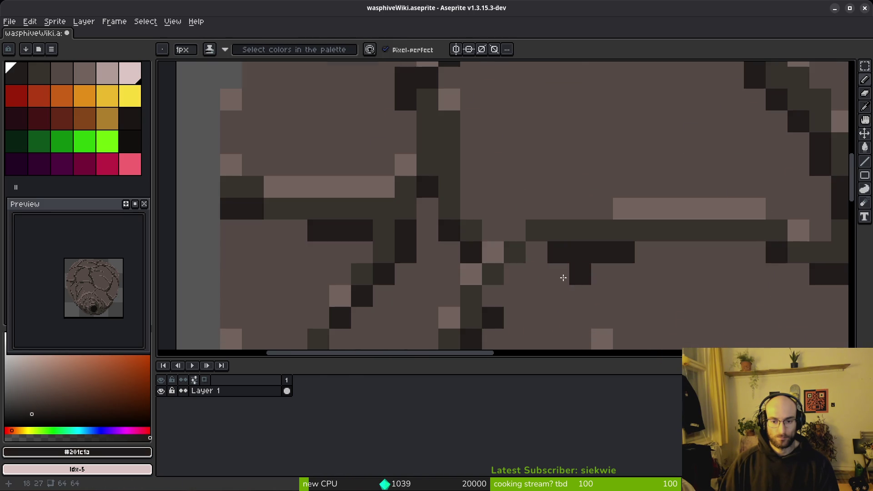
scroll(441, 240, left, 5)
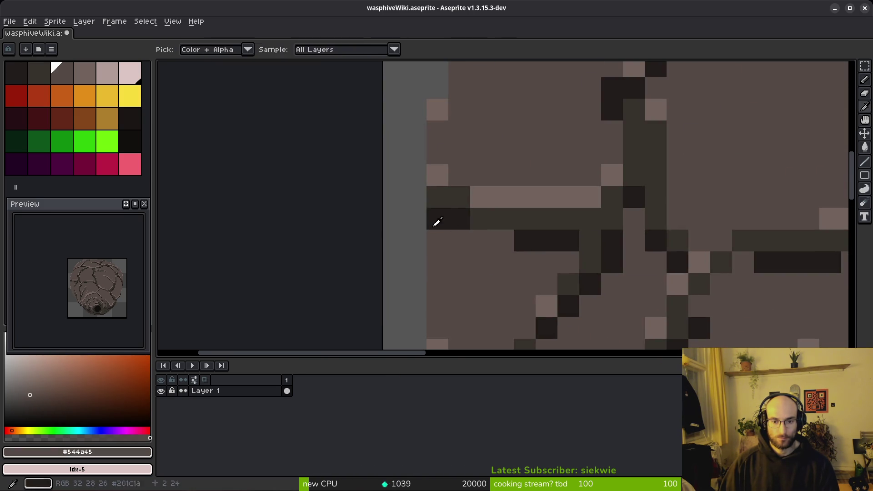
scroll(500, 148, down, 4)
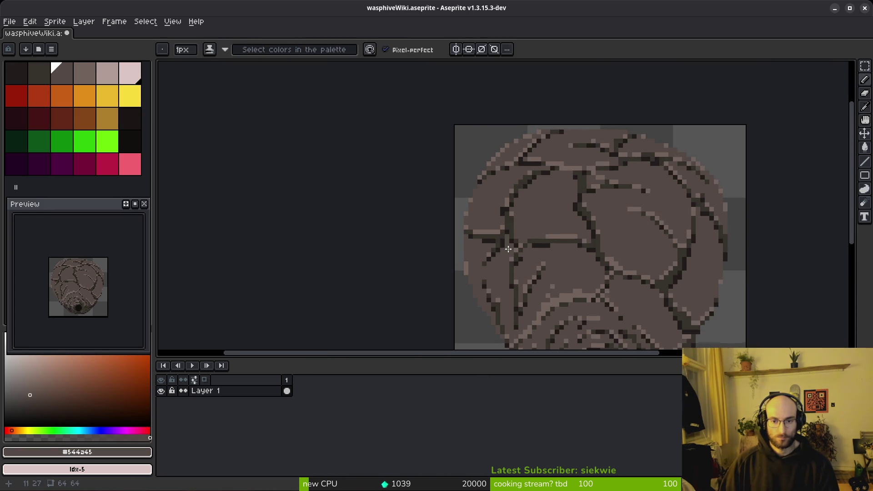
scroll(522, 211, up, 2)
scroll(522, 211, up, 5)
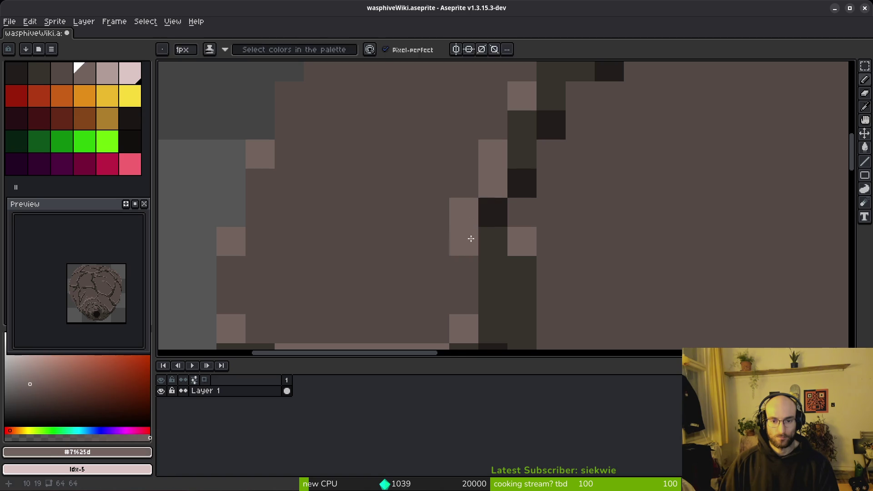
alt+click(482, 223)
click(468, 242)
- Paint over the stray grey pixel with the mid shell brown
scroll(591, 273, down, 3)
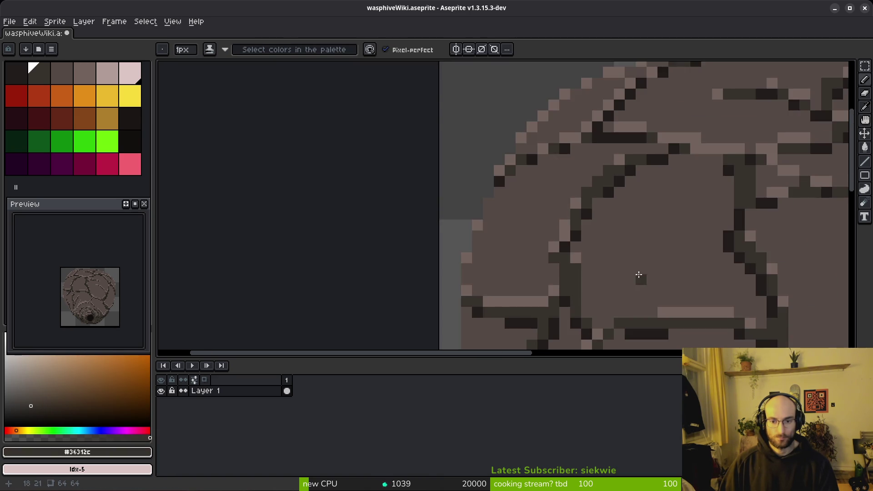
scroll(556, 248, up, 5)
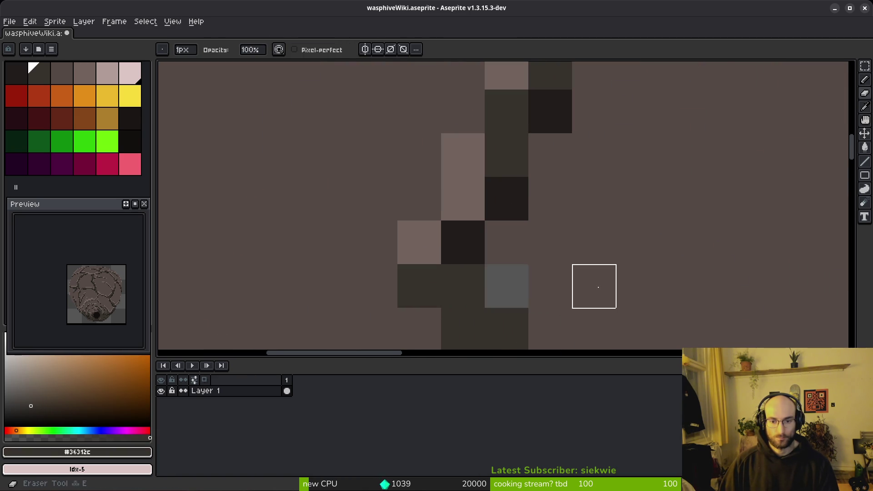
alt+click(539, 216)
click(455, 246)
scroll(501, 273, down, 5)
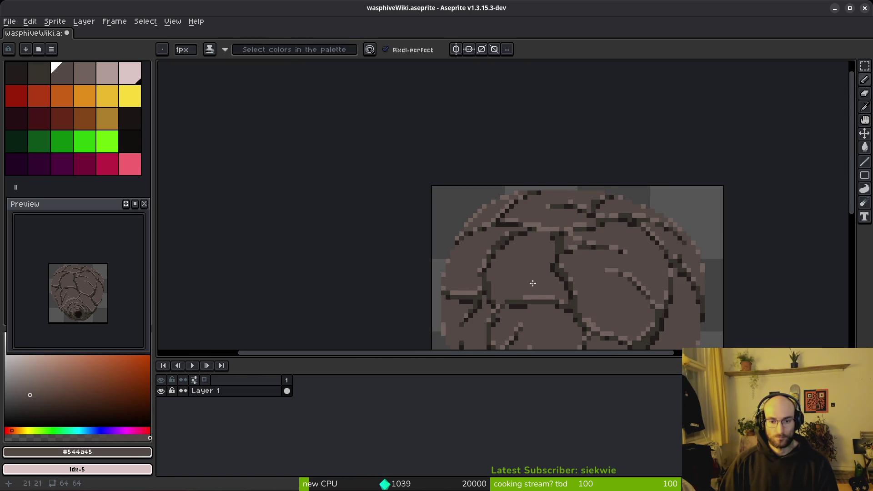
scroll(533, 283, up, 5)
scroll(429, 219, up, 3)
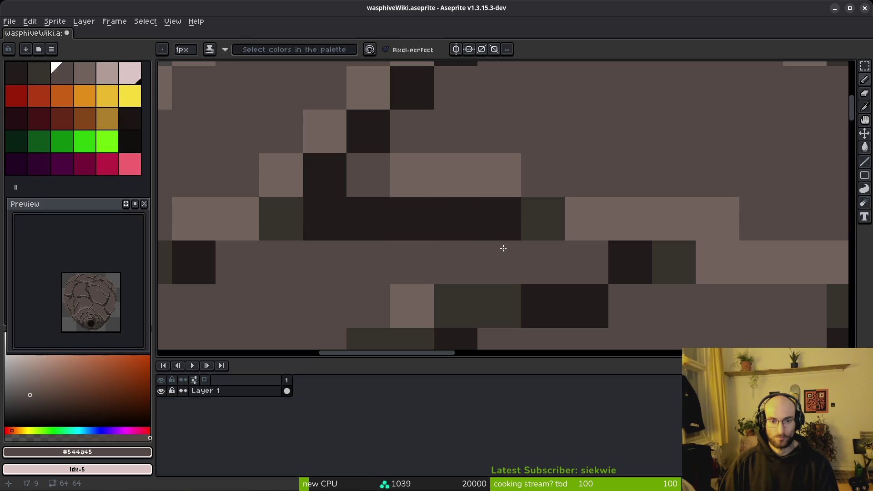
- Sample the dark crack colour and draw a short row of crack pixels
alt+click(536, 220)
drag(455, 221, 332, 228)
scroll(384, 244, down, 4)
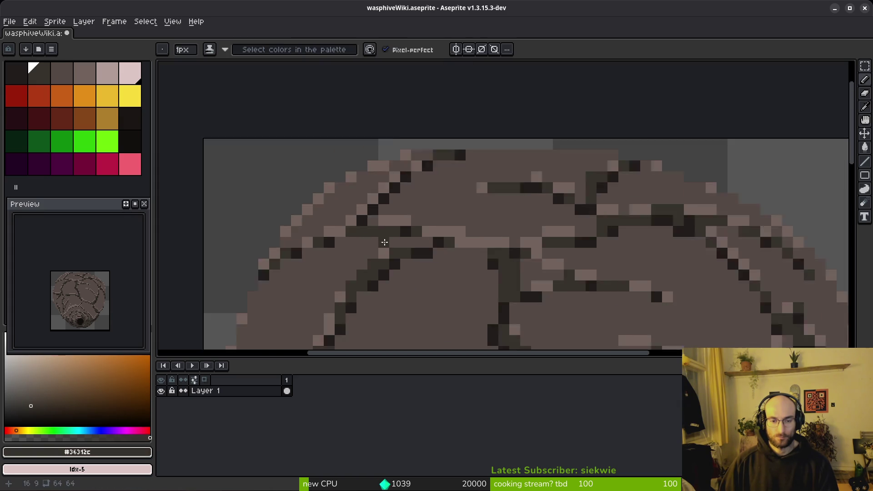
scroll(384, 193, up, 3)
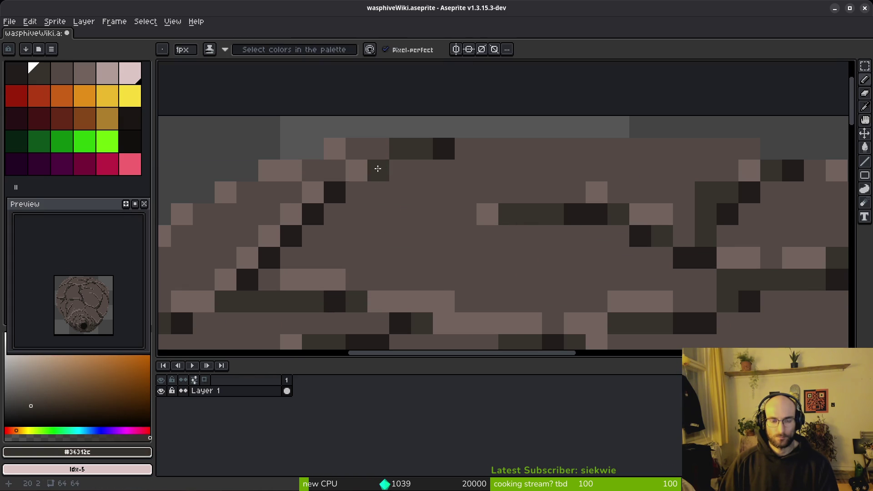
scroll(439, 204, right, 4)
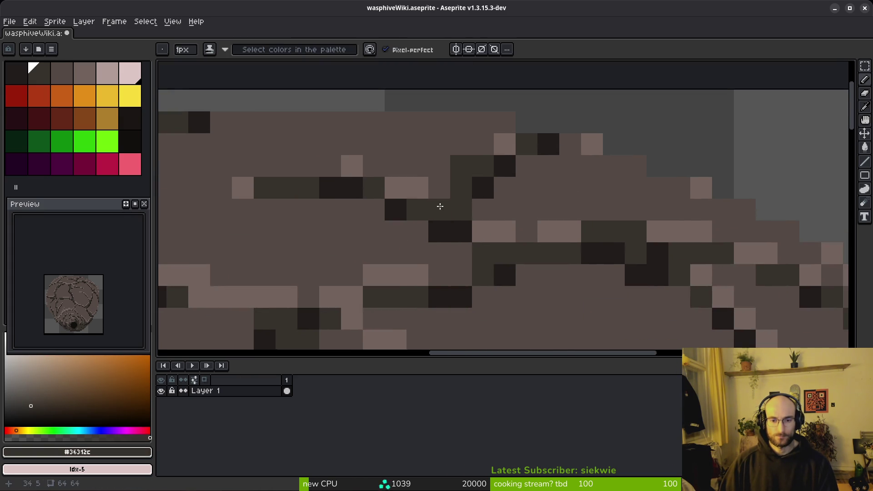
- Paint light highlight pixels and short rows along the nest's top shell edge
alt+click(395, 193)
scroll(396, 193, down, 3)
scroll(418, 198, up, 3)
alt+click(427, 200)
drag(400, 182, 343, 184)
scroll(381, 204, down, 3)
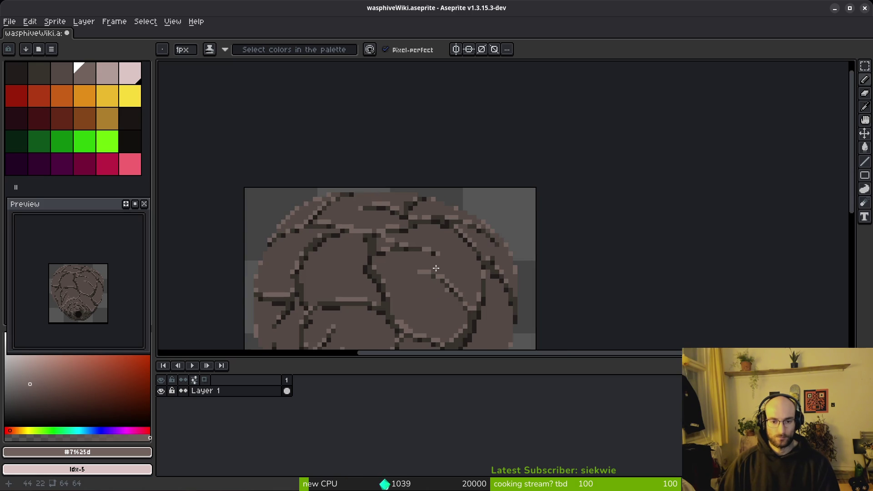
scroll(460, 200, up, 4)
click(559, 239)
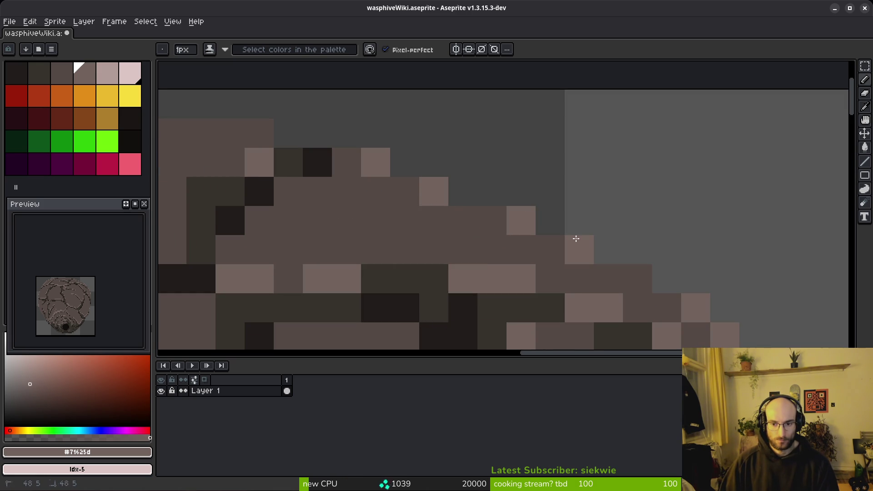
scroll(546, 234, down, 5)
click(610, 240)
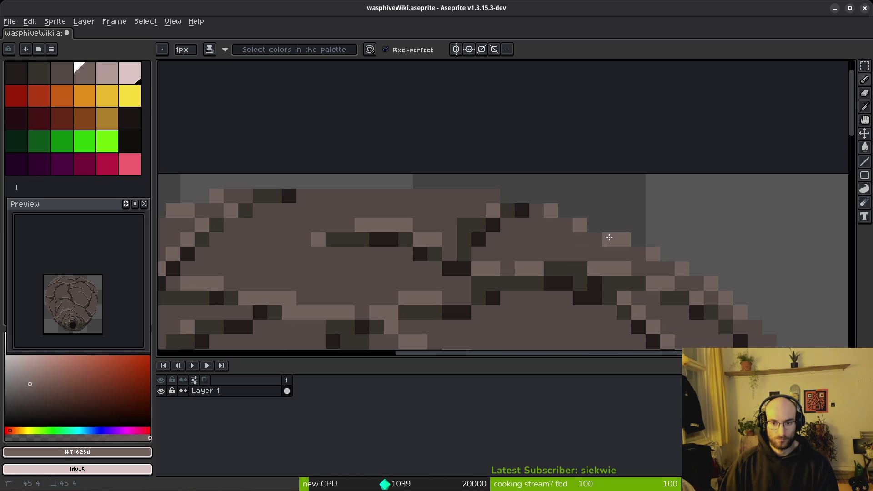
drag(493, 196, 391, 195)
- Cover a stray dark crack pixel with the mid-brown shell colour
alt+click(464, 208)
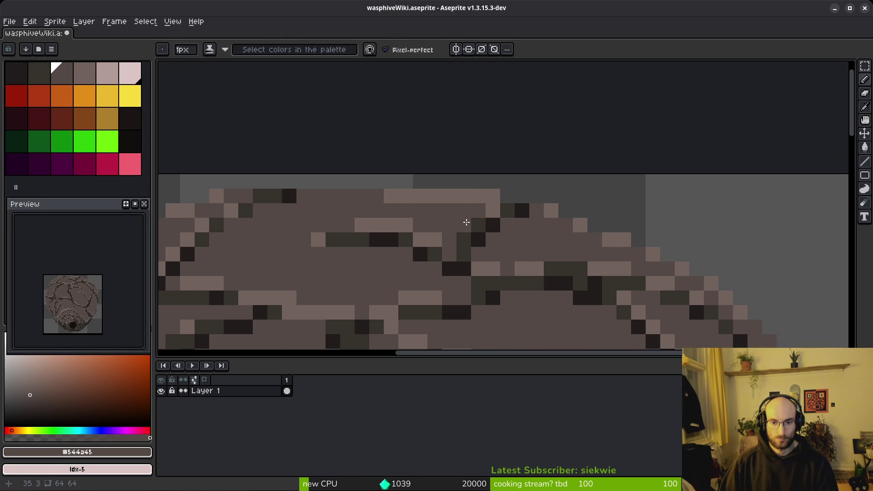
scroll(452, 191, down, 2)
scroll(452, 193, up, 3)
click(414, 154)
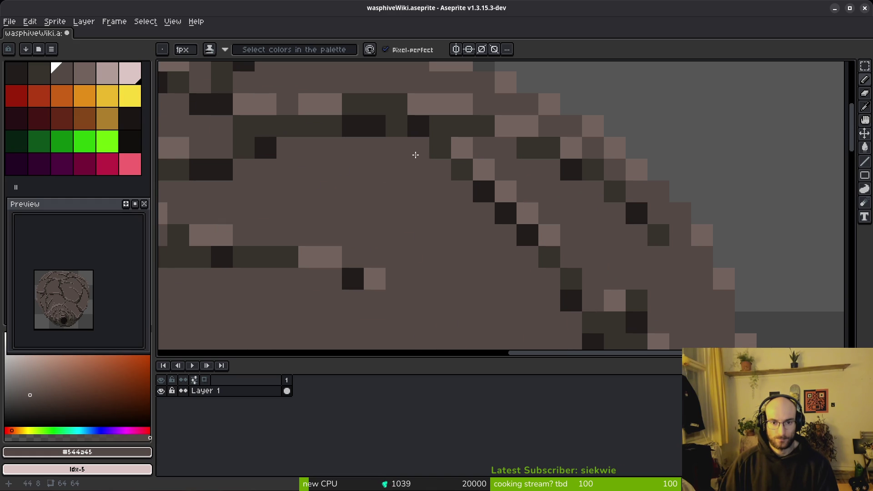
scroll(440, 167, down, 3)
scroll(468, 244, up, 3)
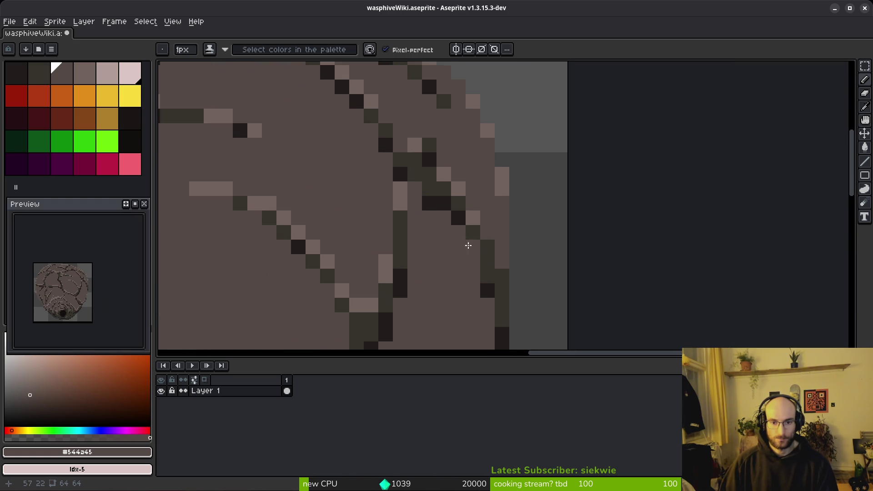
- Undo a mistaken pixel edit and redraw a short dark diagonal crack beside the entrance
alt+click(414, 139)
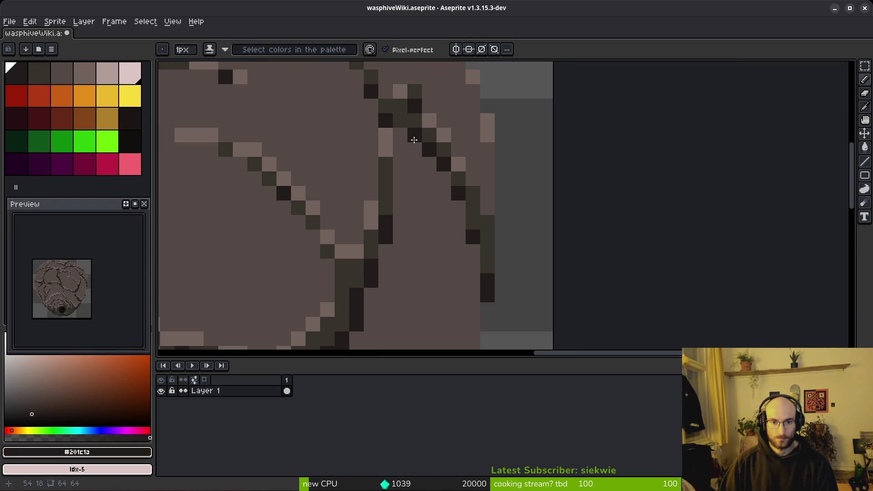
drag(429, 279, 498, 176)
alt+click(376, 167)
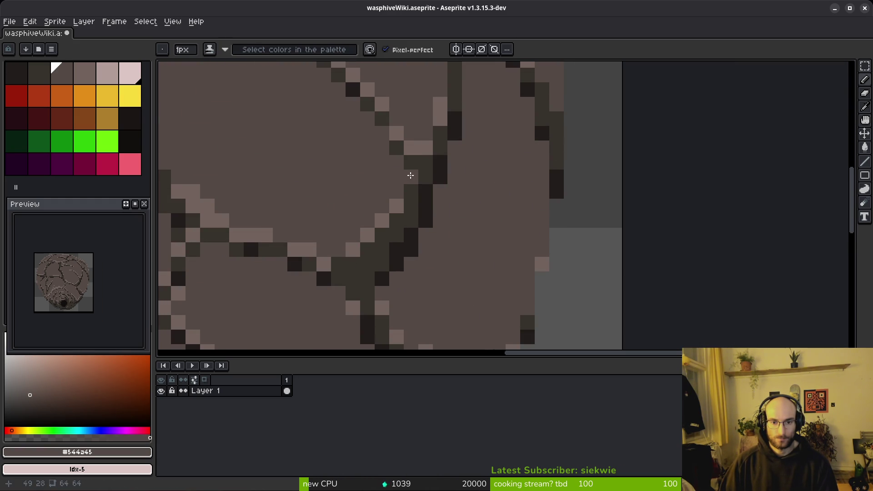
key(ctrl+z)
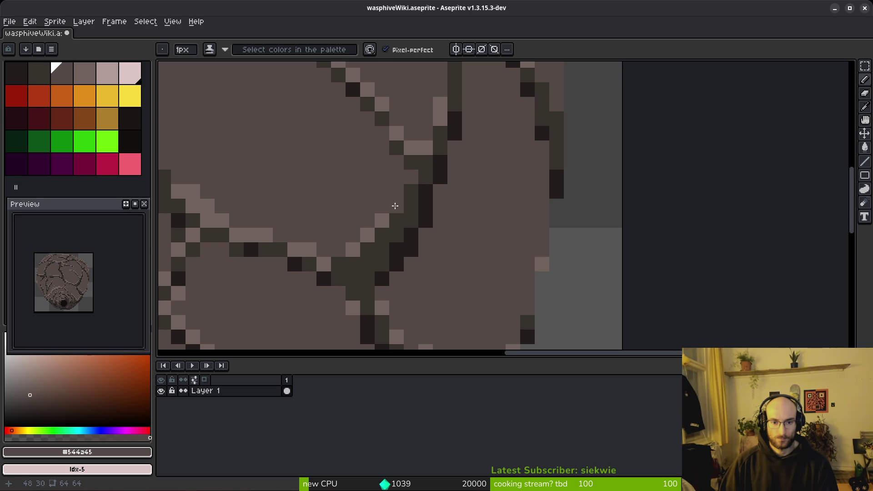
scroll(380, 221, down, 4)
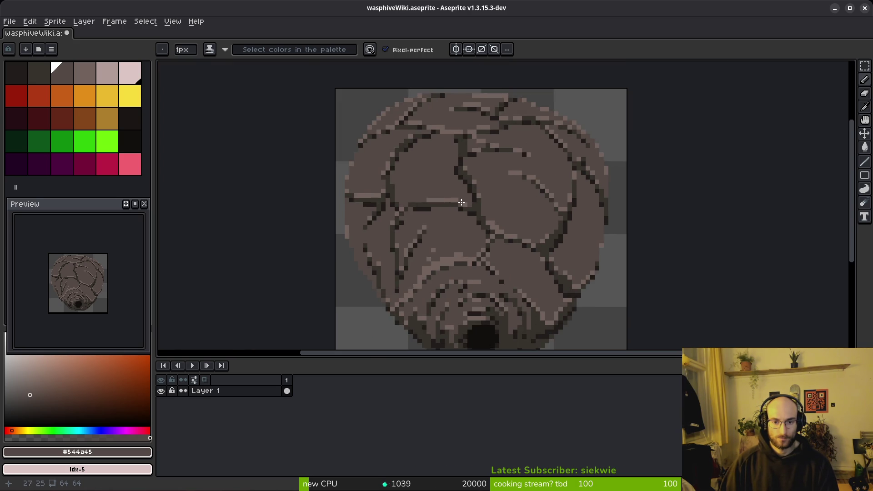
scroll(462, 202, up, 4)
scroll(341, 219, down, 4)
scroll(396, 180, down, 2)
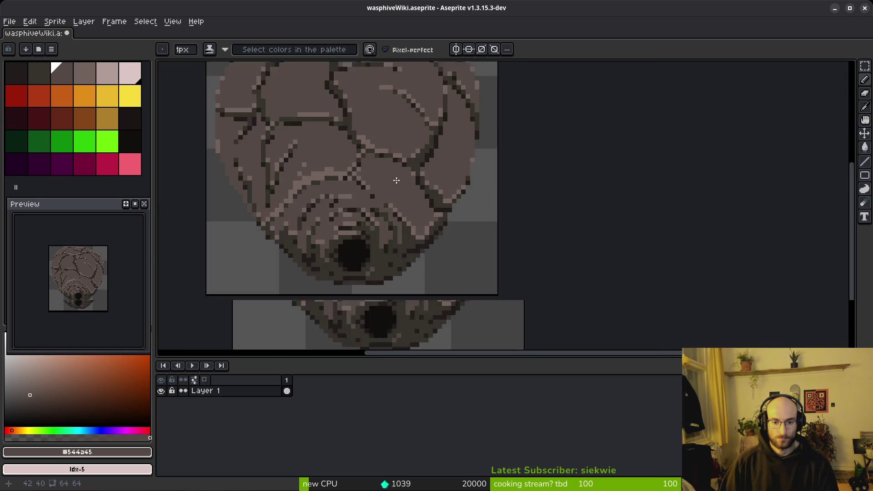
scroll(351, 189, up, 5)
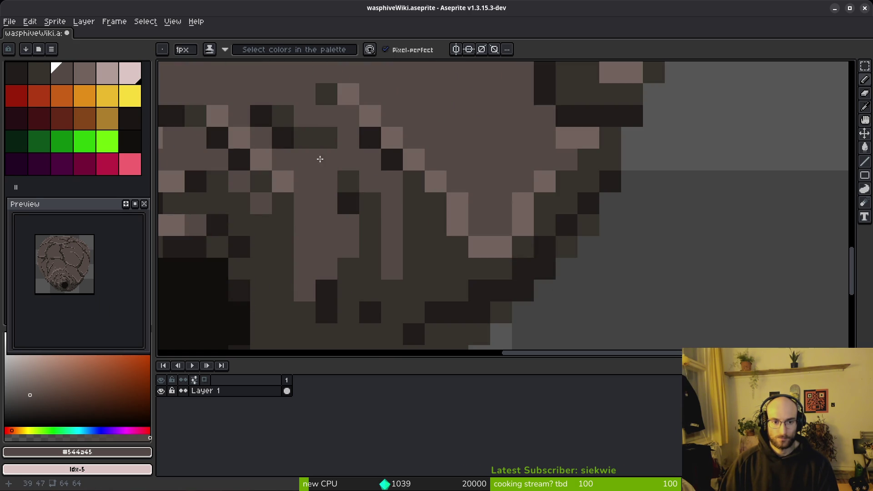
alt+click(327, 159)
drag(329, 178, 341, 167)
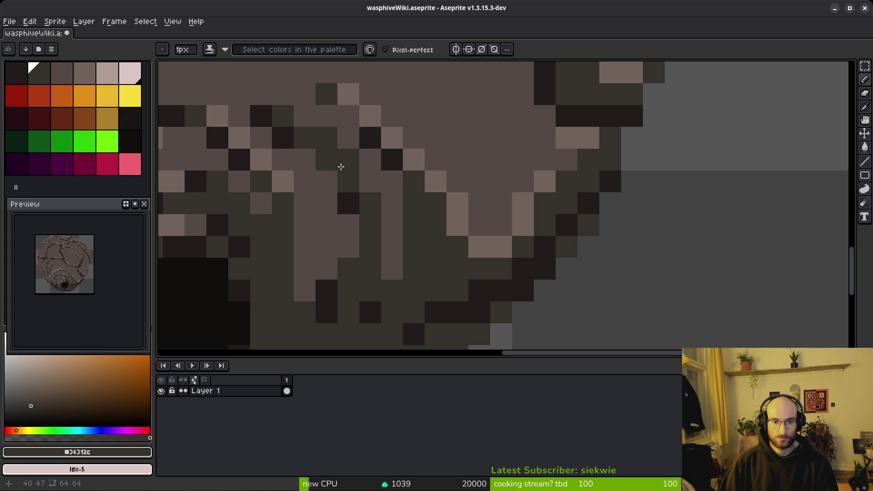
- Recenter the whole nest and eyedrop the mid-brown and light highlight shell colours
scroll(345, 167, down, 5)
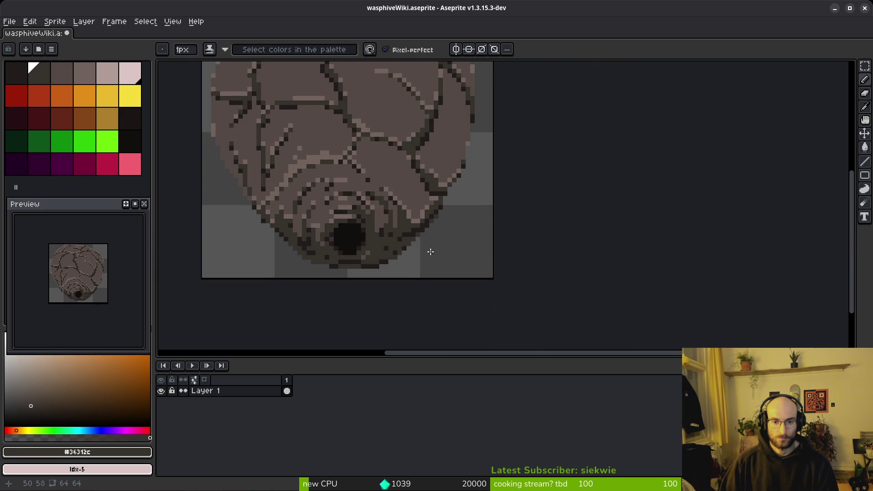
drag(416, 249, 458, 263)
drag(382, 223, 428, 262)
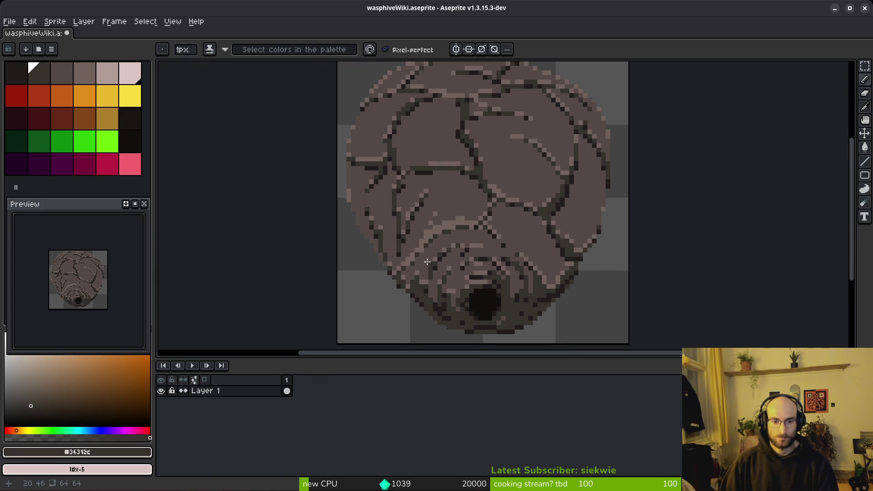
scroll(382, 232, up, 7)
alt+click(380, 254)
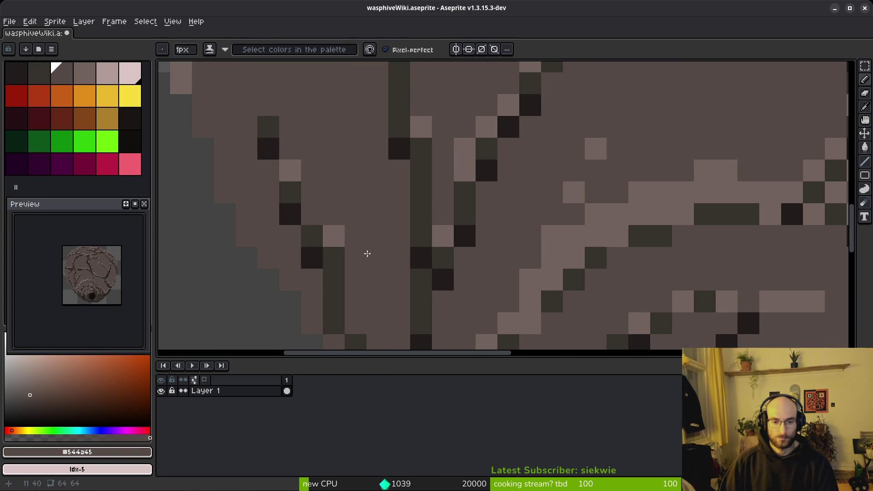
alt+click(316, 214)
scroll(384, 243, down, 5)
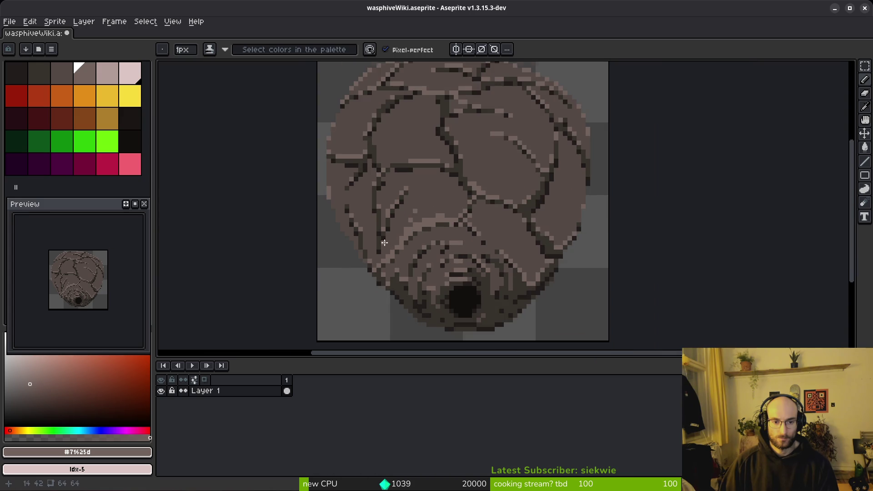
scroll(369, 231, up, 4)
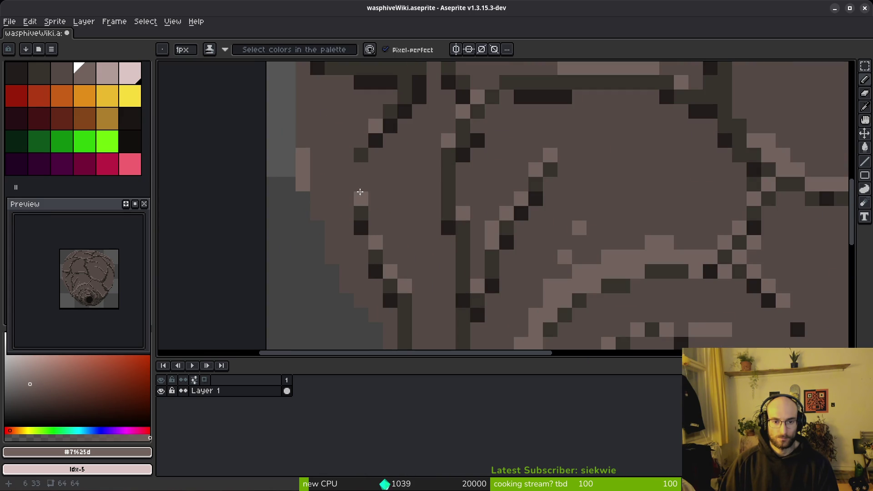
scroll(361, 145, up, 2)
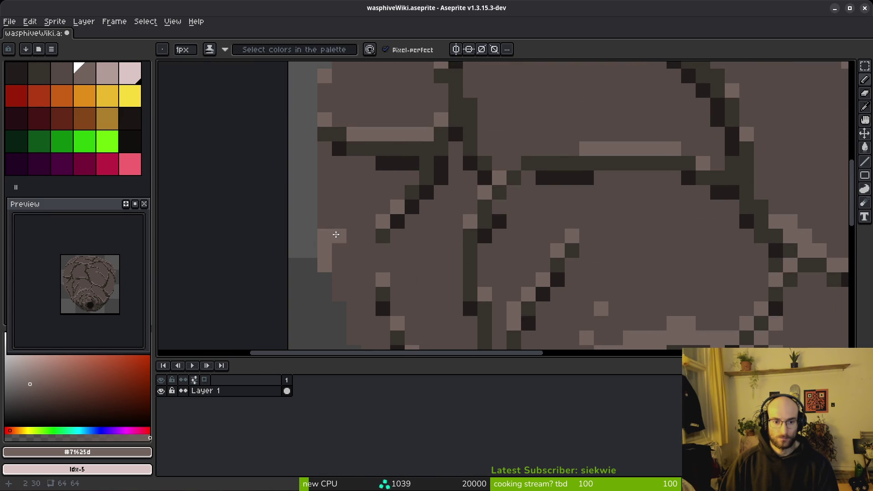
alt+click(323, 236)
scroll(336, 255, down, 4)
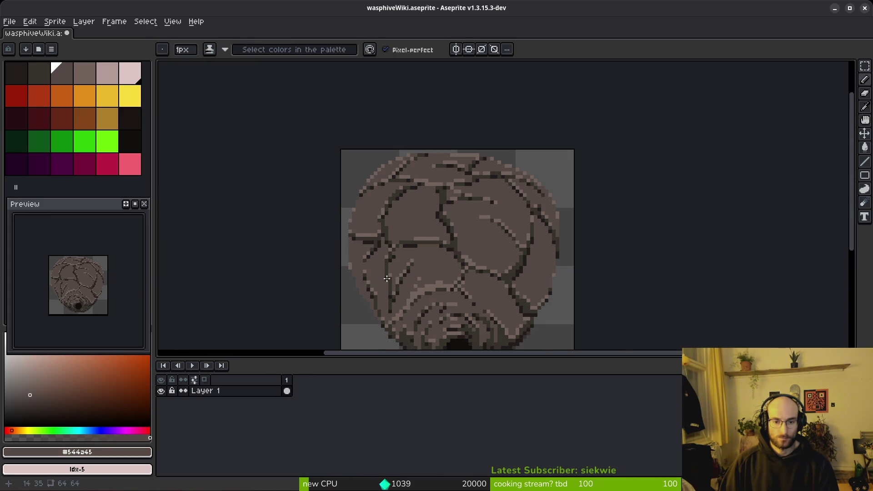
scroll(377, 214, up, 3)
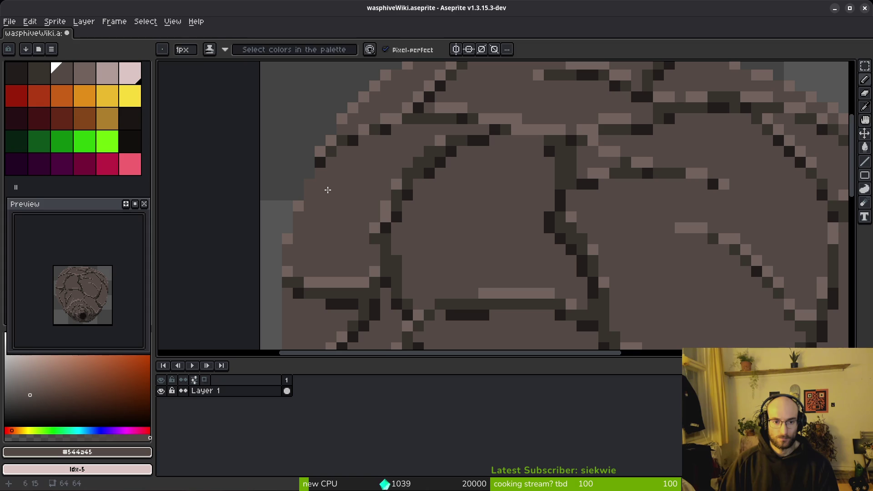
alt+click(299, 205)
scroll(374, 221, up, 2)
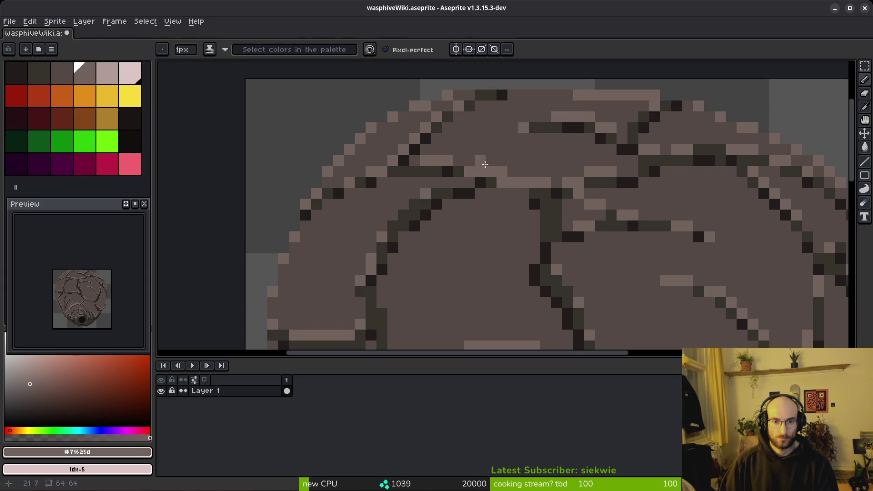
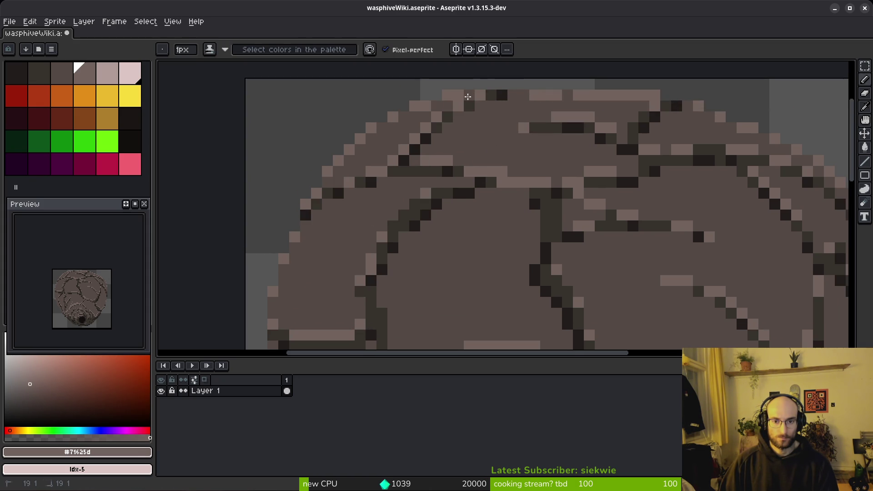
- Sample the shell's base brown and paint over two stray light pixels
scroll(436, 104, down, 5)
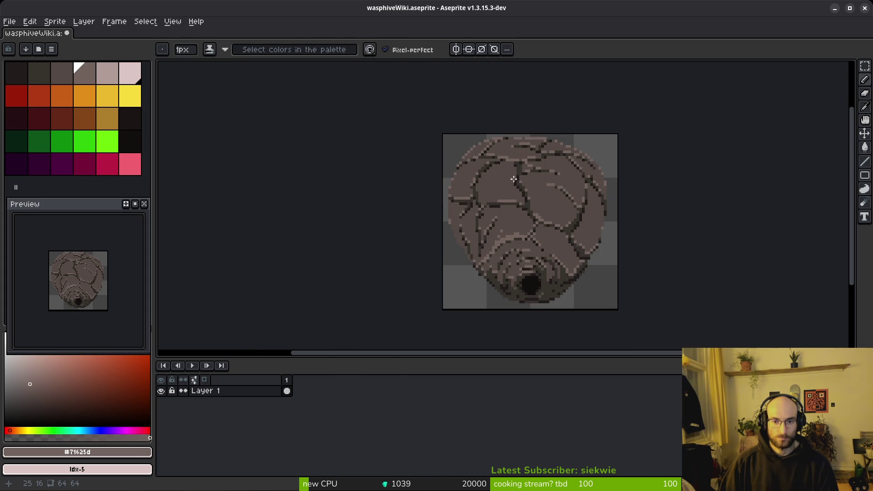
scroll(496, 182, up, 5)
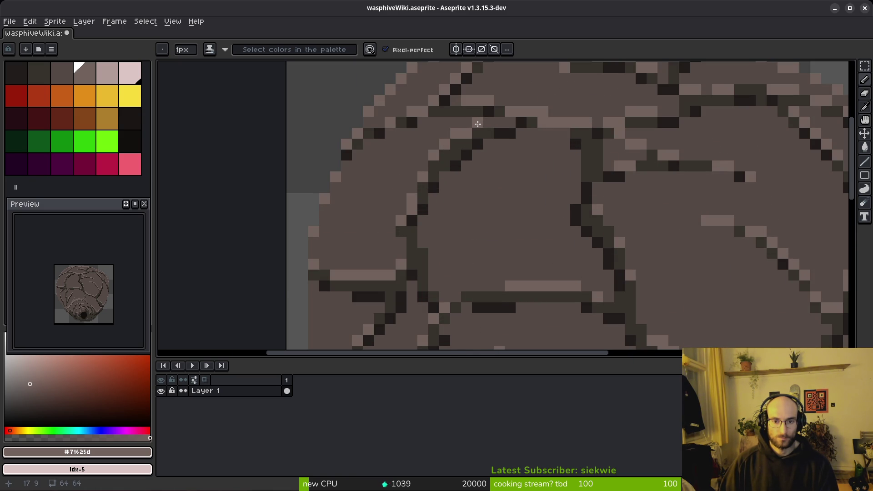
scroll(522, 178, down, 7)
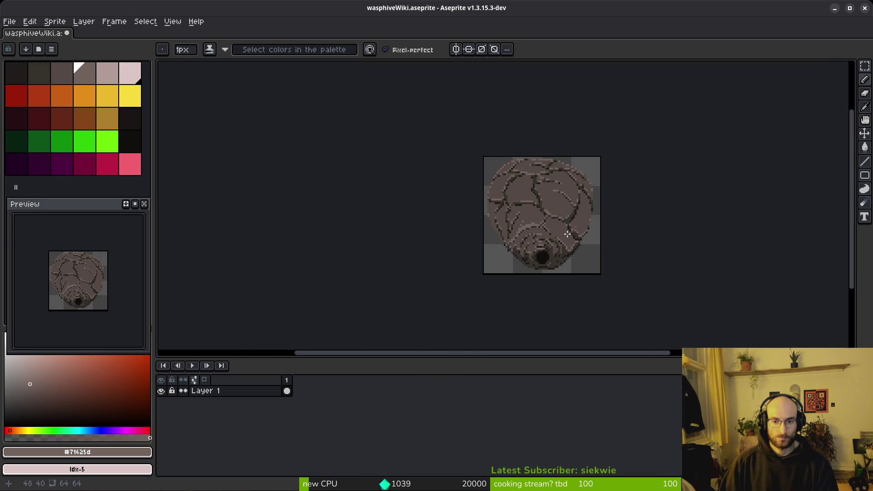
scroll(559, 234, down, 3)
scroll(523, 228, up, 9)
alt+click(500, 221)
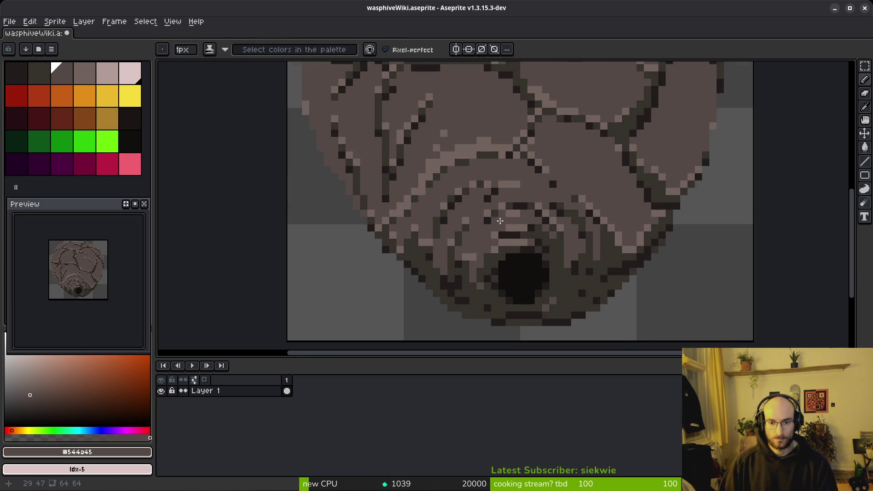
scroll(501, 220, up, 4)
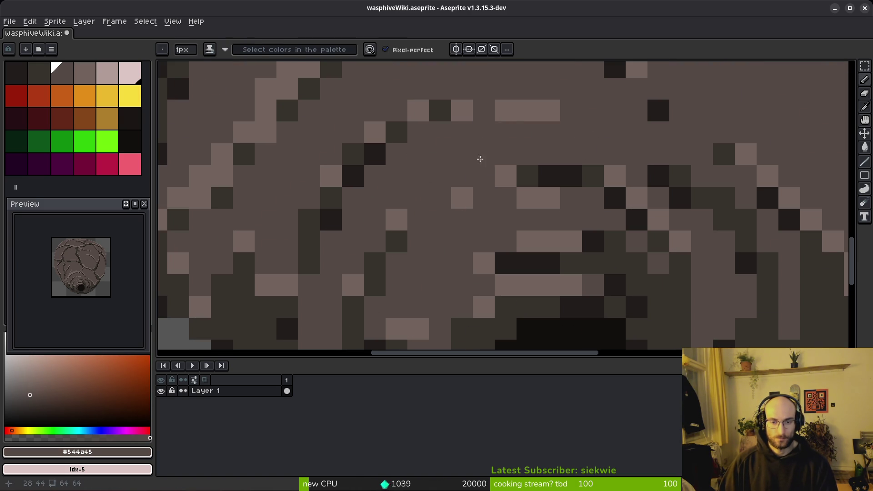
drag(500, 119, 469, 116)
- Repaint the dark pixels along the sprite's edge in brown, extending the run one pixel down
scroll(445, 173, down, 5)
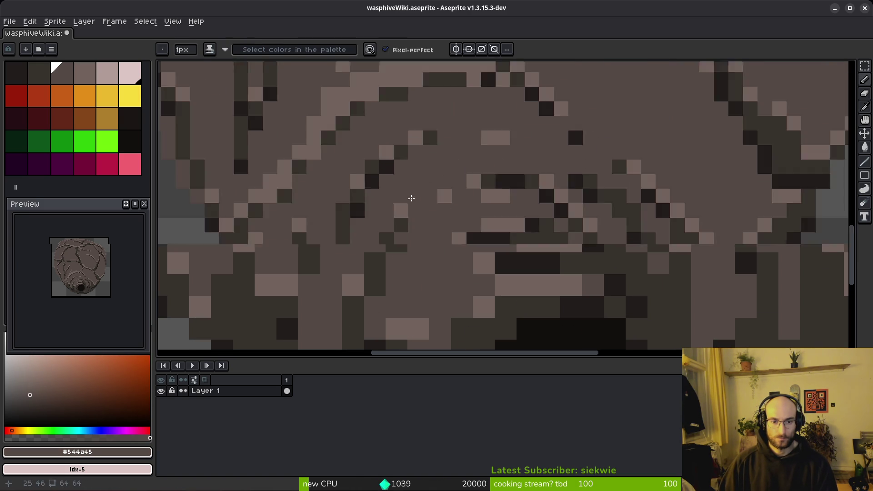
scroll(409, 200, up, 4)
scroll(446, 200, up, 2)
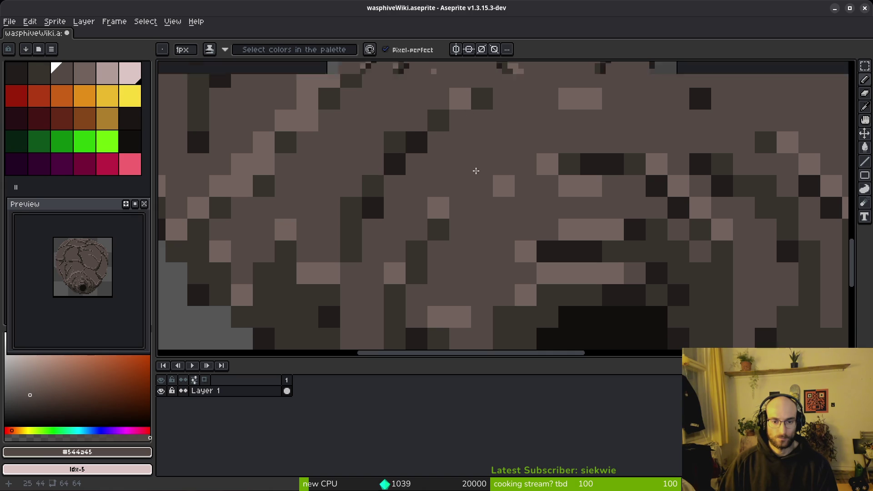
scroll(428, 136, down, 5)
scroll(457, 191, up, 4)
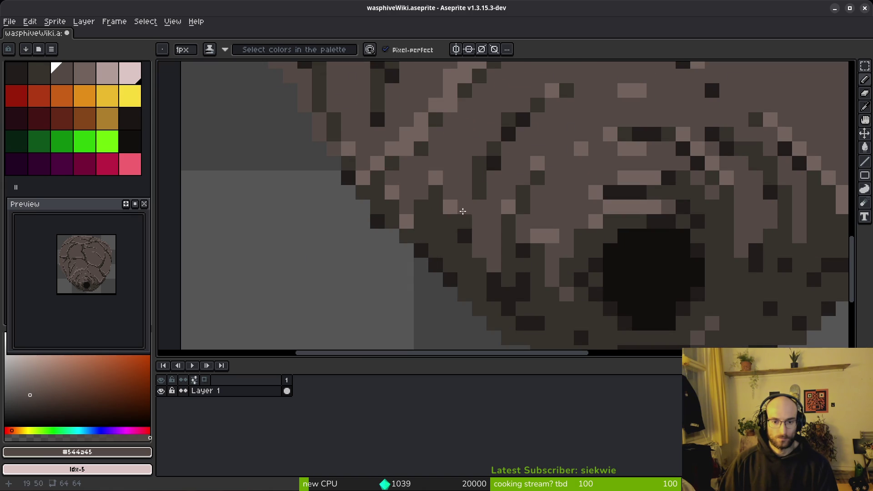
drag(462, 205, 467, 236)
click(482, 273)
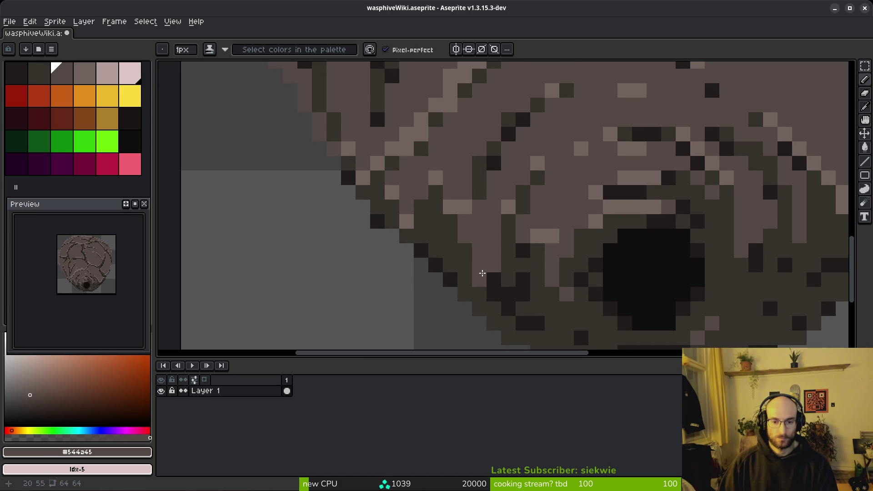
- Sample the dark outline colour from the sprite and bring the lower left into view
key(alt)
click(514, 278)
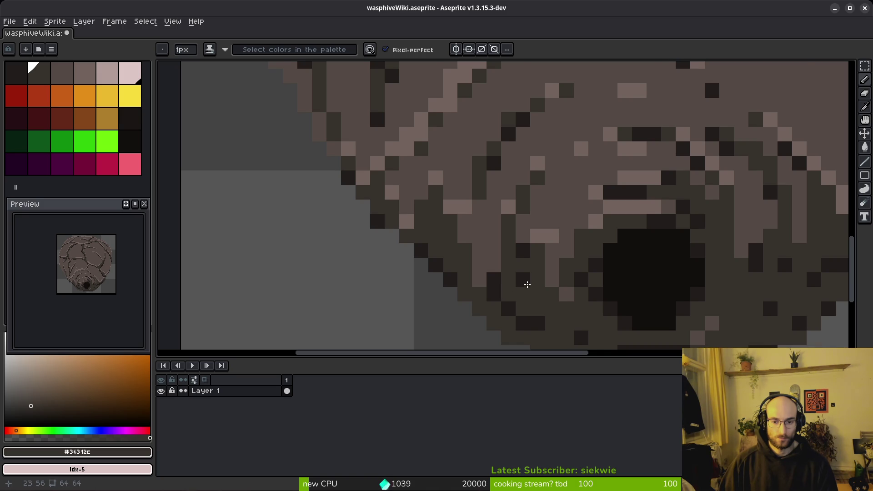
scroll(593, 313, down, 4)
scroll(593, 313, down, 1)
scroll(626, 317, up, 3)
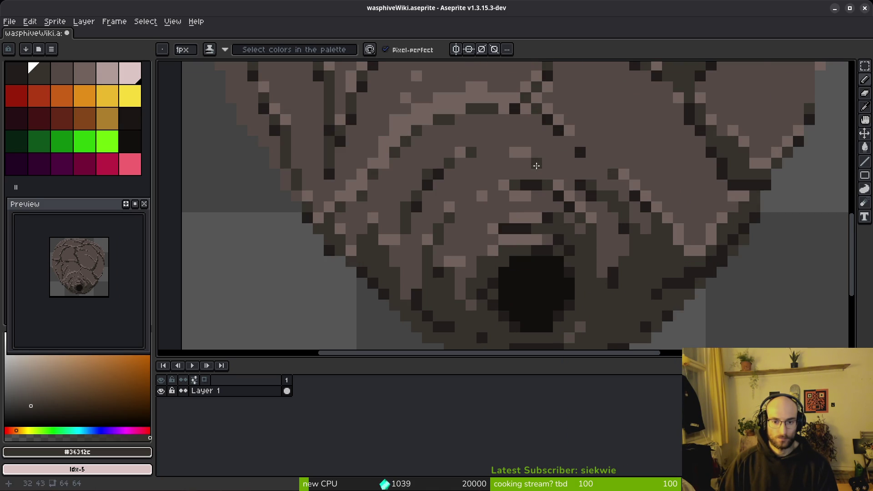
scroll(536, 166, down, 3)
scroll(569, 191, up, 1)
scroll(600, 213, down, 6)
scroll(600, 214, up, 3)
drag(591, 201, 541, 244)
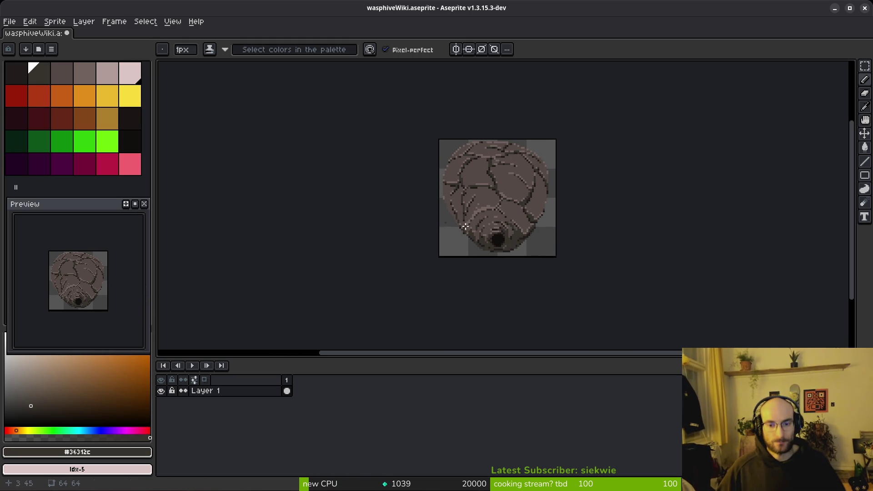
- Add three dark outline pixels down the sprite's left edge
scroll(547, 212, up, 6)
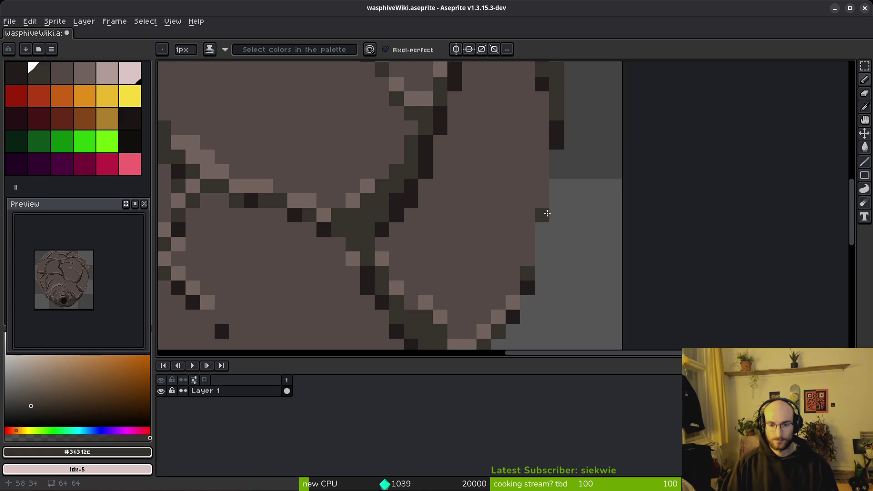
scroll(548, 213, down, 4)
scroll(354, 218, up, 2)
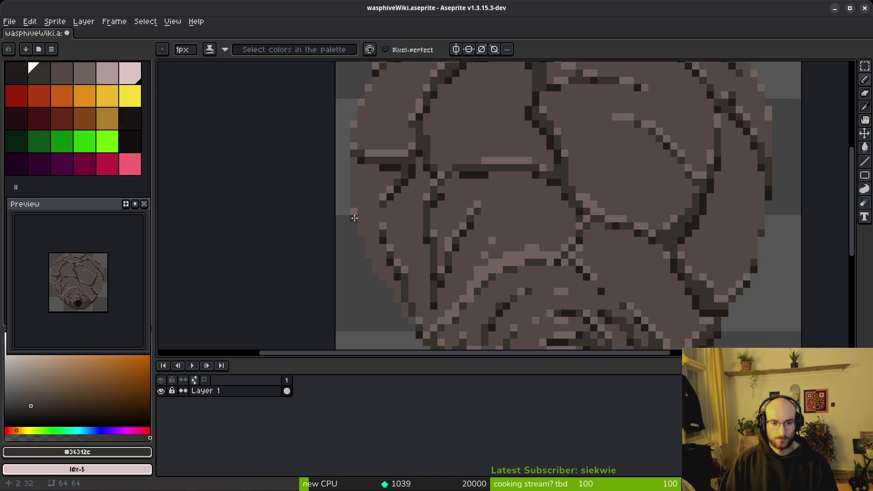
scroll(356, 211, down, 1)
scroll(353, 209, up, 2)
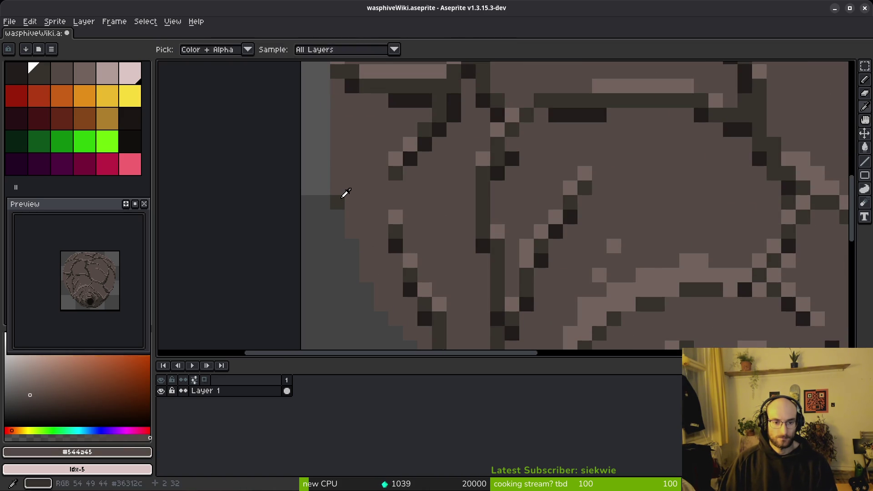
scroll(387, 254, down, 2)
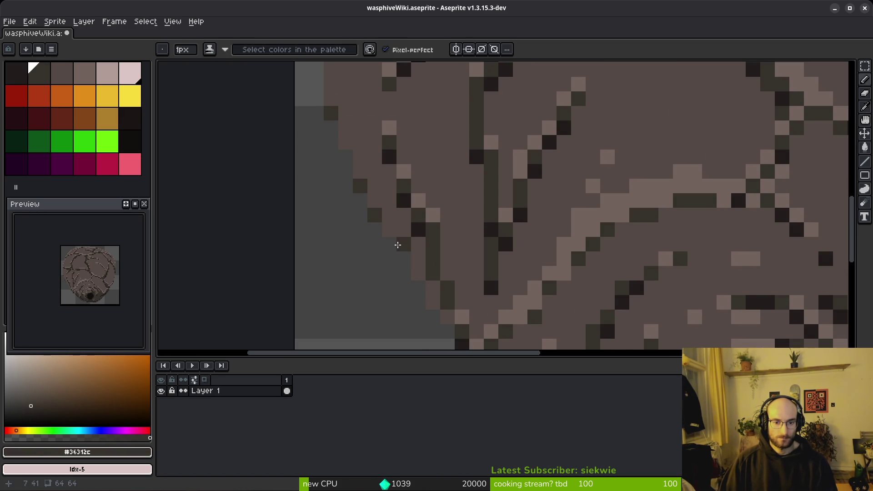
click(404, 258)
click(389, 245)
click(418, 288)
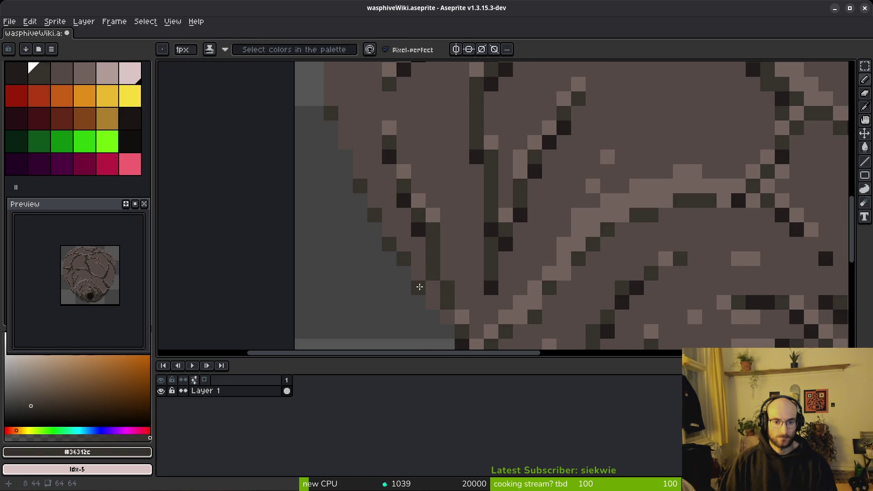
- Sample the darkest outline and light highlight colours, and save the sprite
scroll(450, 321, down, 3)
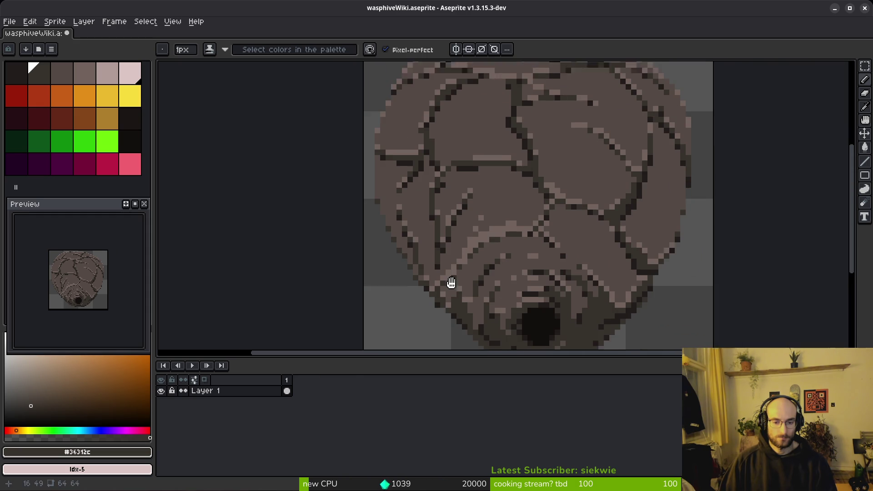
scroll(668, 263, up, 2)
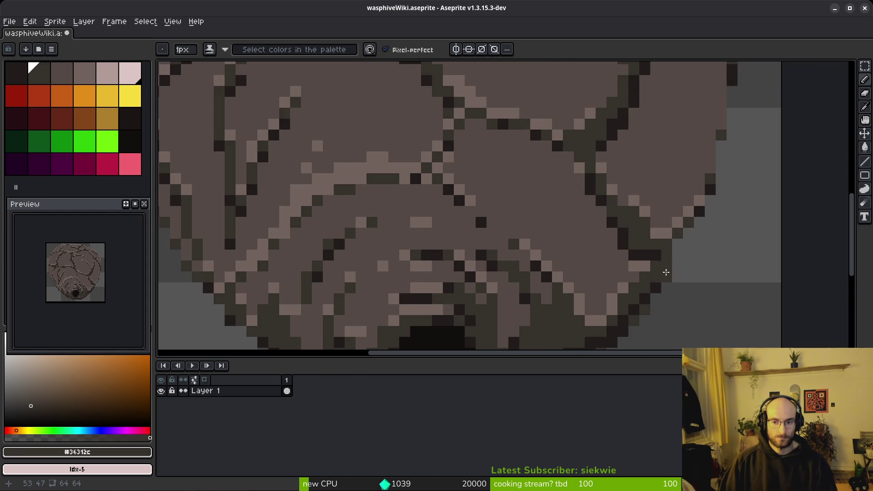
alt+click(657, 267)
scroll(687, 287, down, 2)
scroll(682, 286, up, 2)
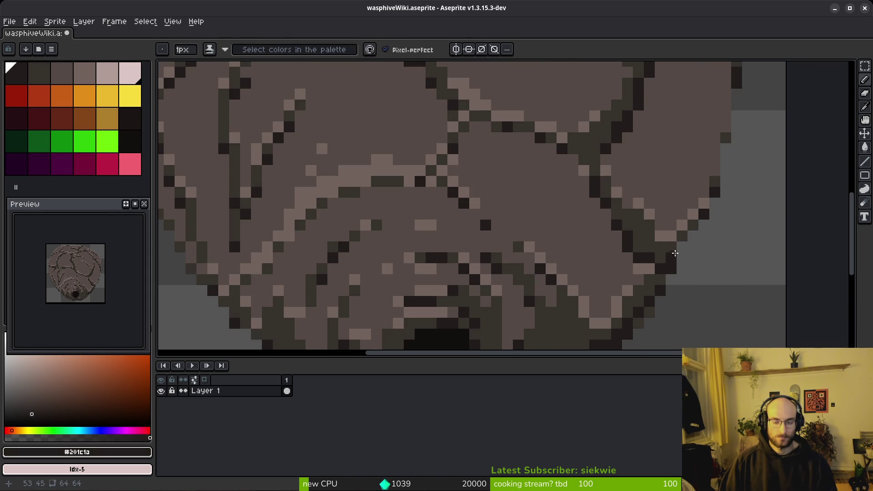
scroll(681, 248, down, 2)
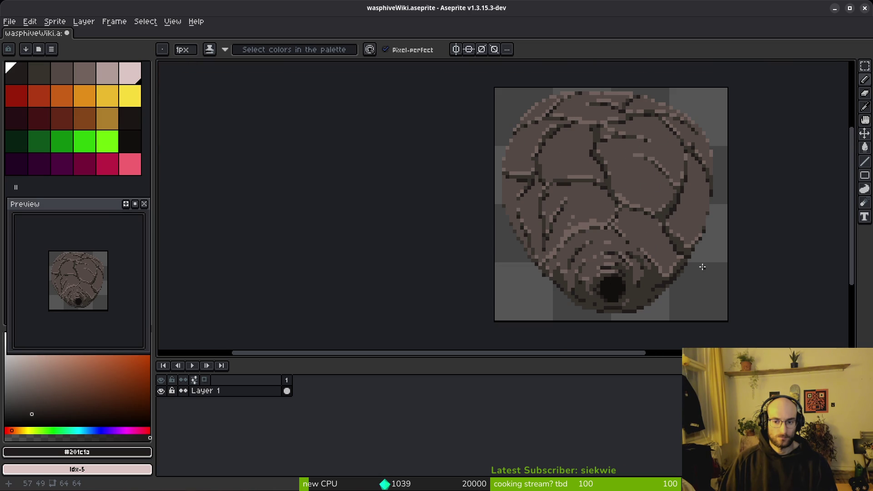
scroll(703, 267, up, 2)
alt+click(640, 209)
scroll(659, 239, down, 2)
key(ctrl+s)
- Add three light highlight pixels beside the upper crack
scroll(554, 182, up, 3)
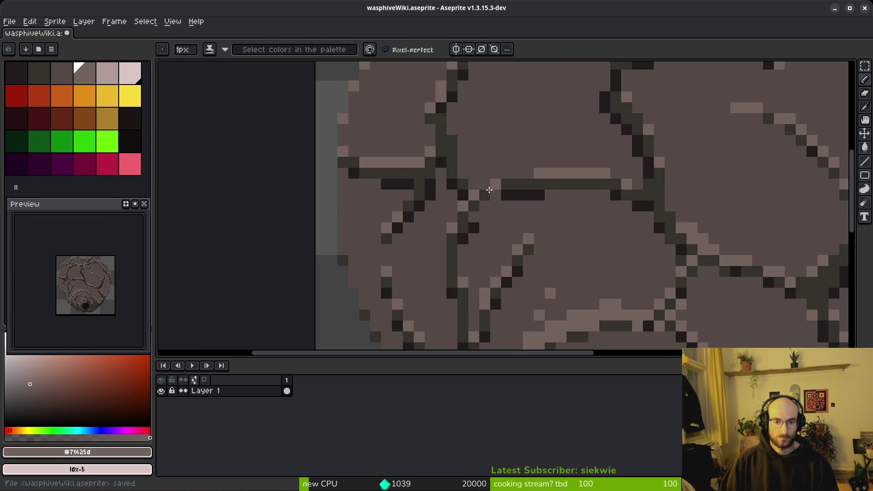
alt+click(495, 183)
click(506, 173)
alt+click(511, 178)
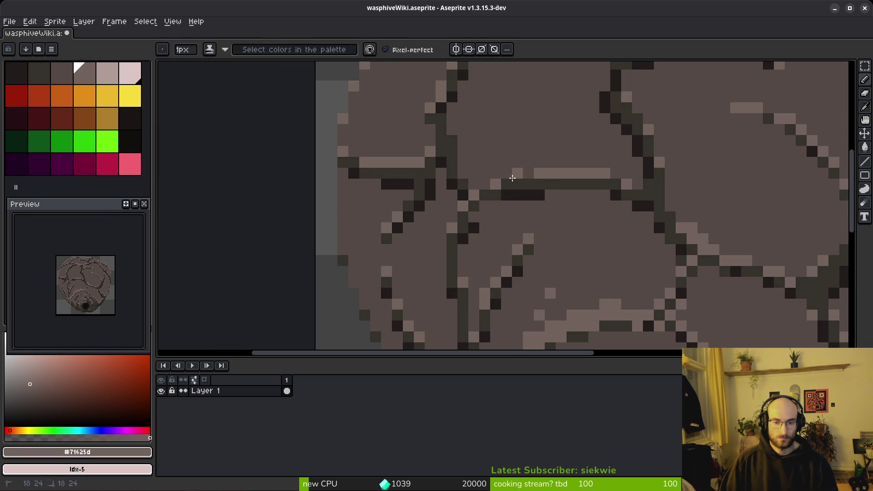
scroll(589, 252, down, 5)
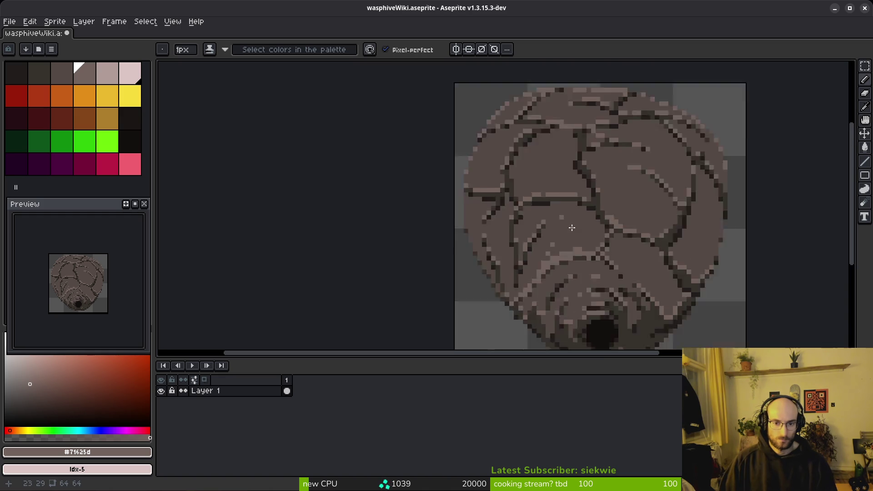
scroll(550, 209, up, 4)
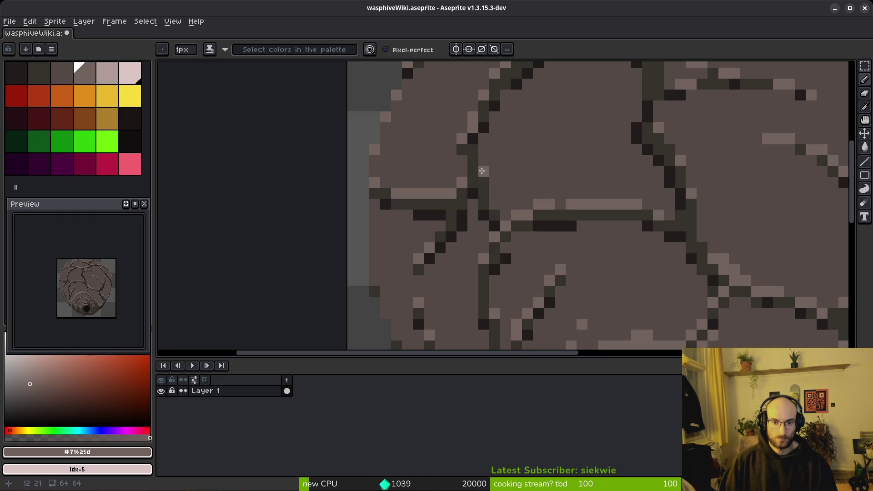
- Darken pixels along the upper crack with dark and darkest browns, undoing one mistake
alt+click(458, 136)
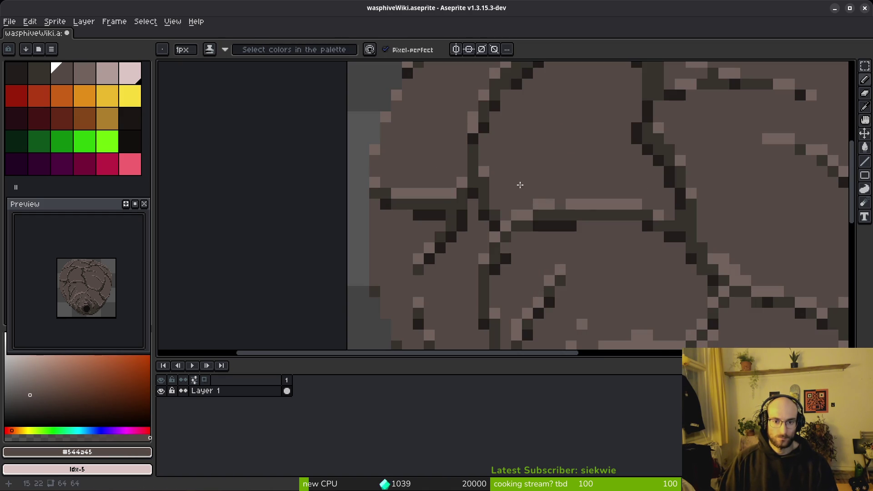
scroll(520, 185, down, 4)
scroll(544, 204, up, 8)
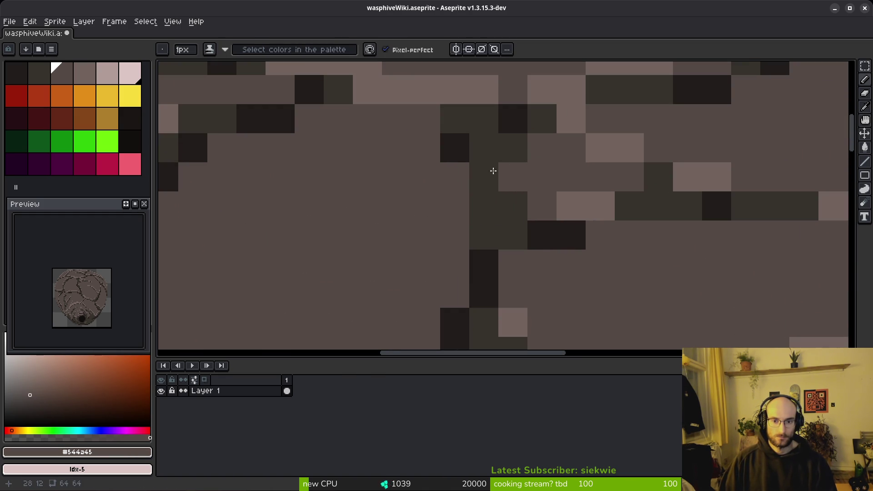
alt+click(513, 119)
click(455, 119)
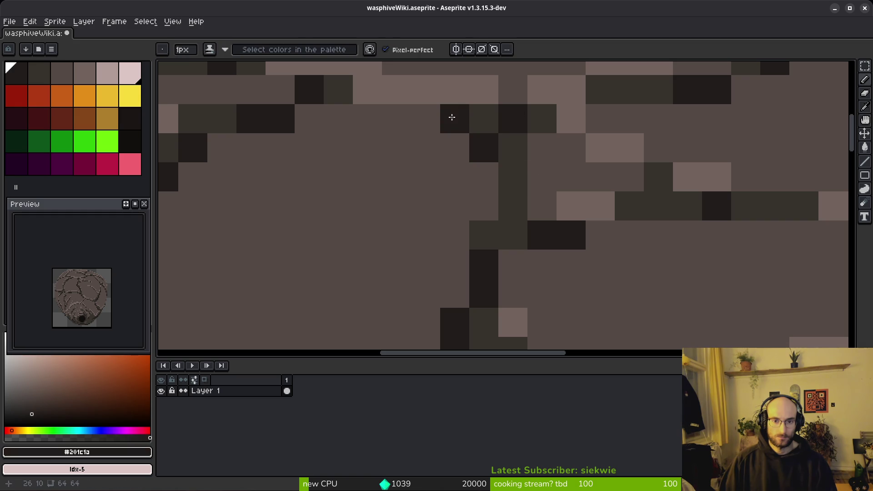
alt+click(473, 116)
click(460, 119)
key(ctrl+z)
alt+click(485, 144)
click(432, 112)
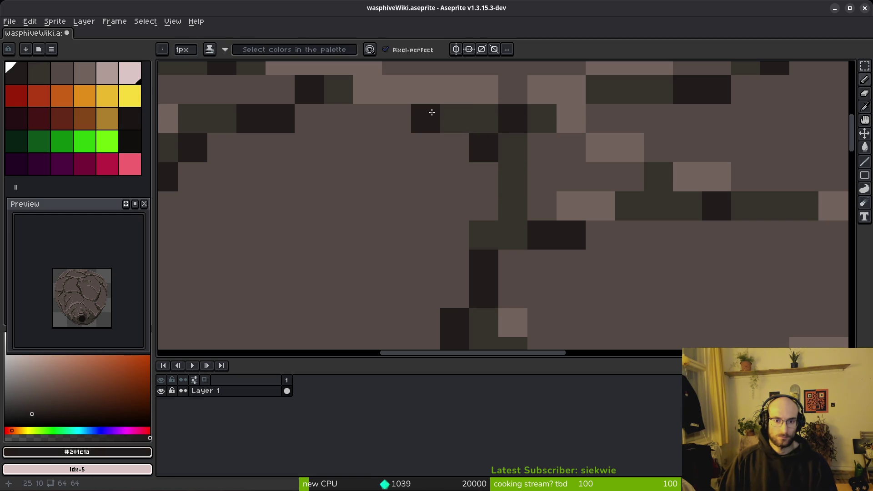
scroll(517, 183, down, 8)
scroll(505, 177, up, 7)
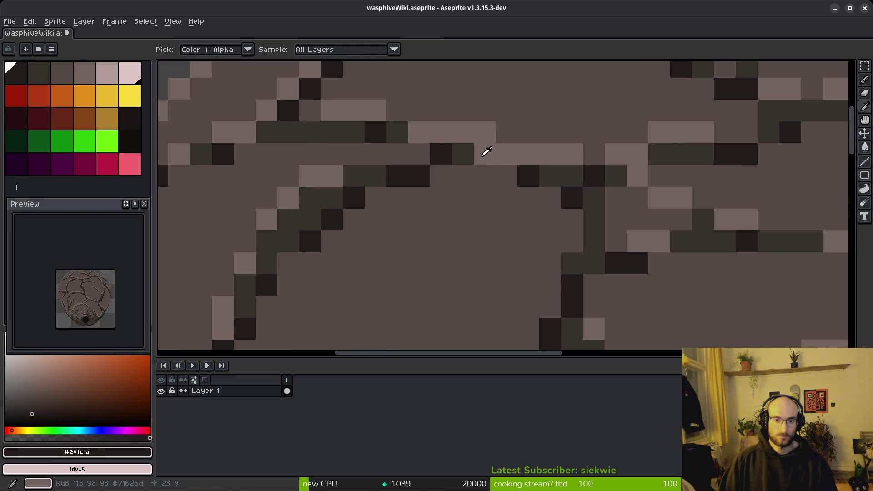
- Darken two more crack pixels and cover nearby stray light pixels with base brown
alt+click(482, 153)
click(505, 174)
scroll(504, 174, down, 5)
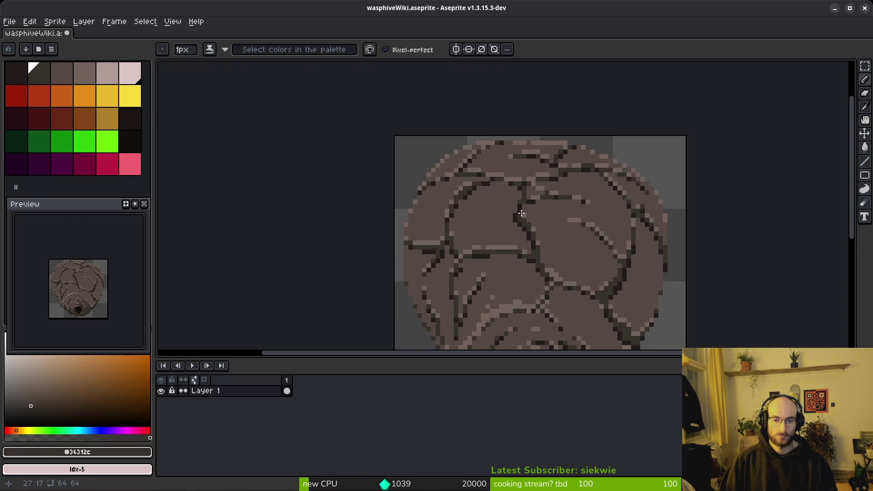
scroll(522, 202, up, 7)
alt+click(512, 197)
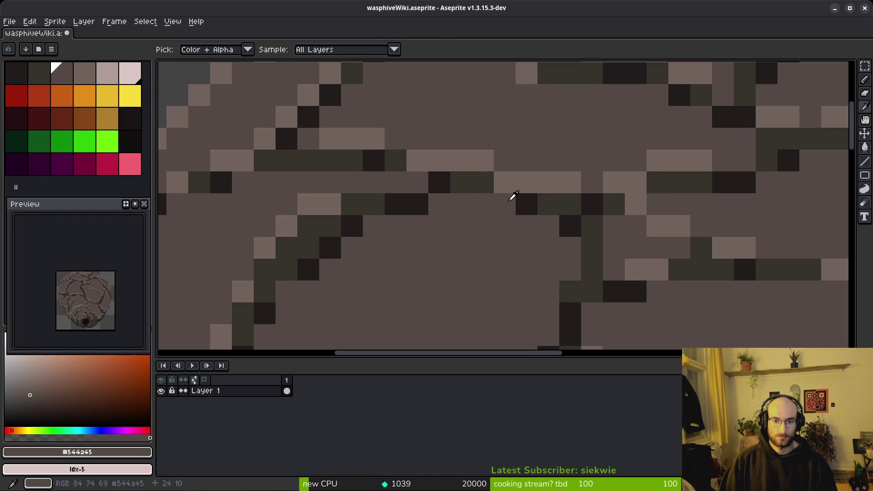
click(538, 188)
key(ctrl+z)
click(523, 182)
key(ctrl+z)
click(521, 206)
click(483, 160)
scroll(530, 261, down, 5)
- Zoom and pan to bring the hive's bottom entrance hole into view
scroll(555, 214, up, 5)
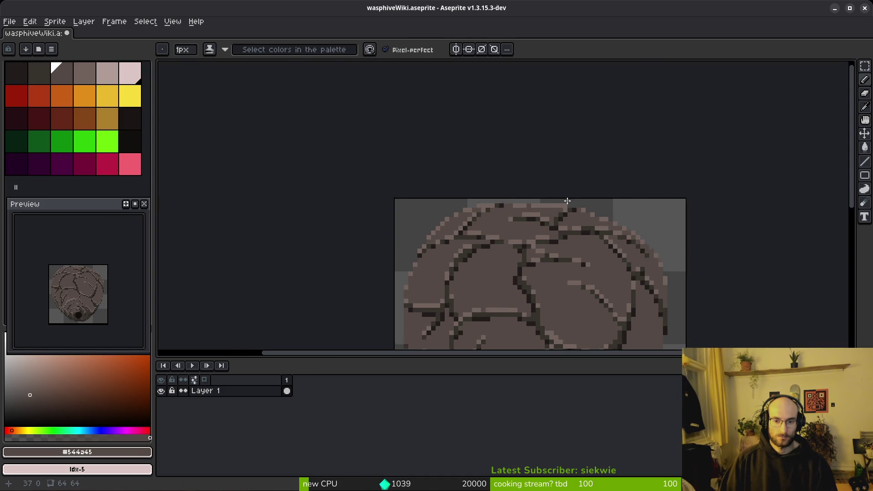
scroll(584, 206, down, 6)
scroll(629, 277, up, 7)
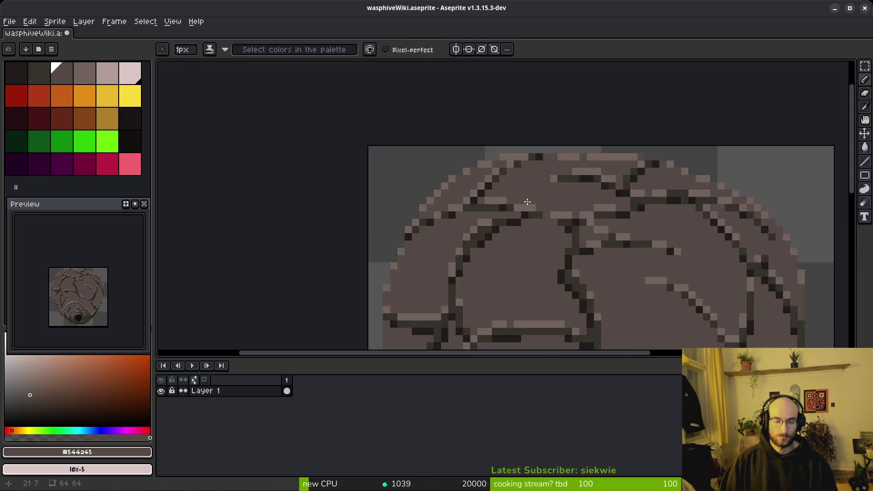
scroll(502, 194, down, 4)
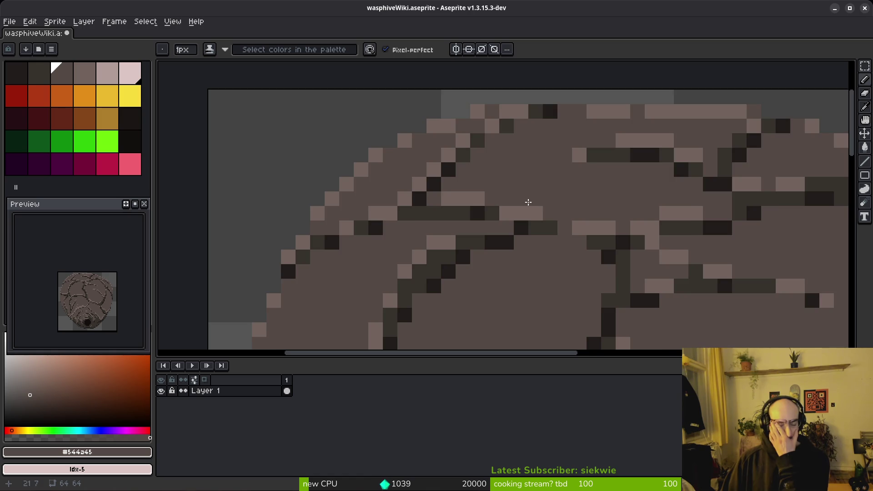
mouse_move(593, 262)
mouse_down()
mouse_move(556, 268)
mouse_move(486, 193)
mouse_up()
scroll(403, 238, up, 1)
drag(404, 239, 404, 186)
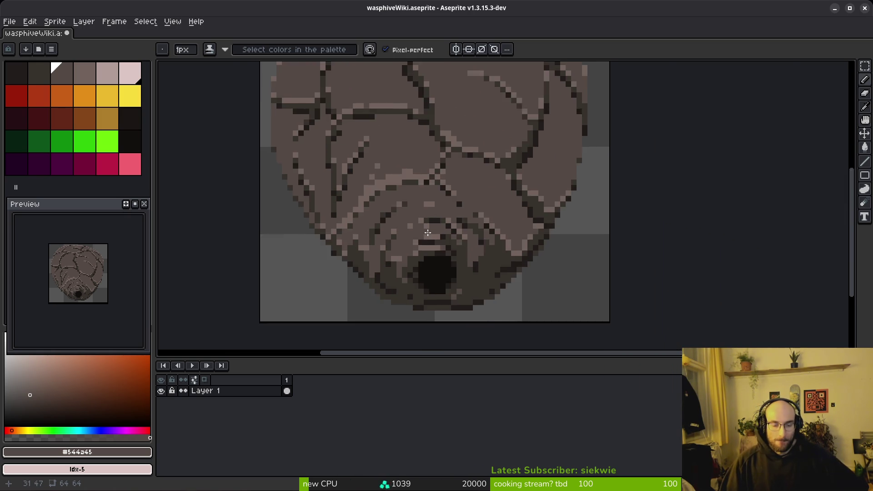
scroll(400, 229, up, 3)
drag(523, 194, 551, 226)
scroll(551, 225, down, 4)
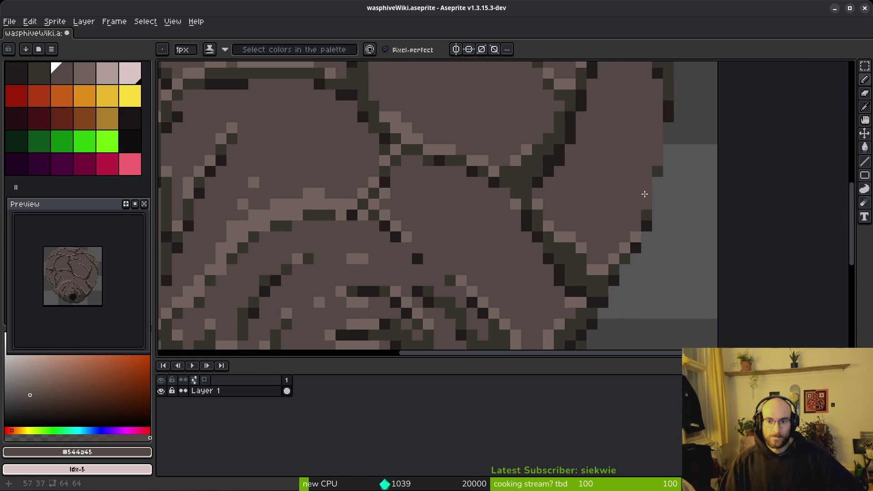
scroll(601, 260, up, 4)
scroll(495, 219, right, 5)
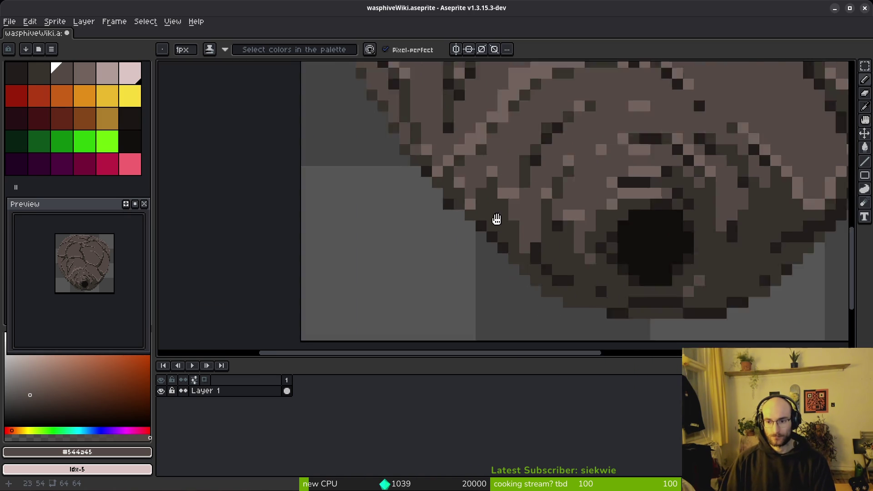
- Sample the rim shades #36312c, #201c1a and #544a45 from the sprite
alt+click(527, 269)
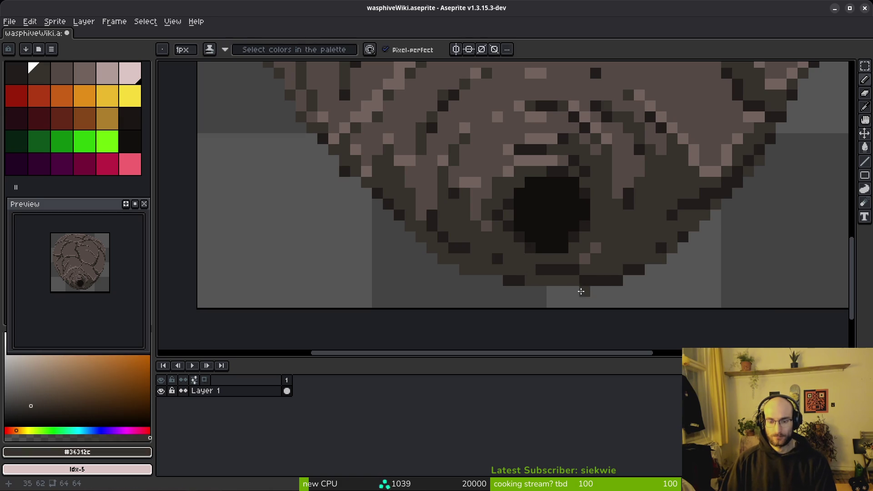
alt+click(478, 269)
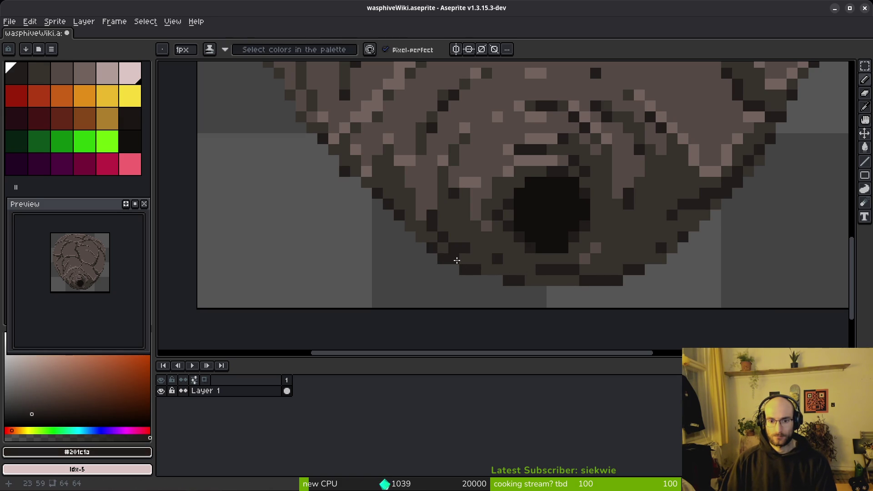
scroll(487, 270, down, 6)
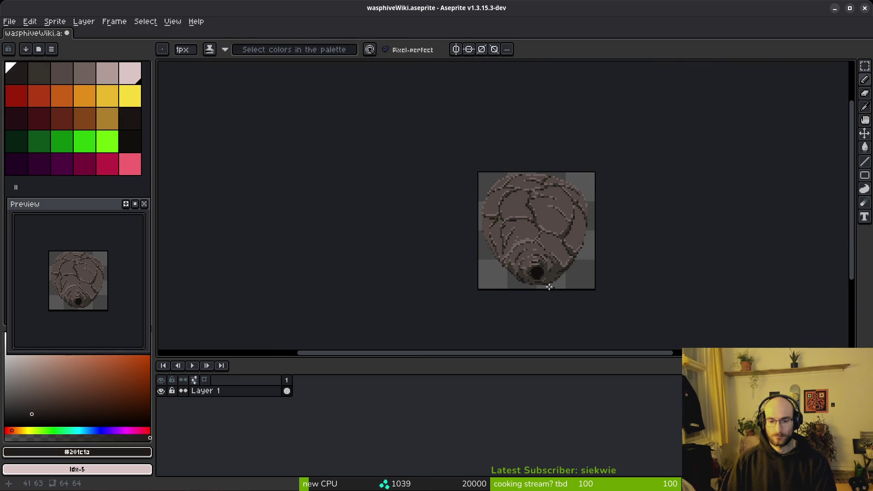
scroll(549, 286, up, 6)
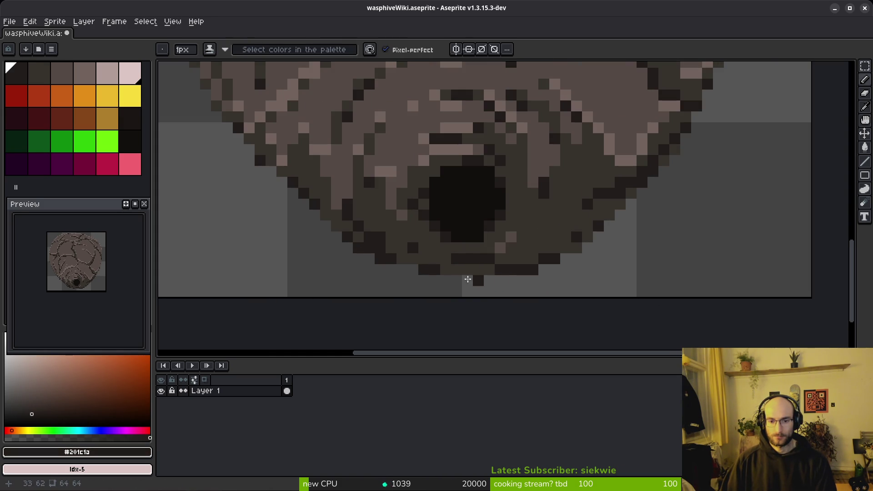
alt+click(390, 238)
scroll(461, 241, down, 4)
scroll(494, 232, up, 4)
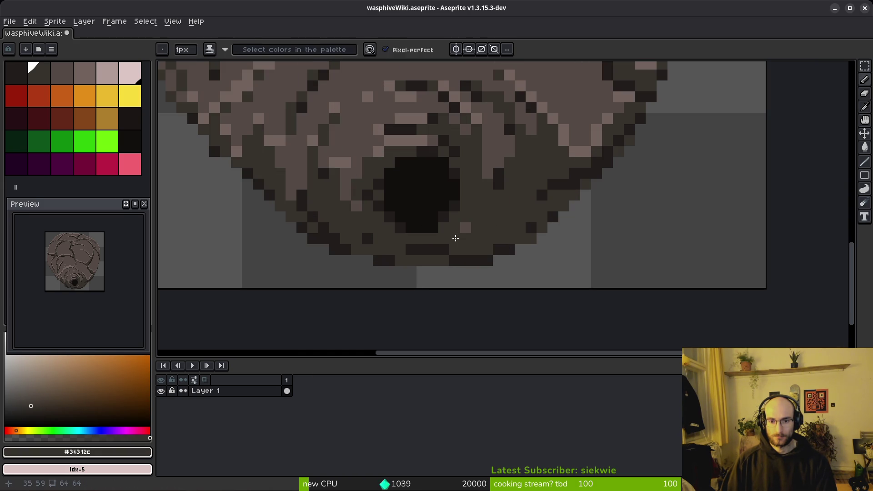
alt+click(440, 246)
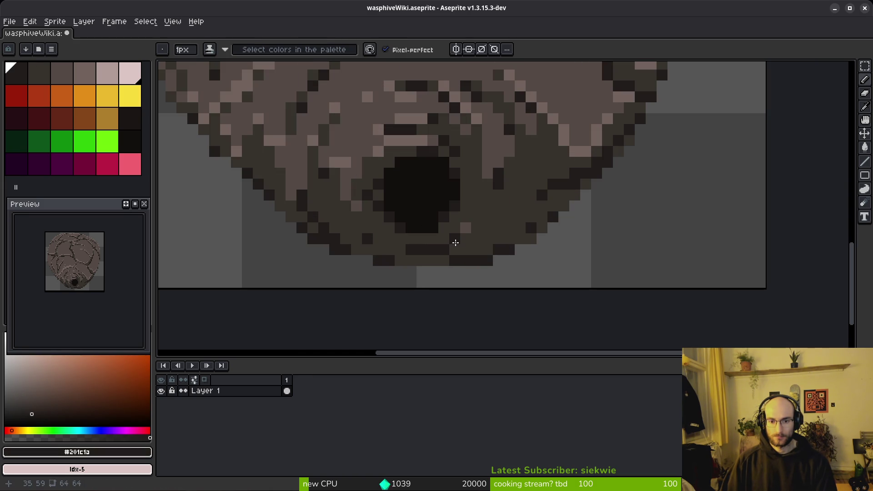
alt+click(474, 211)
alt+click(491, 175)
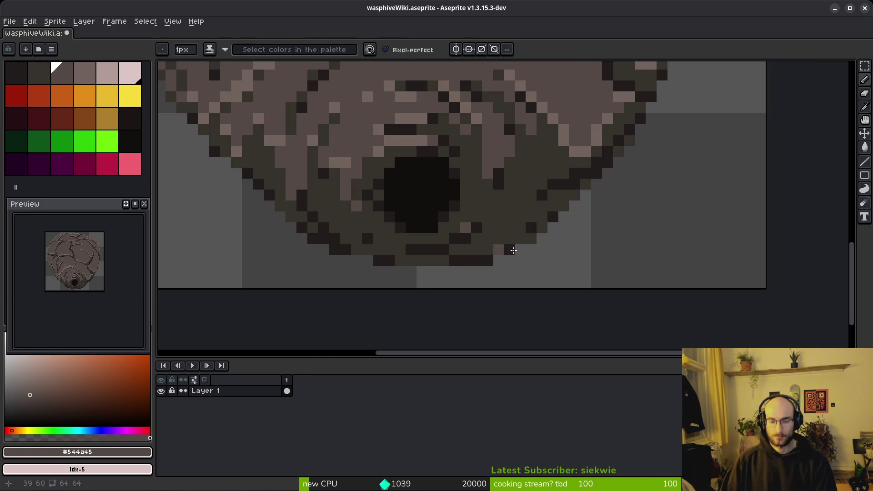
key(ctrl+z)
- Darken two light pixels on the hole's right rim and save the sprite
alt+click(553, 214)
click(564, 203)
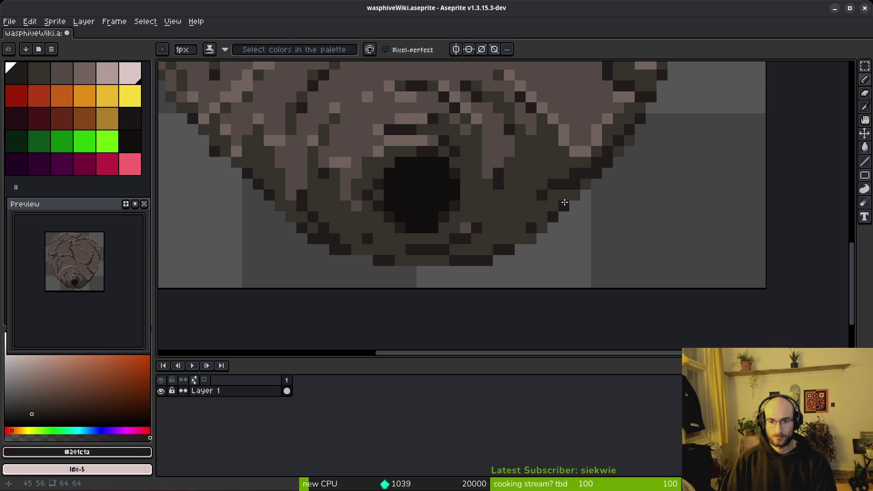
scroll(489, 229, down, 5)
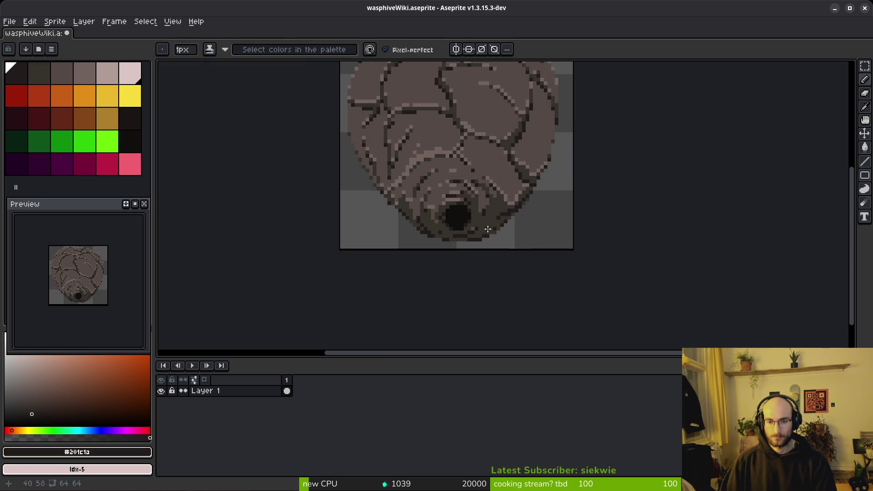
key(ctrl+s)
scroll(509, 222, up, 5)
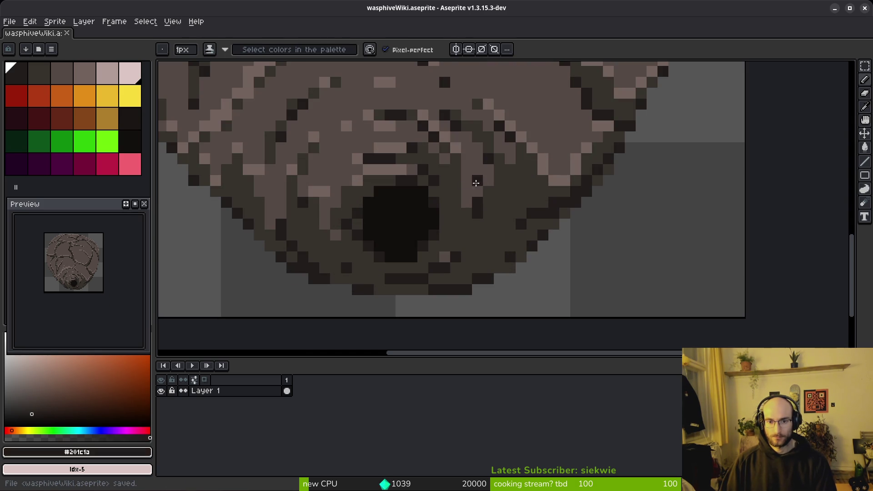
- Paint a dark brown pixel beside the hole and touch up two pixels to its right
alt+click(467, 178)
click(466, 184)
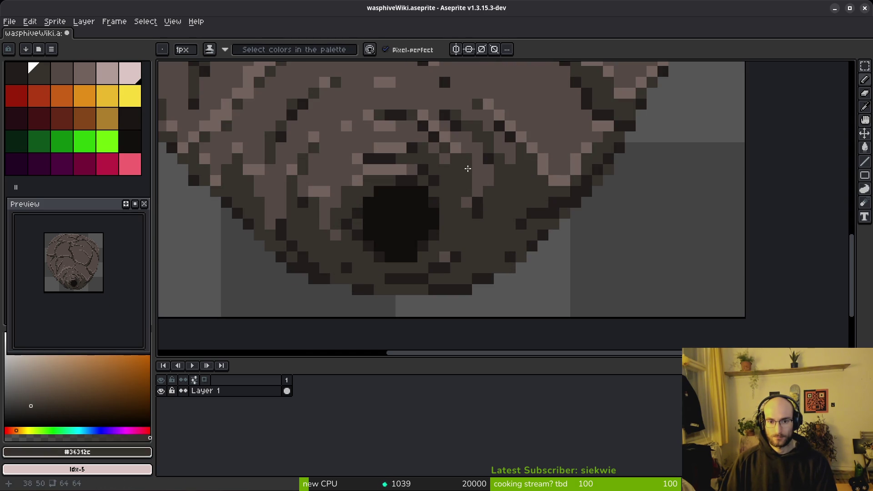
alt+click(473, 158)
scroll(495, 212, down, 3)
scroll(493, 211, up, 3)
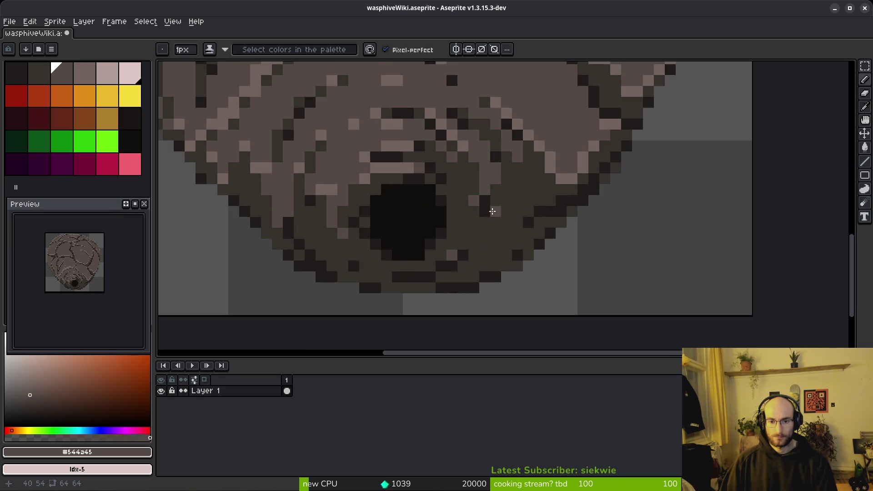
alt+click(477, 181)
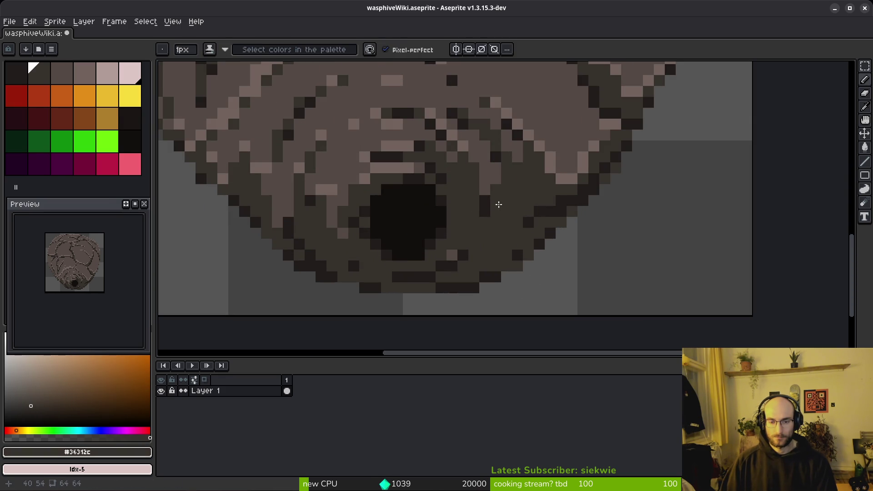
alt+click(501, 178)
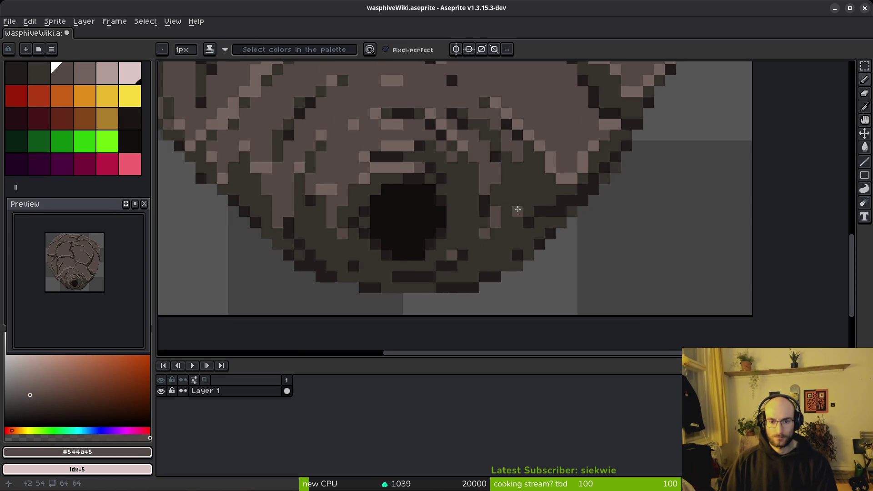
scroll(523, 227, down, 5)
scroll(521, 249, up, 5)
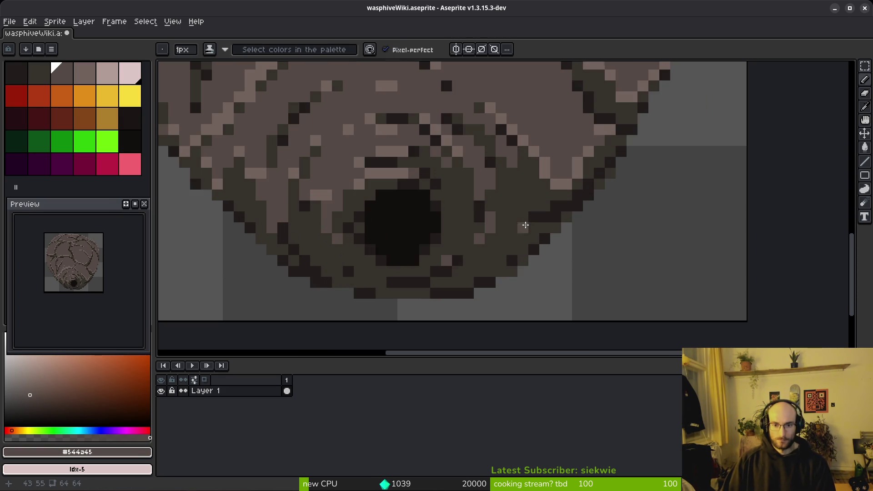
alt+click(486, 194)
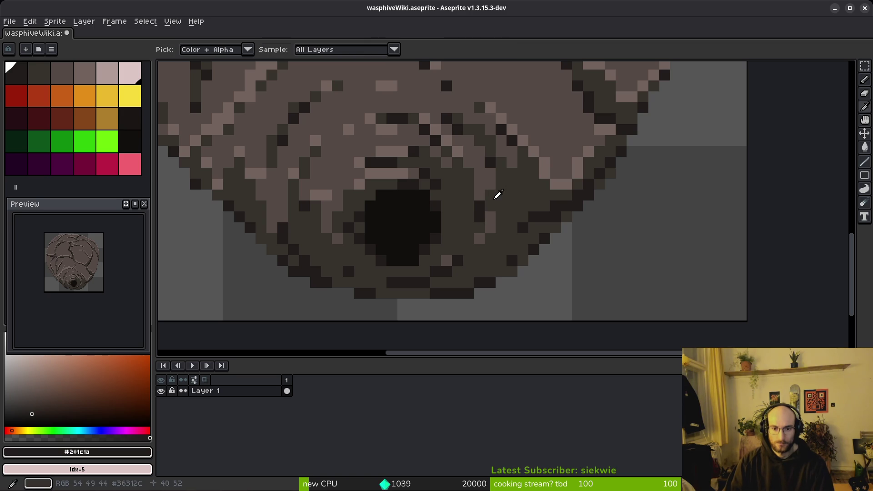
alt+click(493, 200)
scroll(478, 216, down, 5)
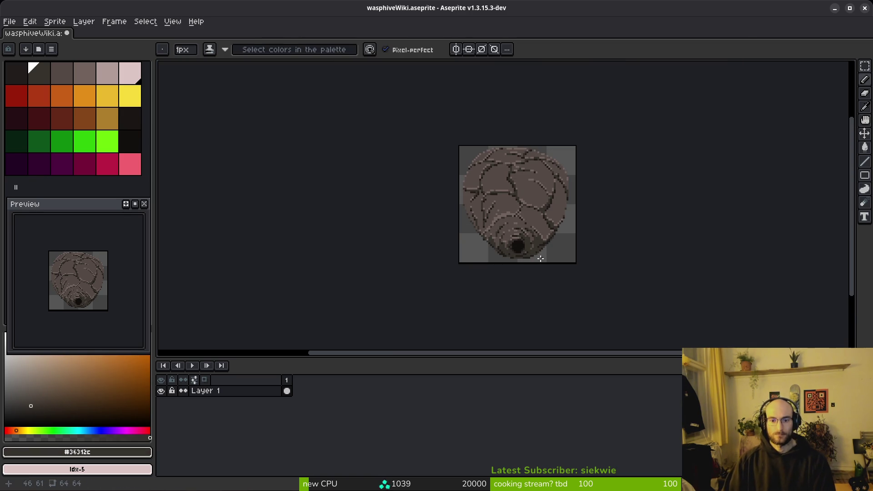
- Paint over light crack pixels with base brown #544a45
scroll(539, 250, up, 5)
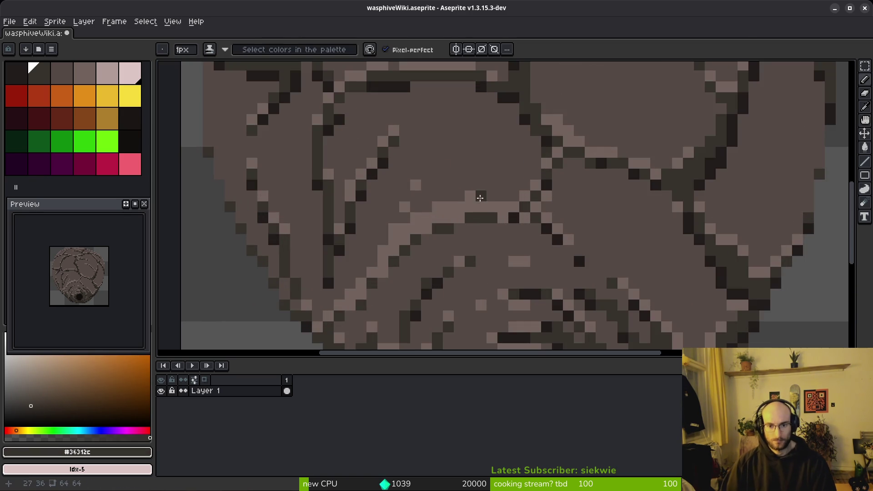
scroll(506, 153, up, 1)
alt+click(506, 153)
mouse_move(491, 189)
mouse_down()
mouse_move(425, 203)
mouse_move(390, 226)
mouse_move(365, 225)
mouse_up()
- Add light brown #71625d highlight pixels on the hive shell
alt+click(336, 221)
click(336, 234)
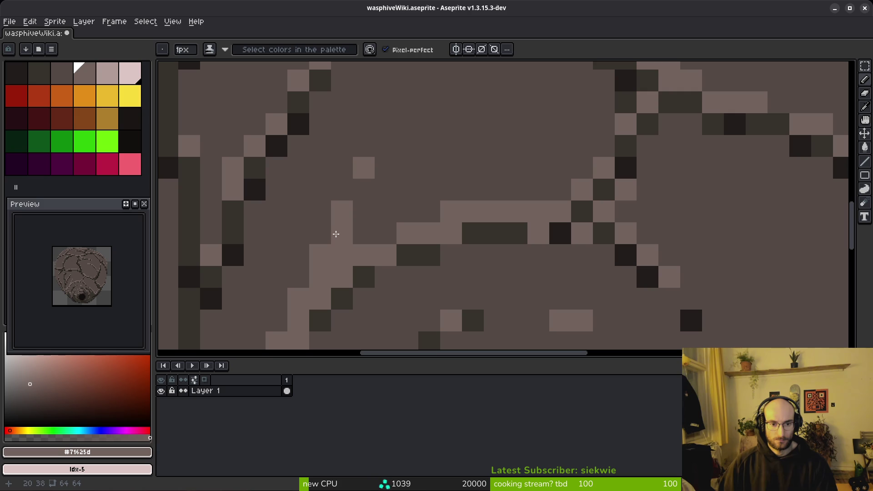
scroll(405, 209, down, 3)
scroll(398, 205, up, 2)
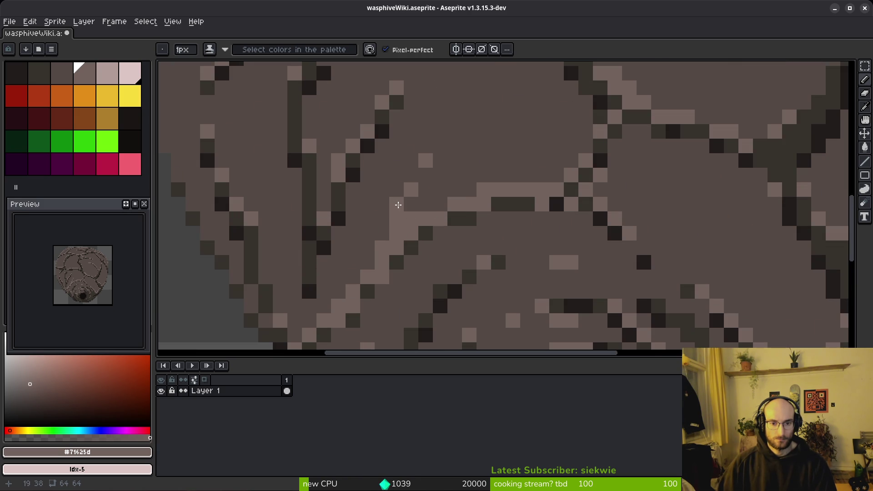
drag(403, 205, 406, 206)
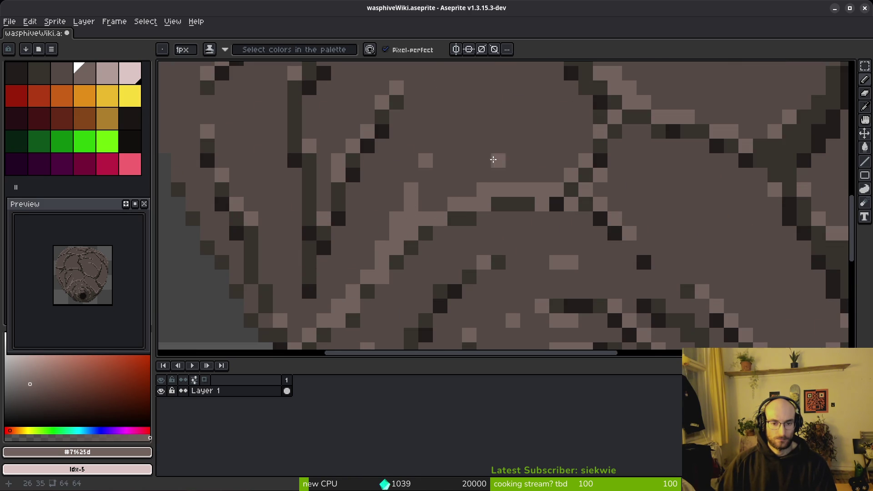
scroll(500, 189, down, 3)
scroll(473, 186, up, 3)
- Sample the darker and lighter hive browns while moving across the sprite
alt+click(485, 168)
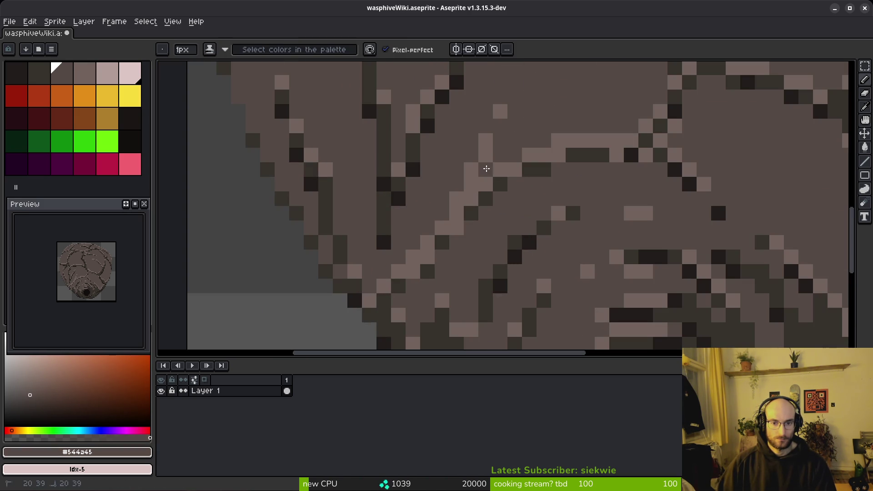
scroll(589, 208, down, 3)
drag(589, 207, 536, 221)
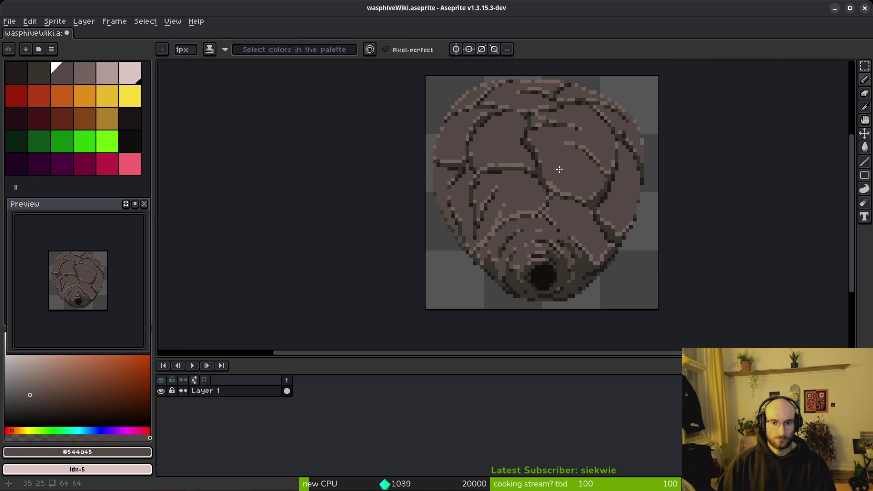
scroll(575, 150, up, 3)
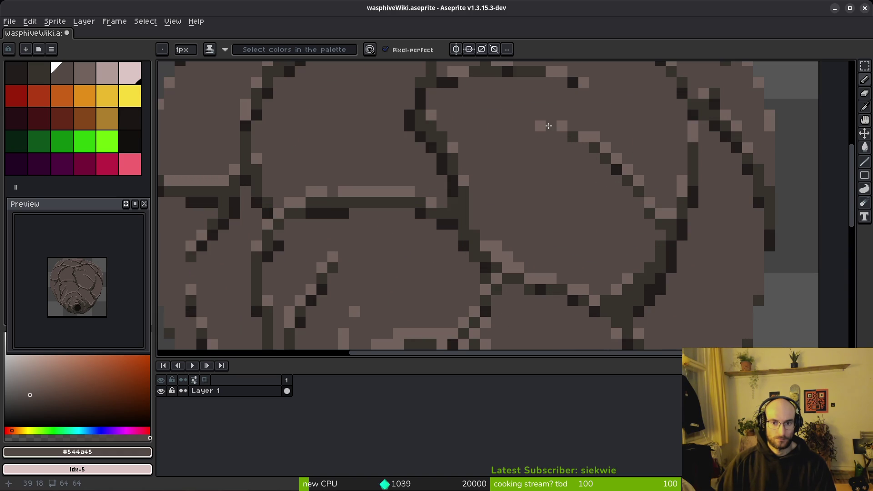
scroll(549, 125, down, 3)
scroll(551, 113, up, 3)
alt+click(551, 114)
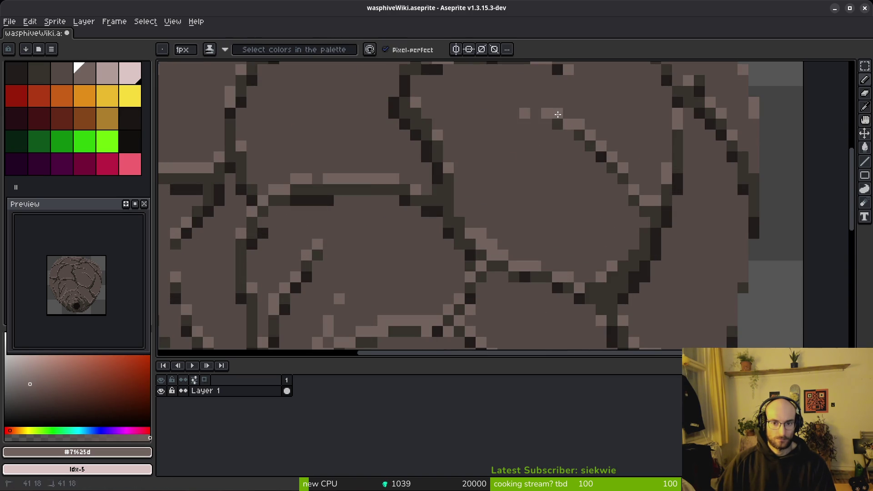
scroll(567, 177, down, 4)
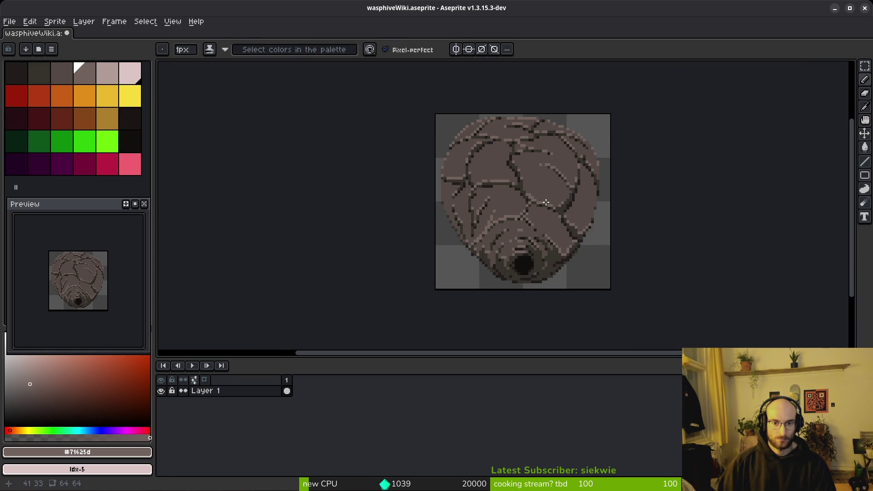
scroll(546, 202, down, 2)
- Save wasphiveWiki.aseprite
key(ctrl+s)
scroll(463, 255, right, 2)
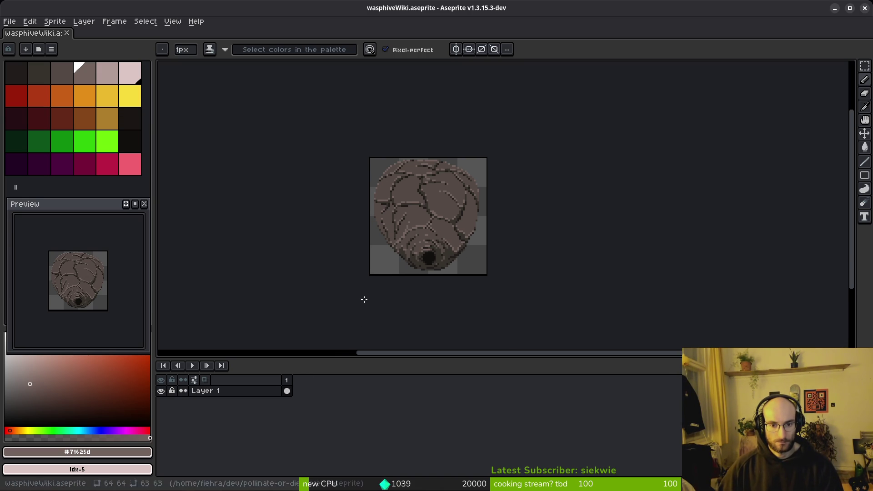
key(ctrl+s)
- Add Layer 2 and pencil the bee's yellow body against the hive's right edge
key(shift+n)
click(137, 96)
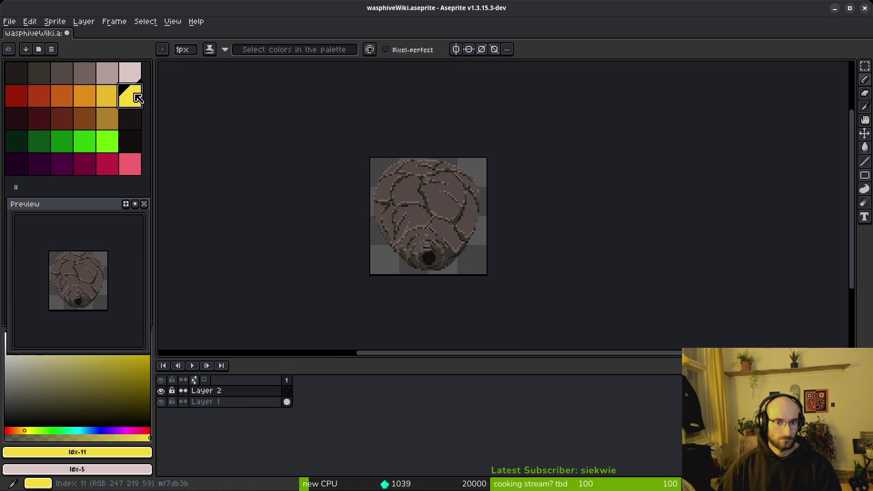
scroll(463, 226, up, 1)
click(287, 391)
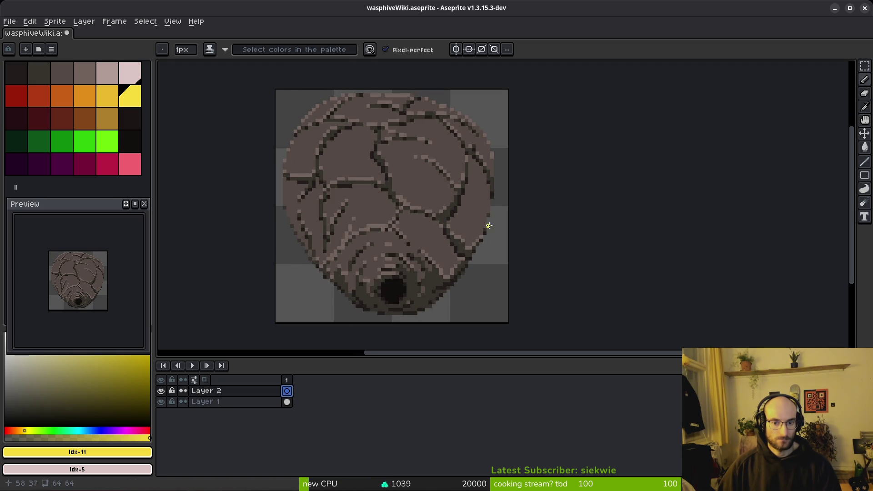
scroll(489, 225, up, 2)
drag(489, 247, 488, 258)
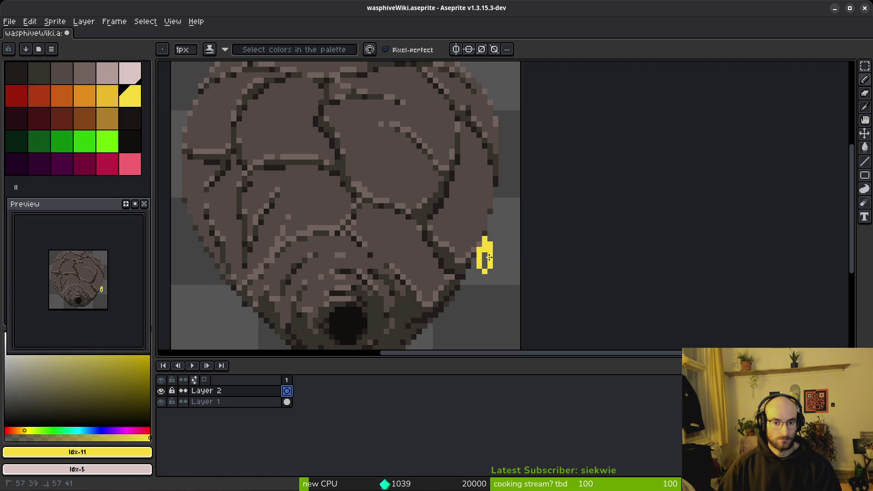
click(472, 242)
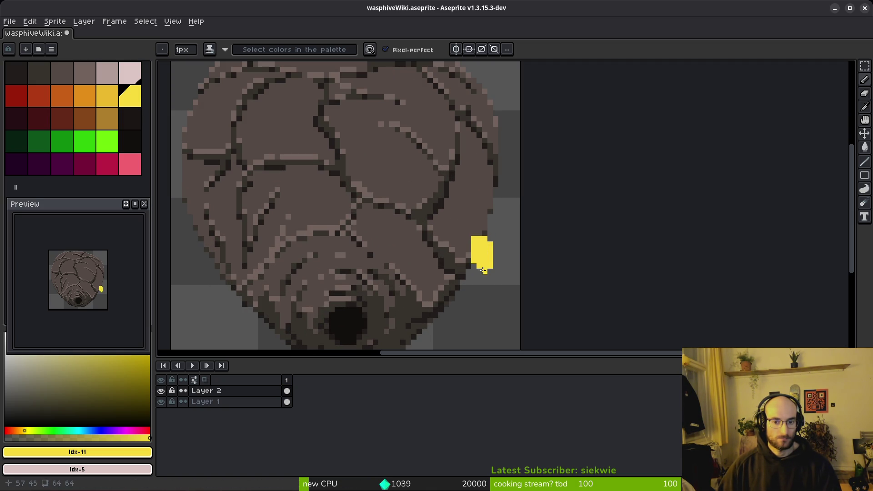
- Paint a dark diagonal stripe across the yellow bee
scroll(488, 278, down, 2)
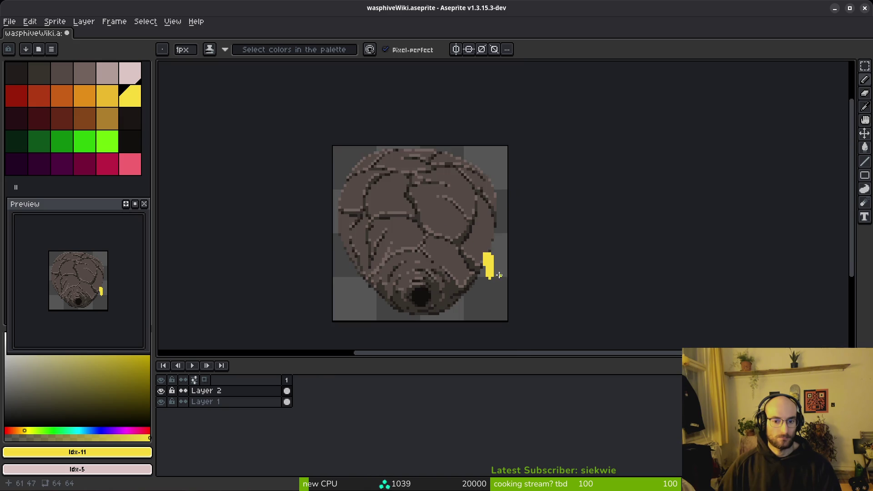
scroll(482, 281, up, 2)
key(e)
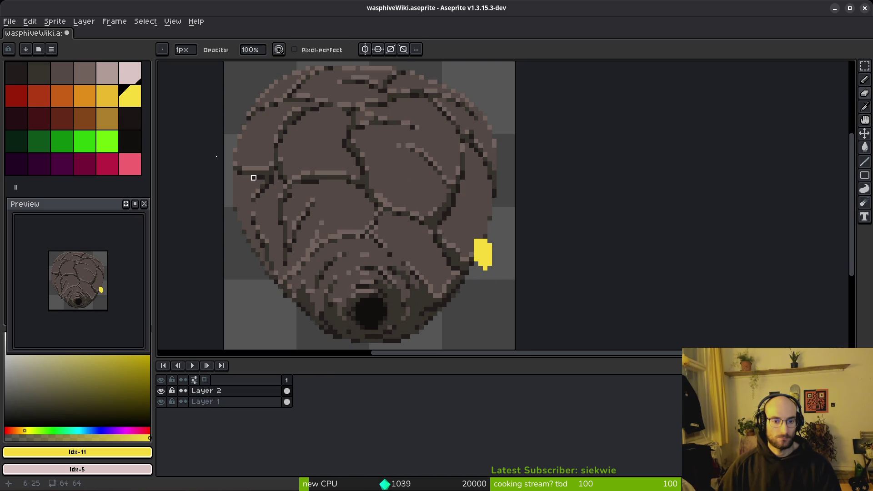
click(130, 118)
scroll(468, 261, up, 2)
key(b)
click(557, 273)
drag(545, 285, 534, 296)
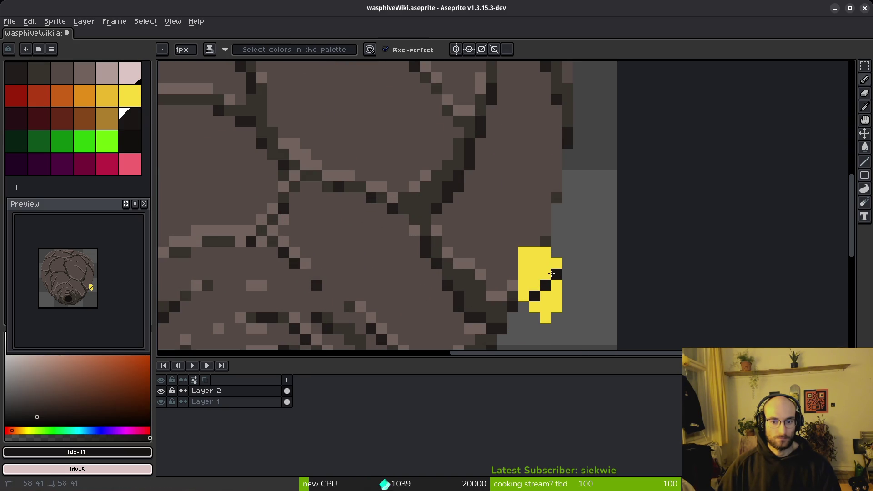
scroll(560, 313, down, 1)
scroll(546, 300, up, 1)
click(519, 282)
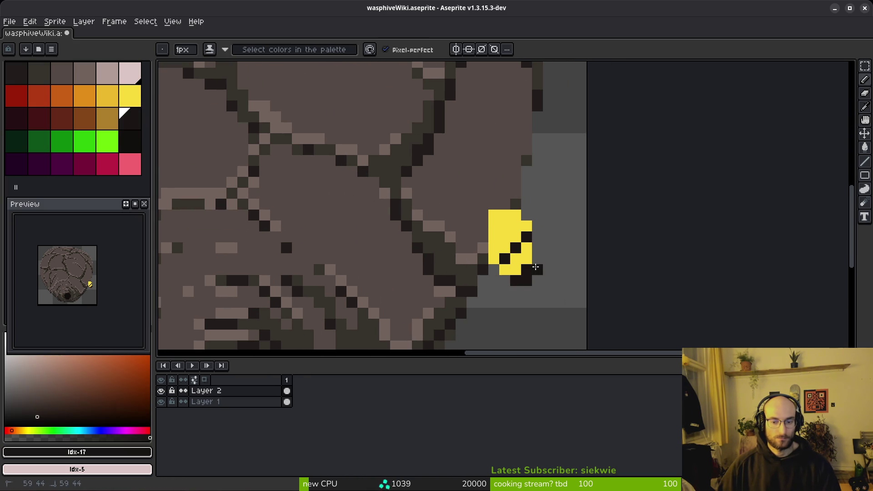
- Alternate yellow and dark pixels along the bee's upper body using the eyedropper
alt+click(526, 250)
click(538, 259)
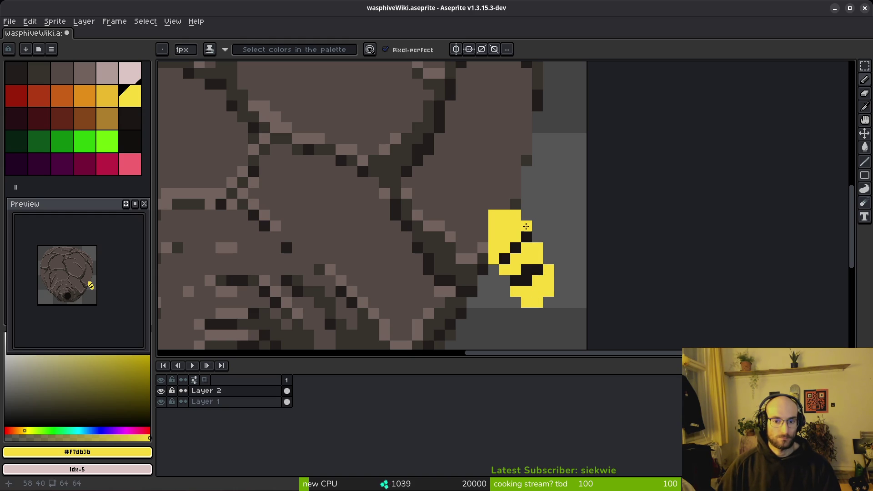
alt+click(527, 237)
click(537, 237)
alt+click(515, 226)
click(526, 237)
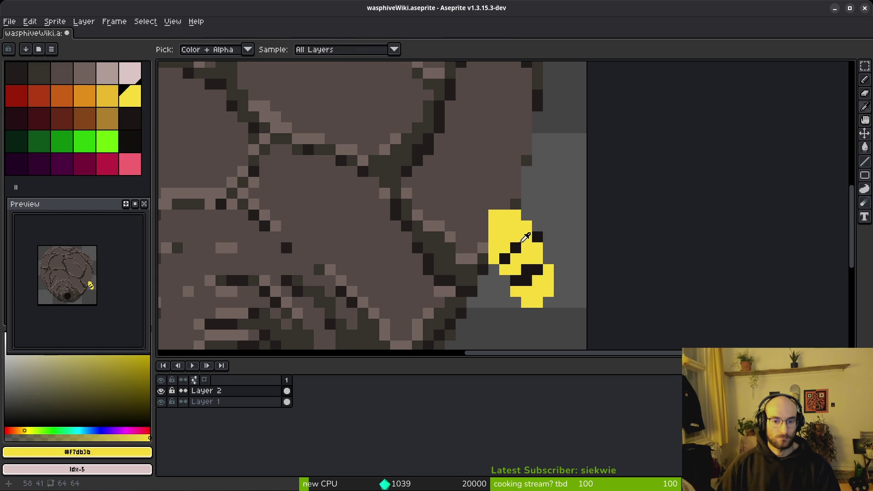
alt+click(516, 248)
click(526, 248)
alt+click(532, 259)
click(526, 270)
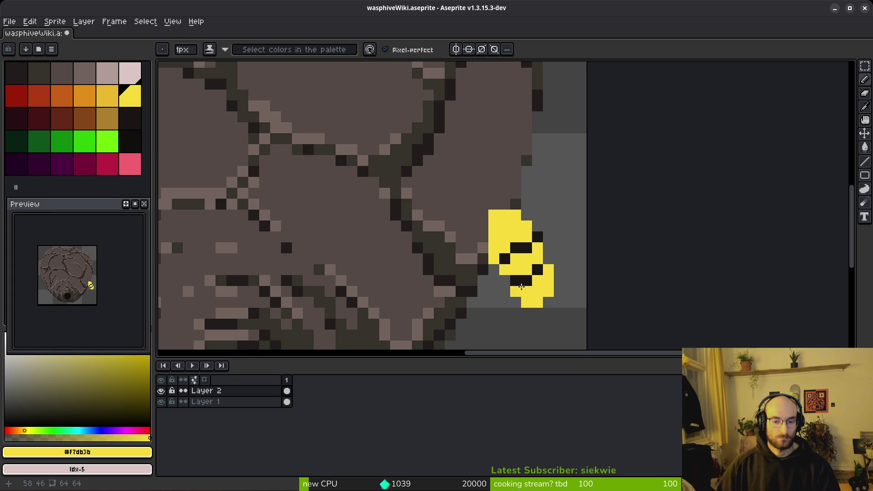
- Darken the bee's lower stripe and tail pixels, fixing a stray dark pixel
alt+click(526, 280)
click(516, 292)
click(538, 281)
click(548, 270)
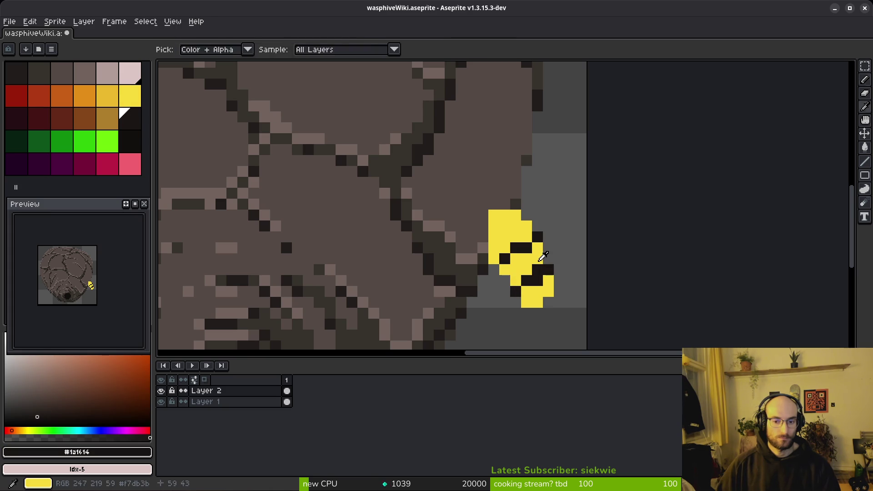
alt+click(540, 251)
click(536, 271)
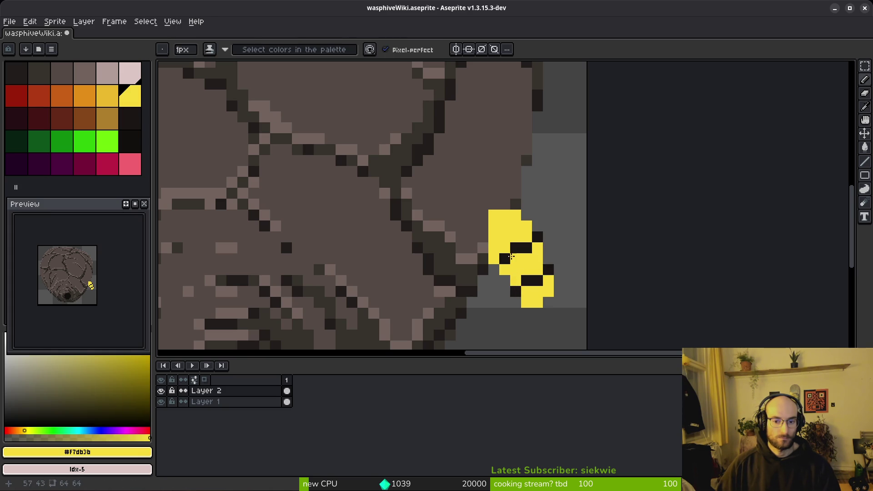
alt+click(504, 259)
click(527, 302)
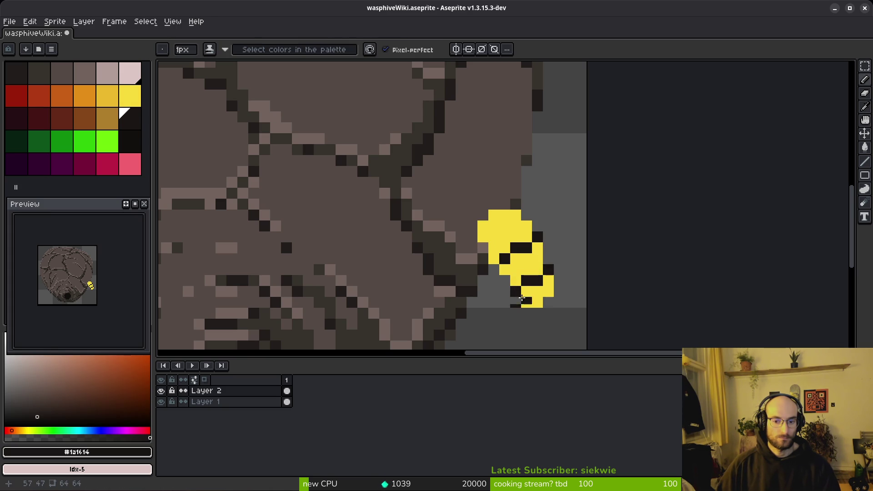
- Add yellow pixels above the bee and outline its top-left in dark
scroll(561, 308, down, 6)
scroll(574, 311, up, 5)
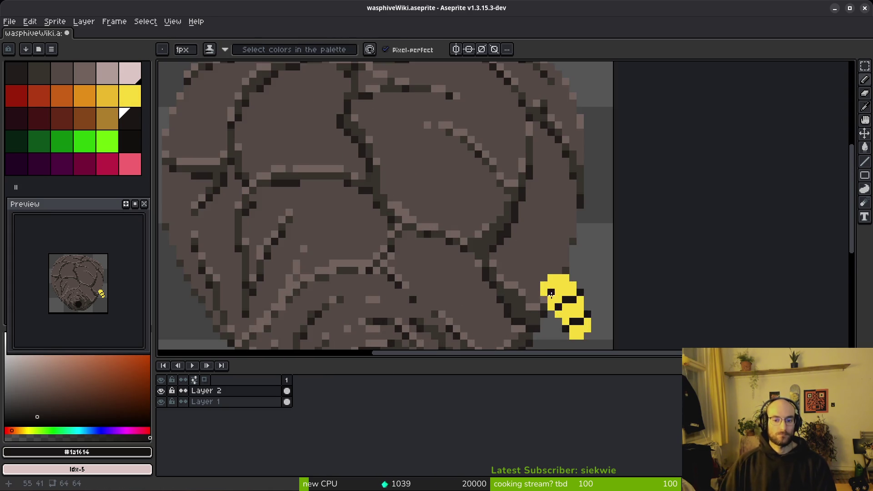
scroll(529, 245, up, 1)
alt+click(489, 255)
mouse_move(489, 230)
mouse_down()
mouse_move(473, 244)
mouse_move(508, 266)
mouse_move(489, 260)
mouse_move(522, 243)
mouse_move(483, 220)
mouse_move(462, 270)
mouse_move(492, 236)
mouse_move(472, 284)
mouse_up()
alt+click(533, 244)
key(super)
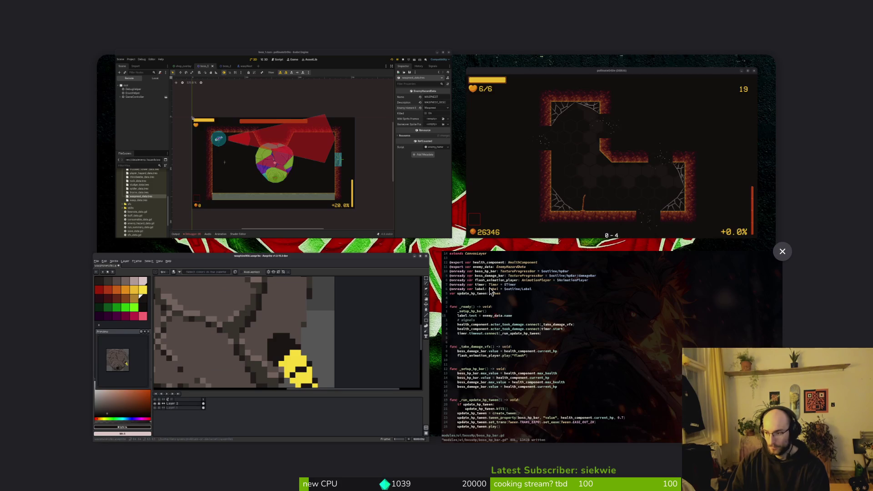
- Fill out the bee's head with yellow pixels
key(super)
click(489, 302)
alt+click(511, 279)
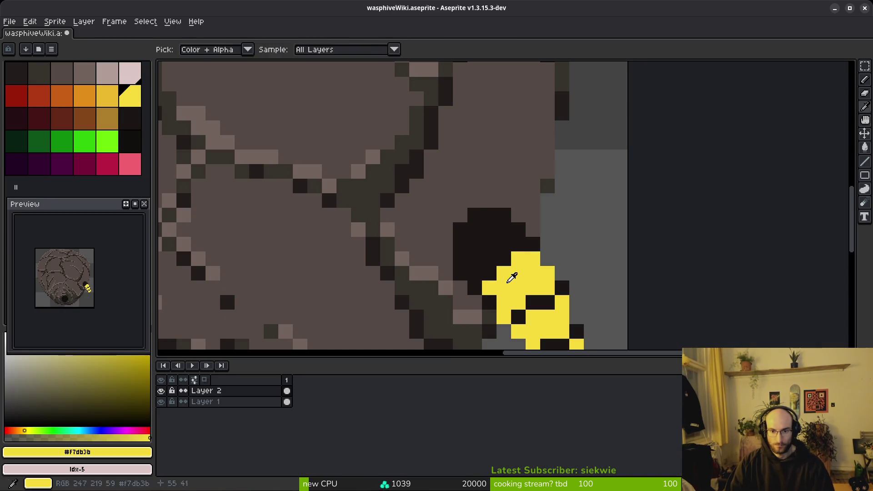
click(507, 259)
click(505, 243)
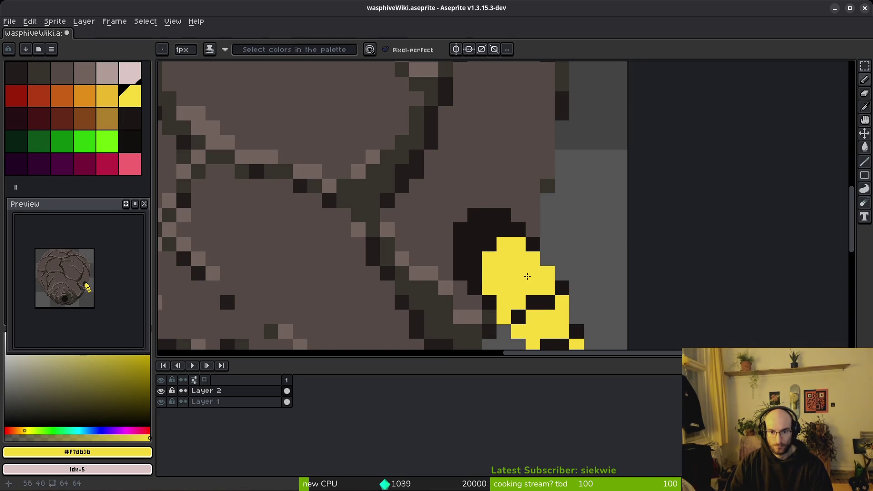
scroll(527, 276, down, 4)
scroll(533, 283, up, 4)
click(486, 279)
click(518, 245)
click(488, 258)
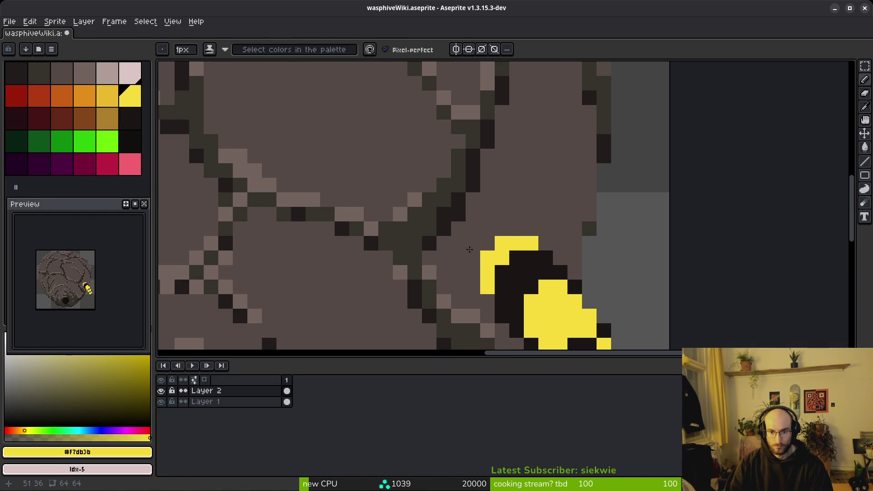
- Draw light pink wings on both sides of the bee
click(129, 73)
scroll(463, 209, down, 4)
scroll(463, 209, up, 2)
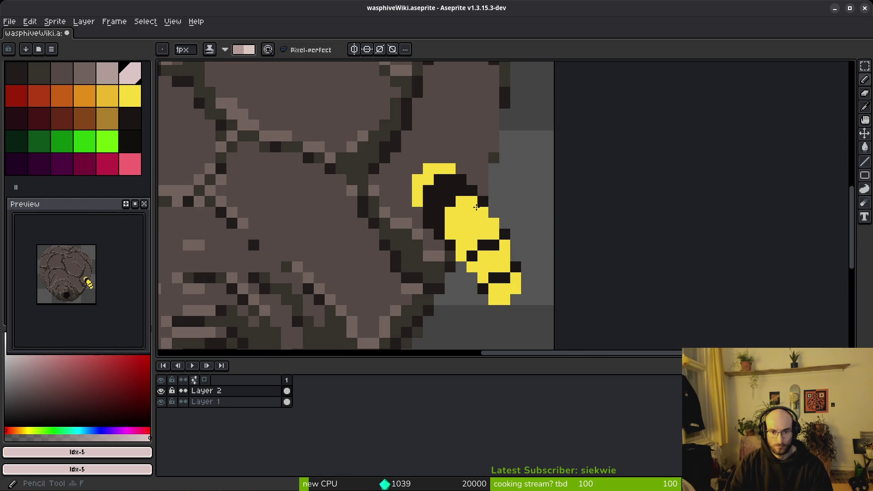
mouse_move(482, 191)
mouse_down()
mouse_move(561, 188)
mouse_move(505, 207)
mouse_move(483, 202)
mouse_up()
drag(439, 223, 418, 289)
scroll(502, 293, down, 4)
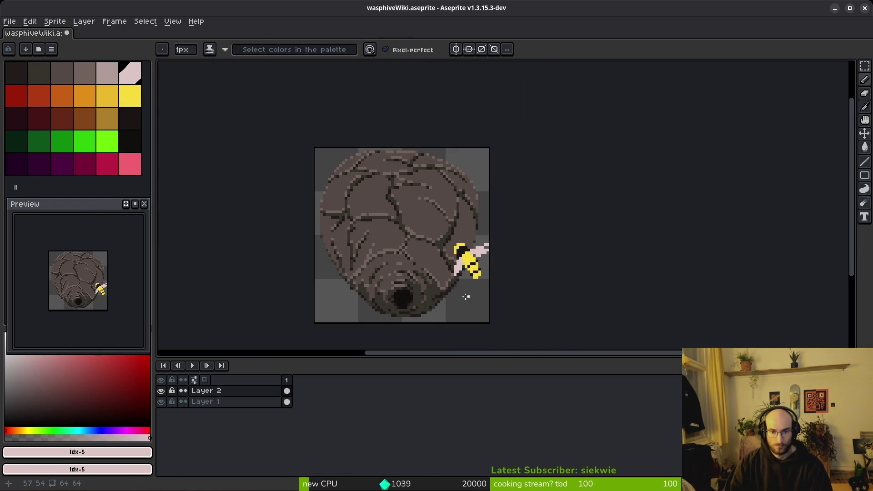
scroll(466, 297, down, 2)
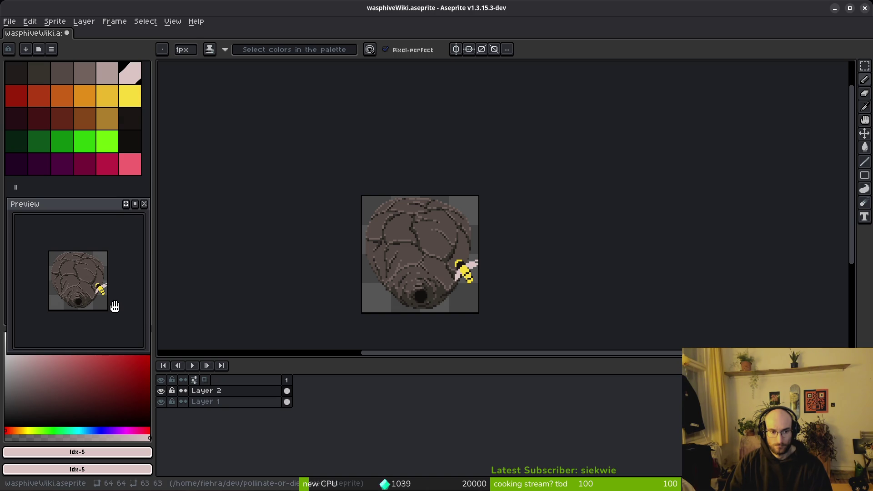
drag(475, 287, 453, 289)
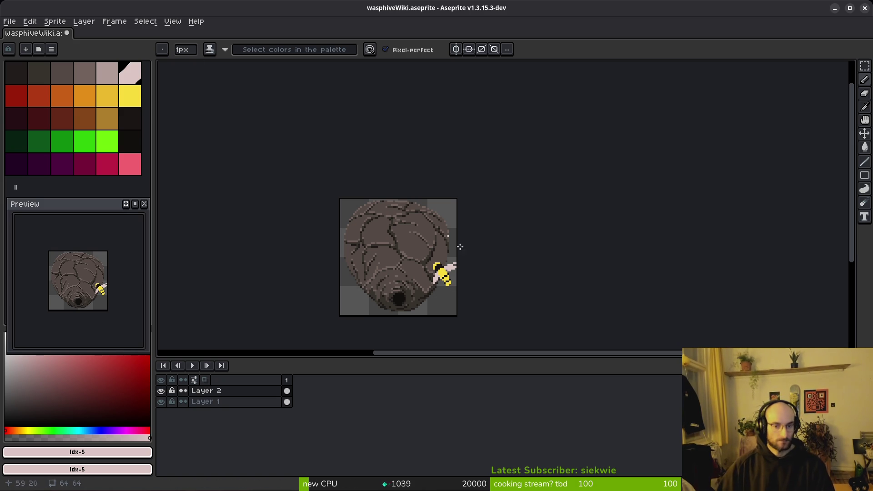
scroll(455, 282, up, 4)
scroll(476, 255, up, 3)
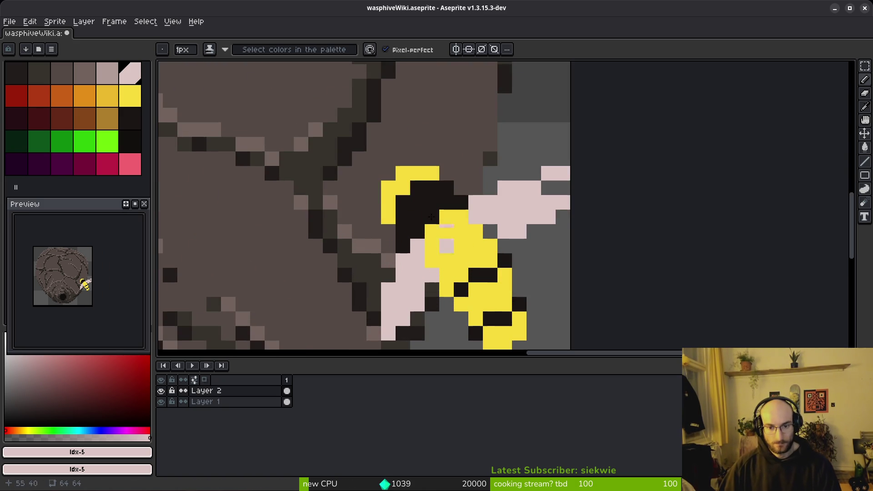
- Add light-pink pixels along the wing edges and erase stray pixels
alt+click(416, 189)
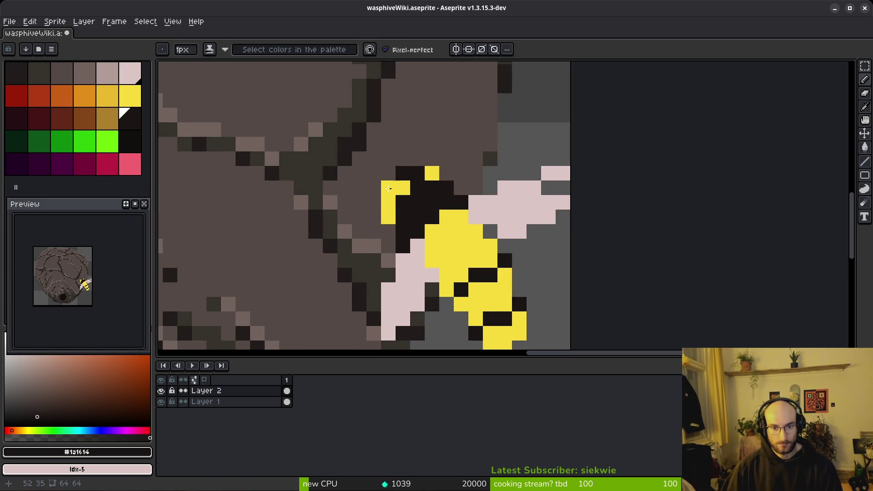
scroll(386, 206, down, 5)
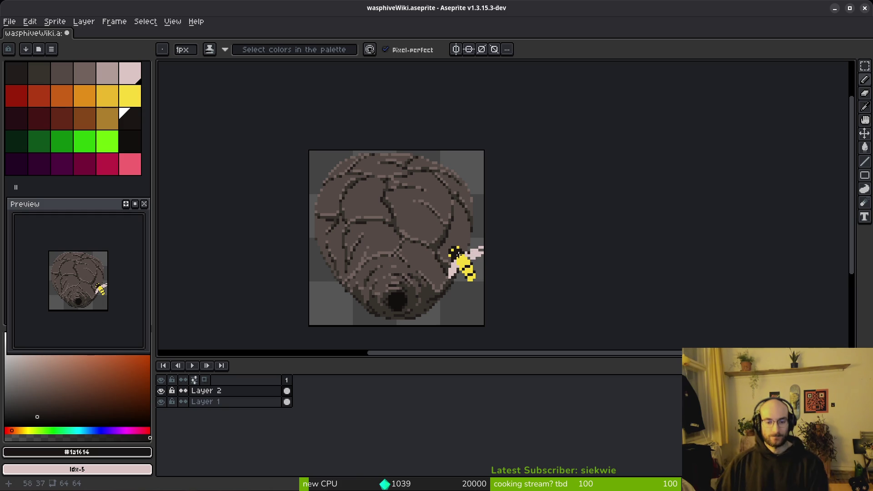
scroll(476, 269, up, 4)
alt+click(523, 210)
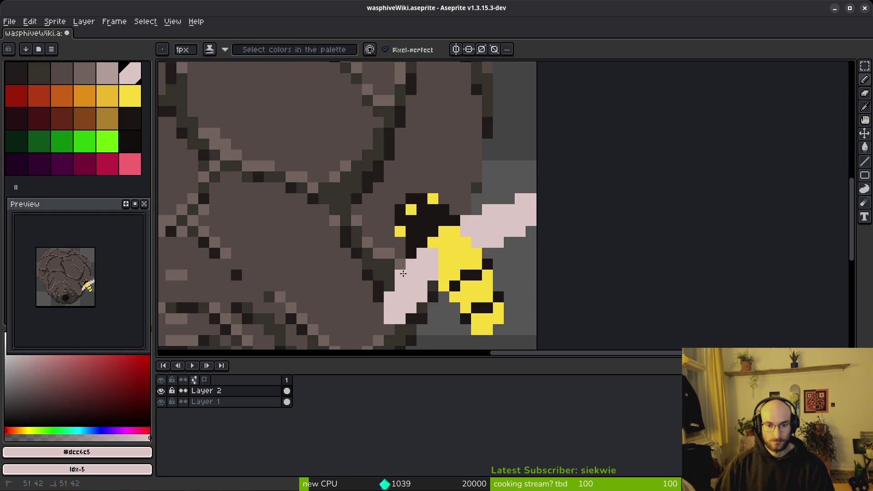
click(378, 308)
click(379, 297)
click(521, 186)
right_click(520, 231)
right_click(498, 242)
scroll(493, 197, down, 3)
scroll(494, 197, up, 3)
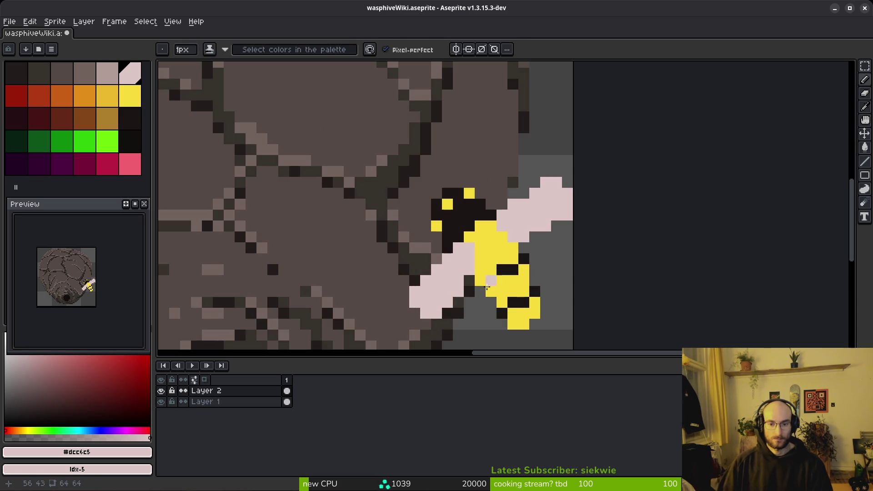
- Shade several wing pixels greyish pink
click(107, 73)
click(469, 260)
click(459, 271)
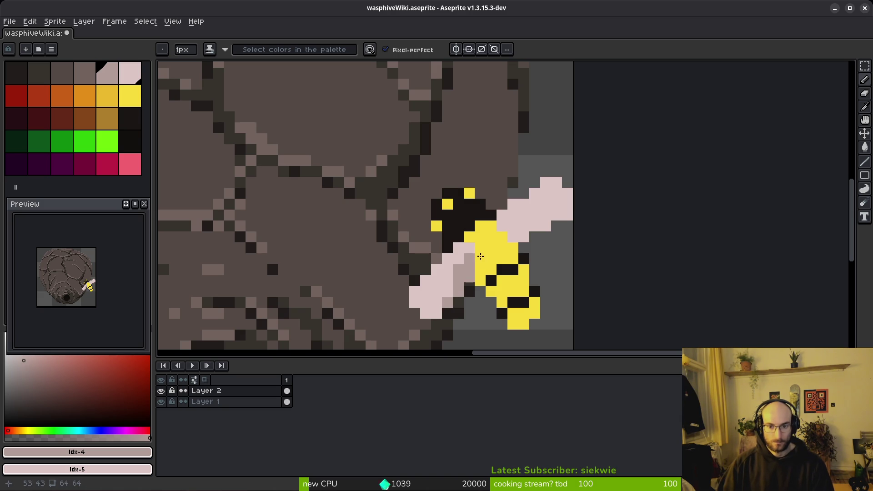
click(503, 225)
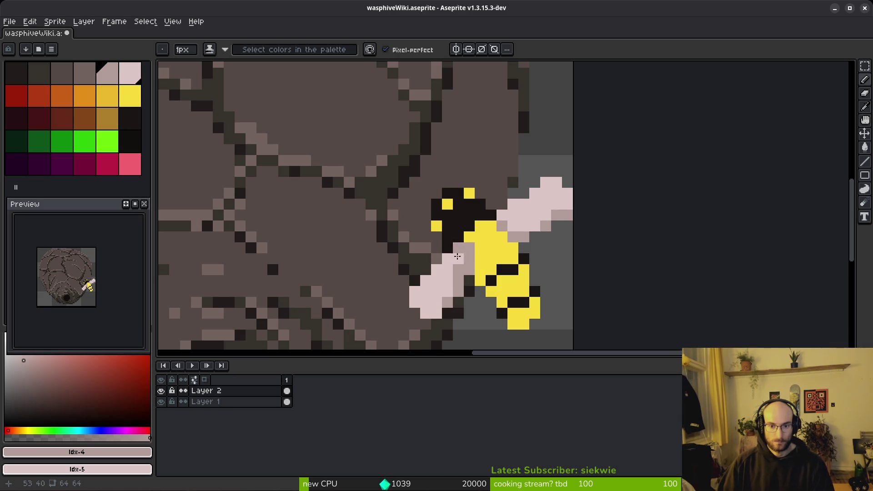
alt+click(468, 250)
scroll(520, 270, down, 4)
scroll(514, 270, up, 1)
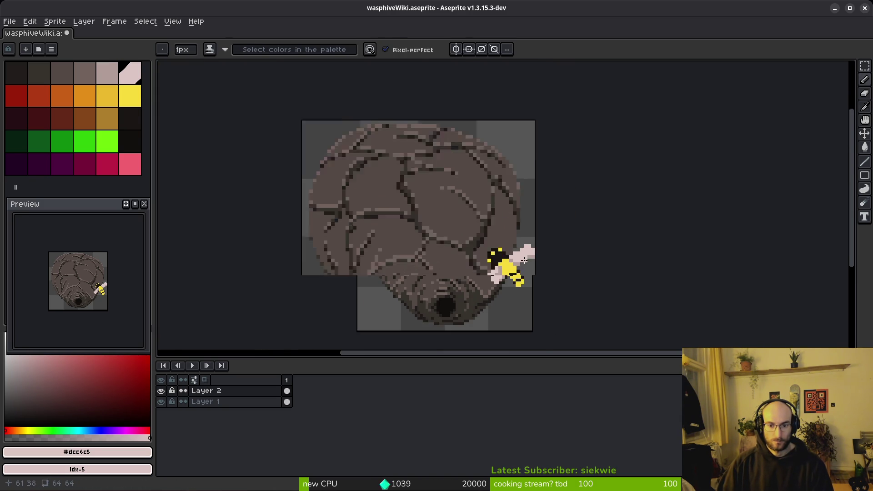
scroll(504, 270, up, 2)
alt+click(520, 261)
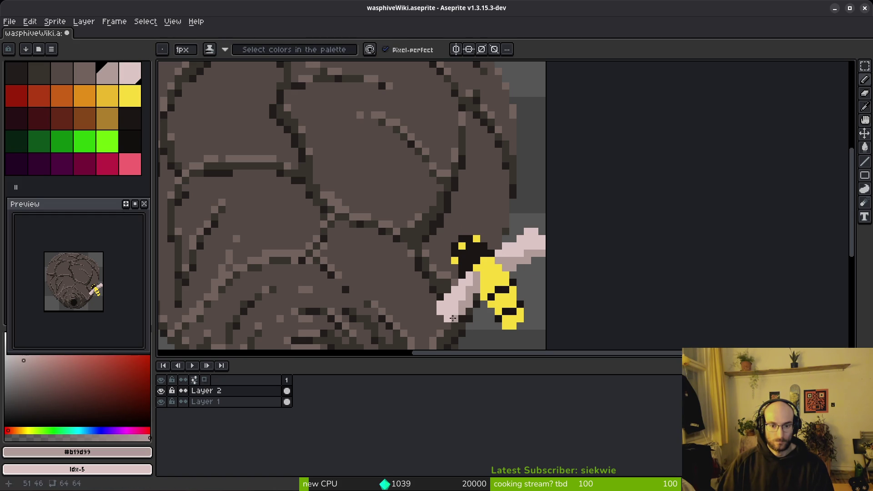
scroll(511, 326, down, 5)
- Save, then fix a misplaced greyish-pink pixel and add a light-pink wing tip
key(ctrl+s)
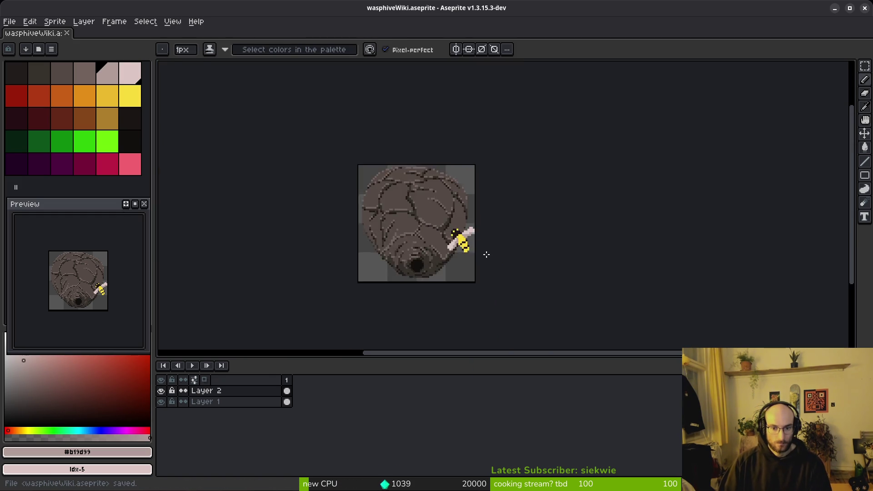
scroll(486, 254, up, 6)
click(415, 248)
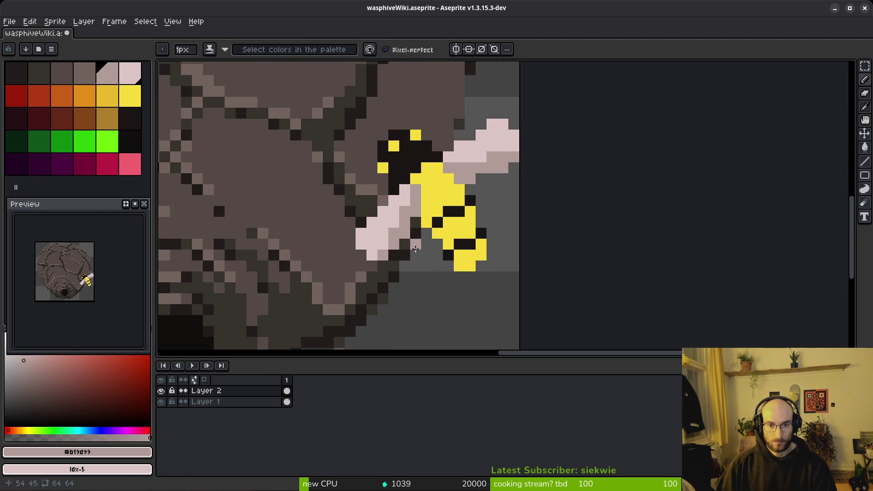
key(ctrl+z)
click(402, 246)
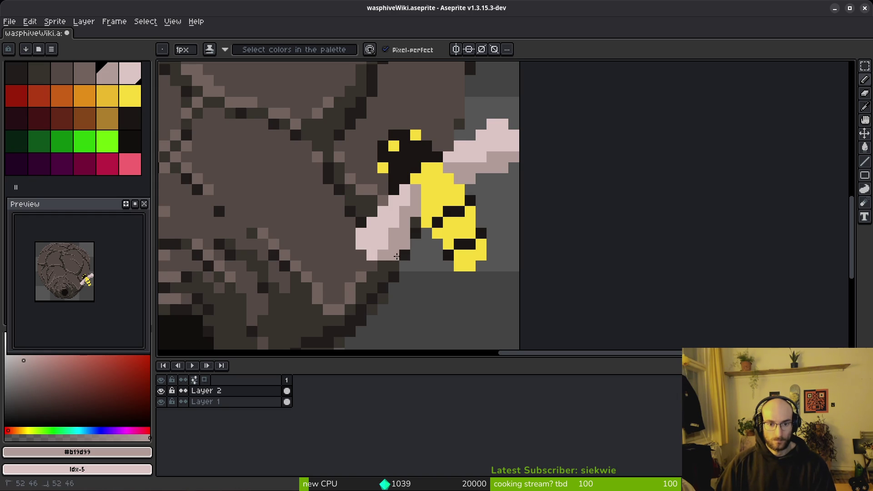
scroll(397, 256, down, 4)
scroll(469, 264, up, 6)
alt+click(410, 248)
click(468, 265)
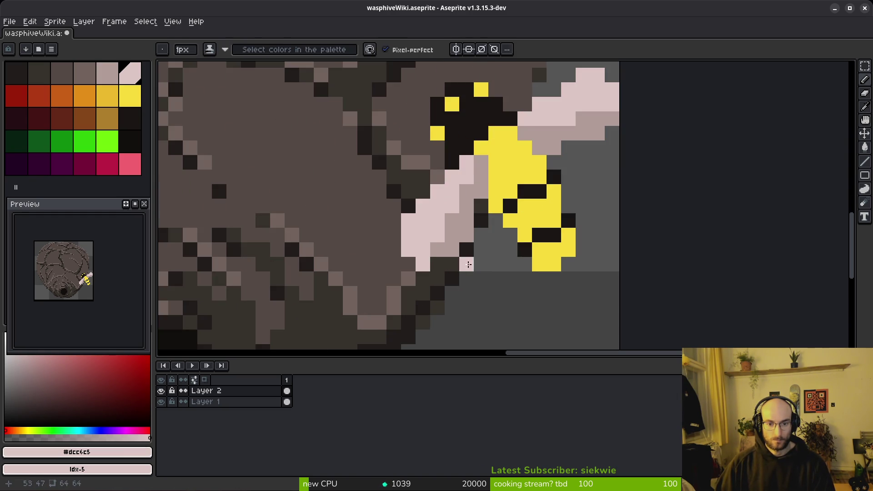
scroll(545, 275, down, 4)
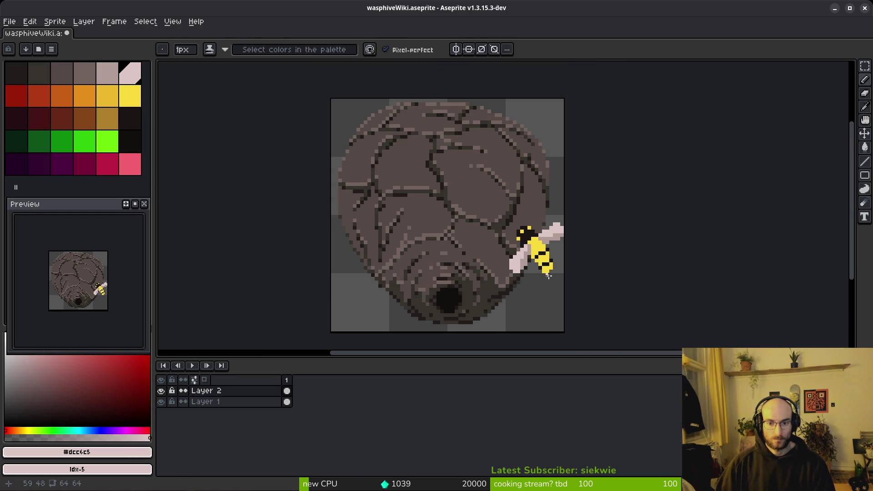
scroll(525, 262, up, 3)
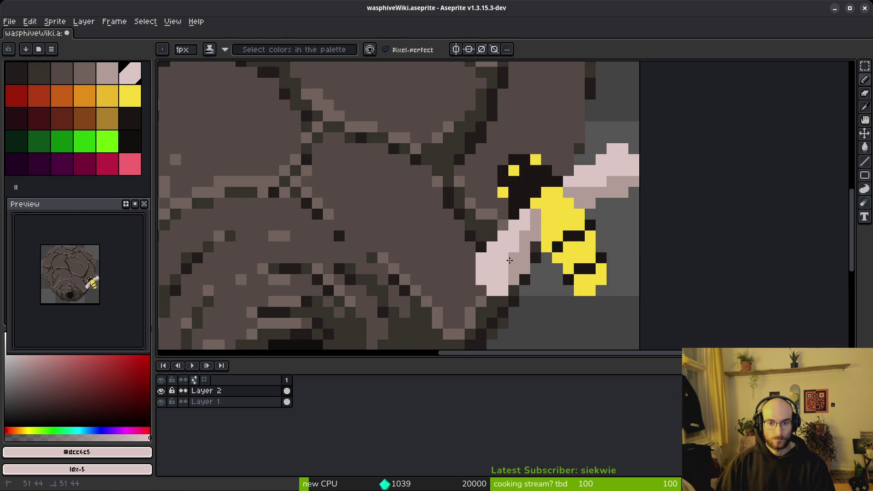
- Repaint pixels along the lower wing and save wasphiveWiki.aseprite
alt+click(529, 255)
alt+click(611, 178)
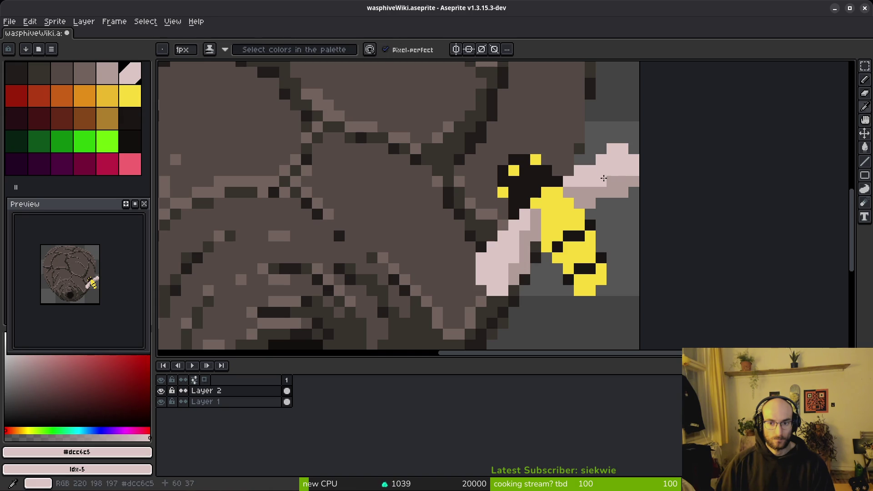
scroll(631, 207, down, 3)
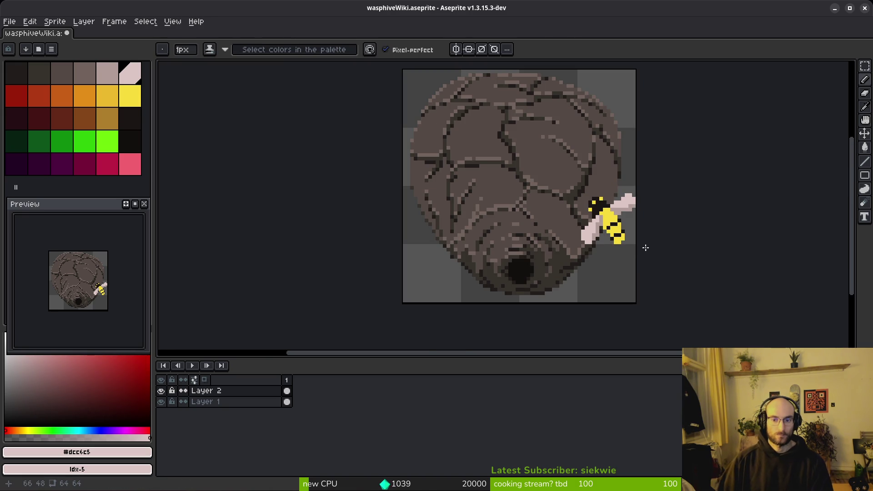
scroll(631, 246, up, 4)
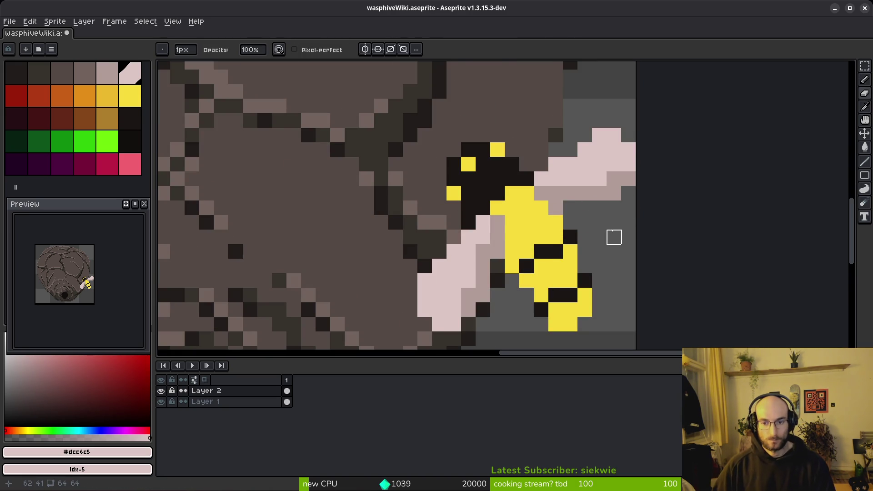
scroll(614, 236, down, 4)
scroll(609, 243, up, 3)
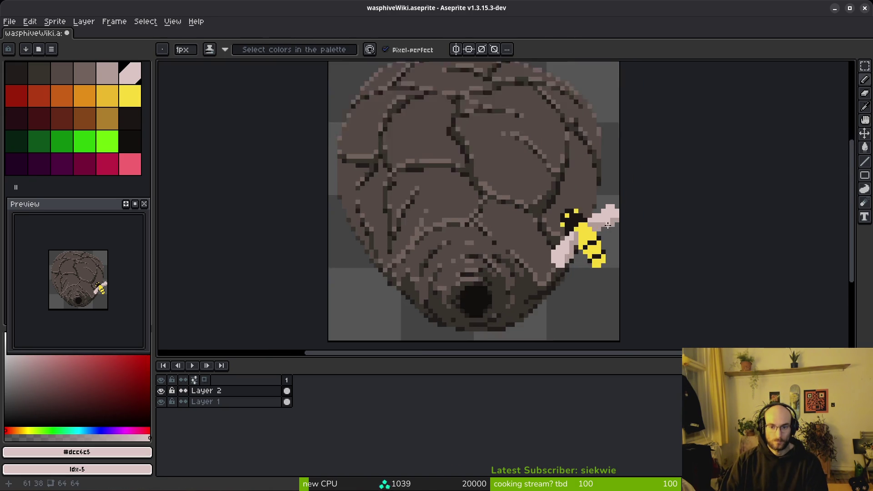
scroll(607, 243, down, 3)
key(ctrl+s)
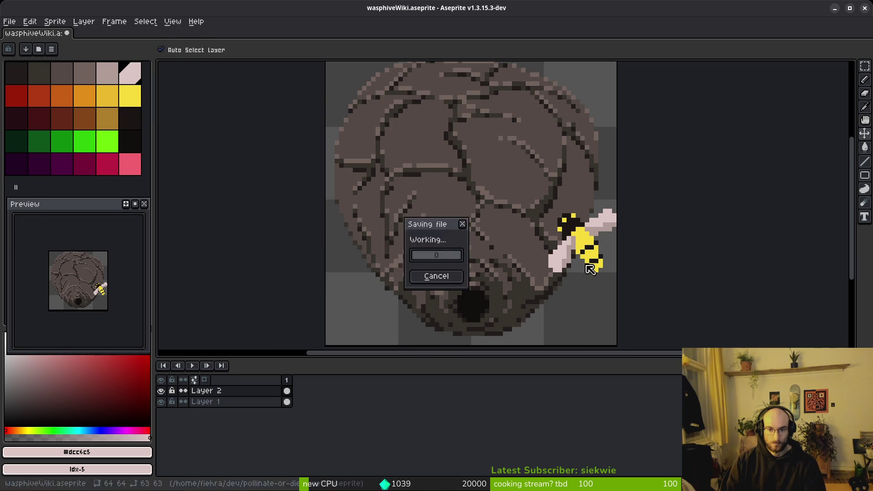
scroll(550, 288, up, 3)
mouse_move(549, 288)
mouse_down()
mouse_move(531, 274)
mouse_move(552, 279)
mouse_up()
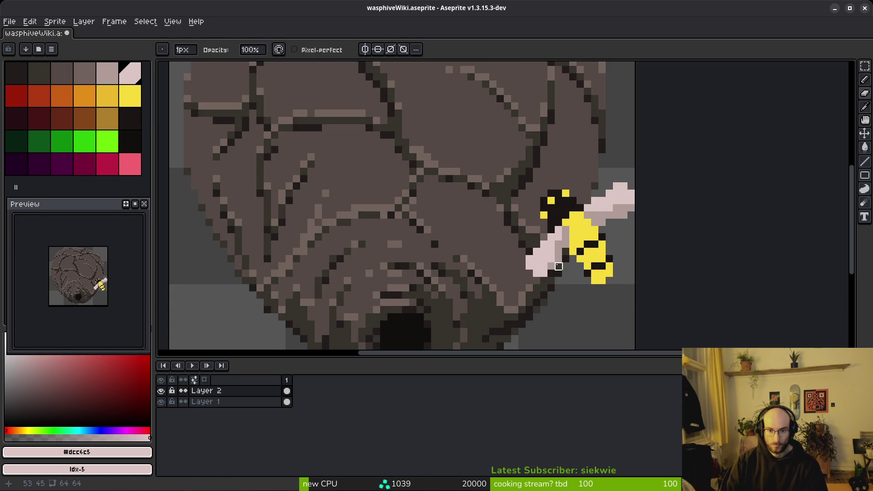
alt+click(558, 267)
scroll(572, 288, down, 3)
key(ctrl+s)
scroll(546, 273, right, 2)
scroll(501, 241, up, 2)
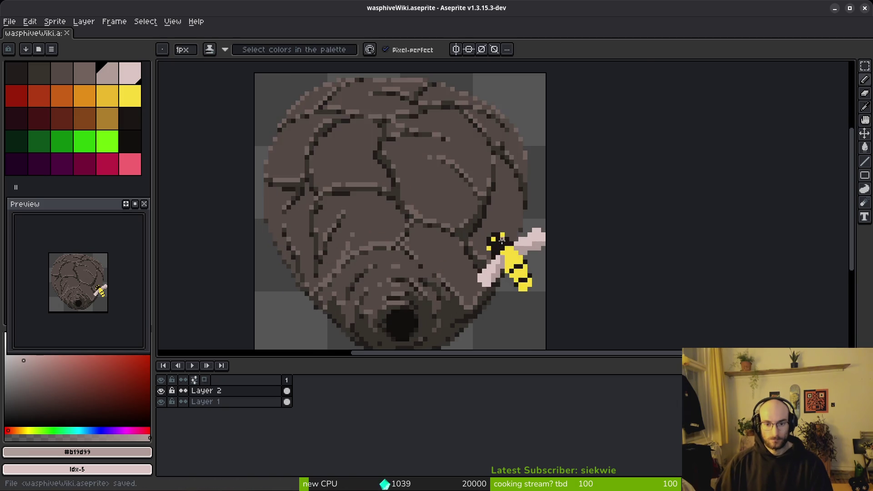
- Recolour the outline beside the bee's head and paint stray yellow head pixels dark #1a1414
scroll(502, 241, up, 5)
drag(493, 226, 480, 225)
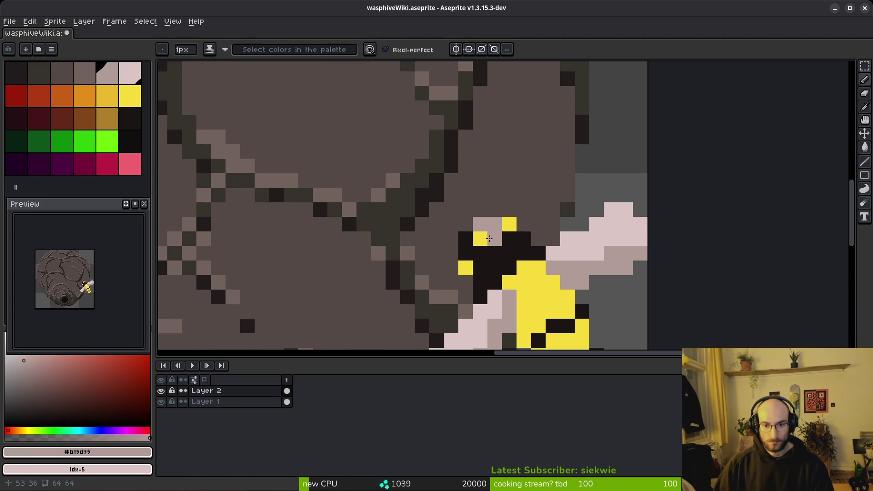
click(466, 238)
alt+click(502, 240)
click(480, 238)
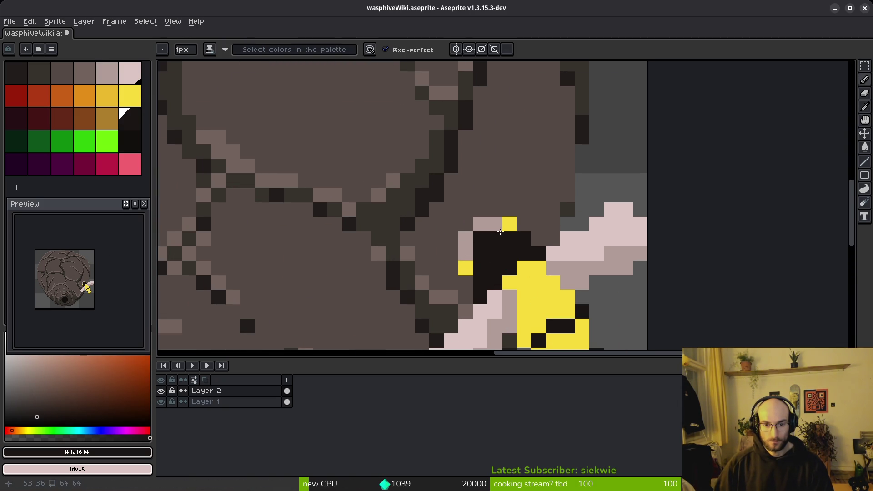
click(466, 268)
scroll(501, 254, down, 4)
scroll(516, 264, up, 3)
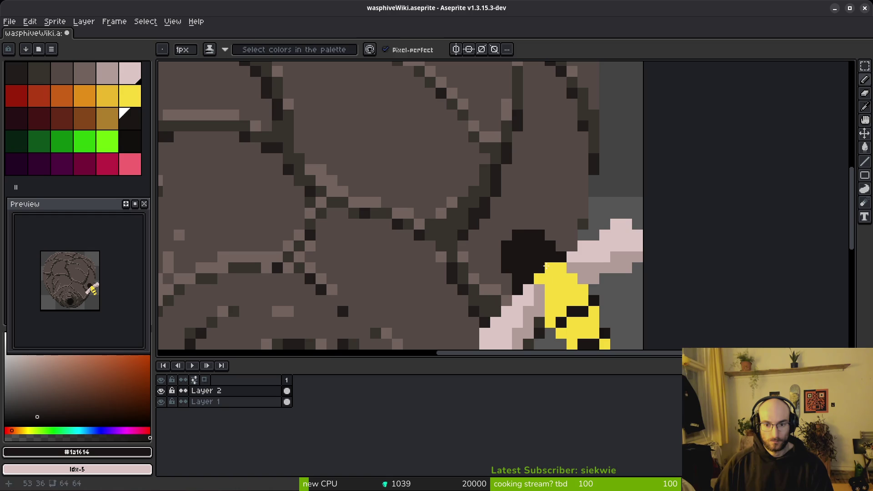
- Repaint several dark head and body pixels of the bee yellow #f7db3b
alt+click(546, 267)
click(528, 247)
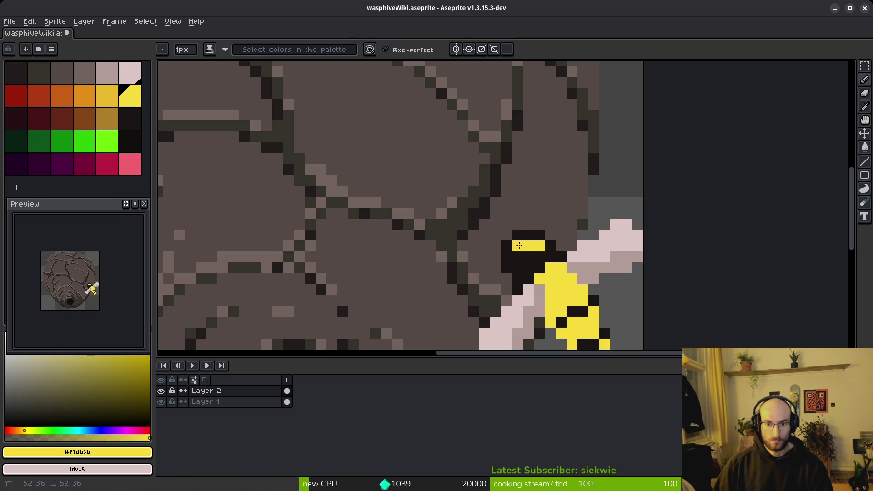
click(529, 256)
click(540, 256)
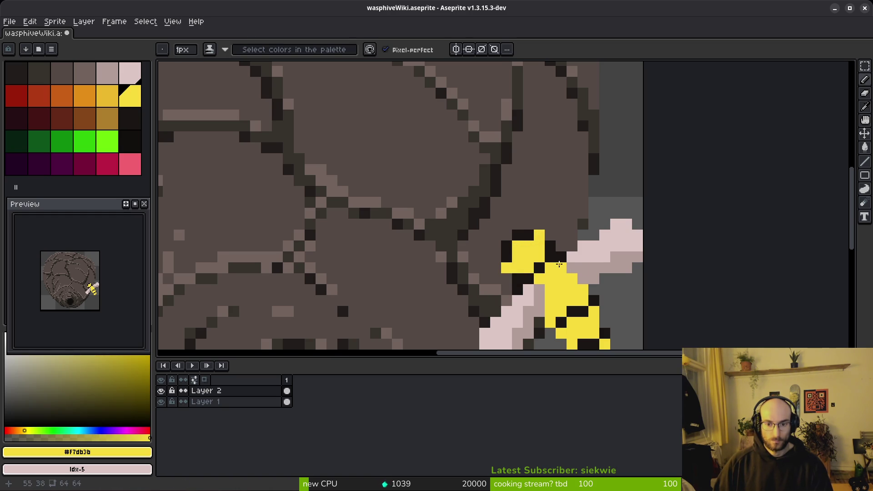
scroll(559, 264, down, 9)
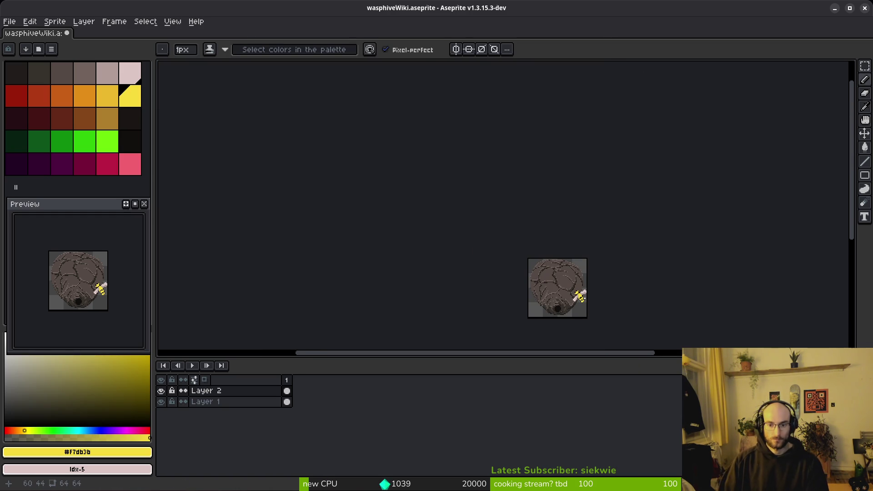
scroll(576, 294, up, 10)
click(559, 273)
click(574, 259)
scroll(571, 253, down, 5)
scroll(566, 268, up, 5)
- Darken more yellow bee pixels with #1a1414 and save the sprite
alt+click(565, 263)
click(565, 272)
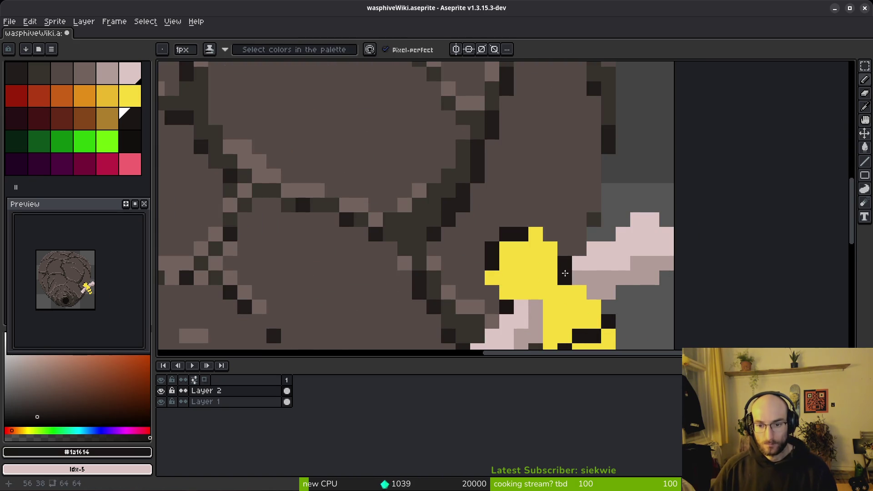
click(551, 277)
click(535, 293)
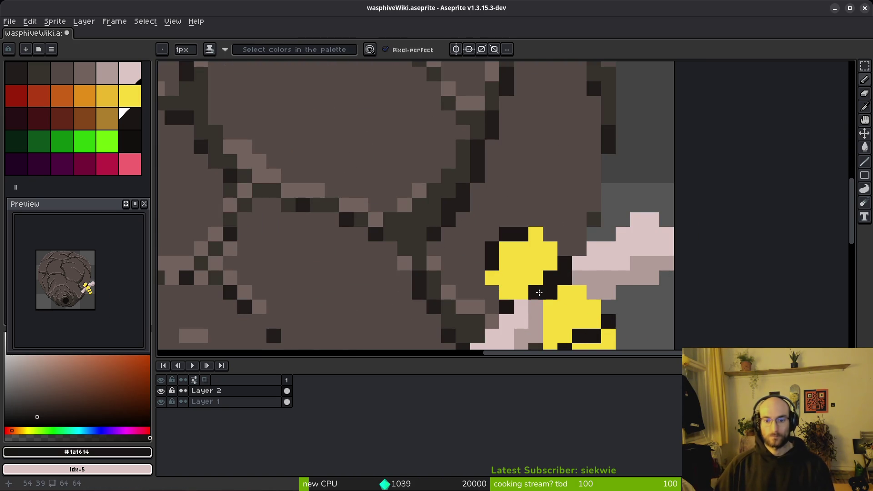
scroll(537, 293, down, 3)
scroll(589, 302, up, 5)
scroll(596, 302, down, 3)
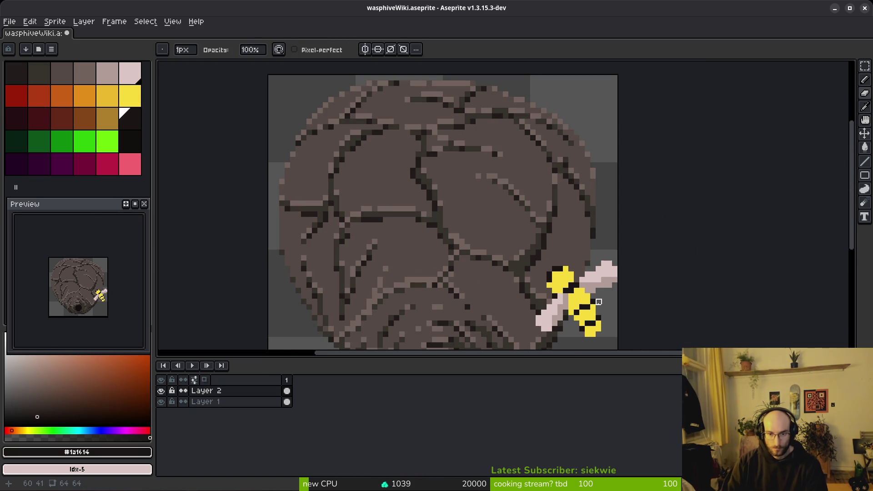
scroll(598, 318, up, 5)
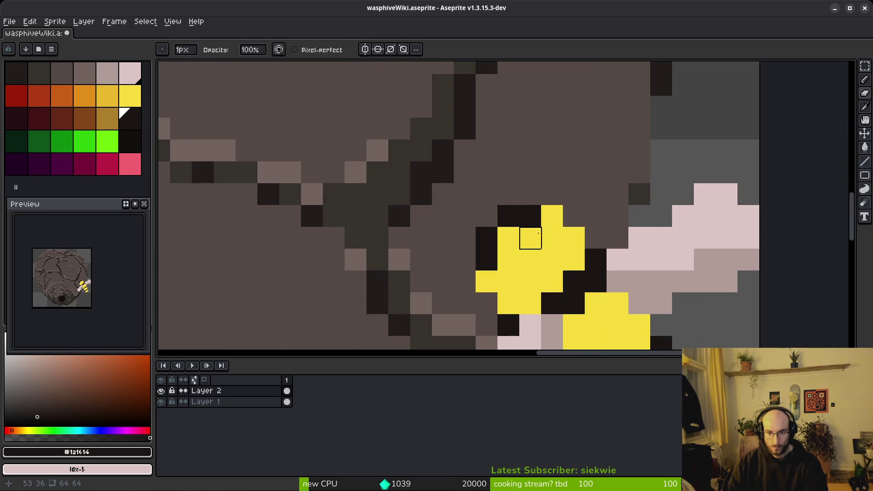
click(543, 226)
click(552, 238)
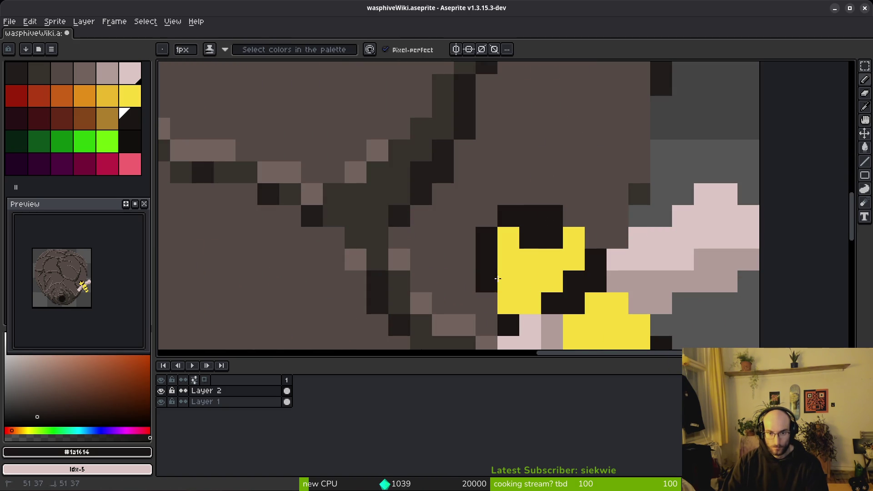
click(508, 280)
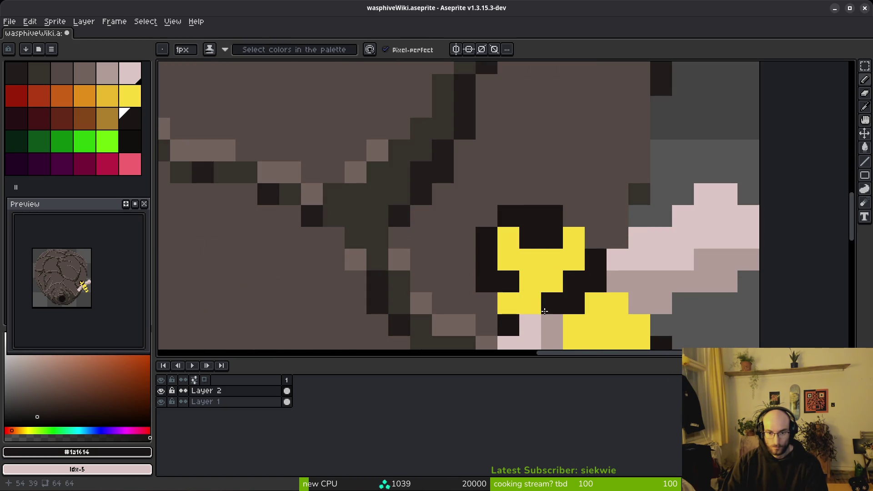
scroll(586, 267, down, 5)
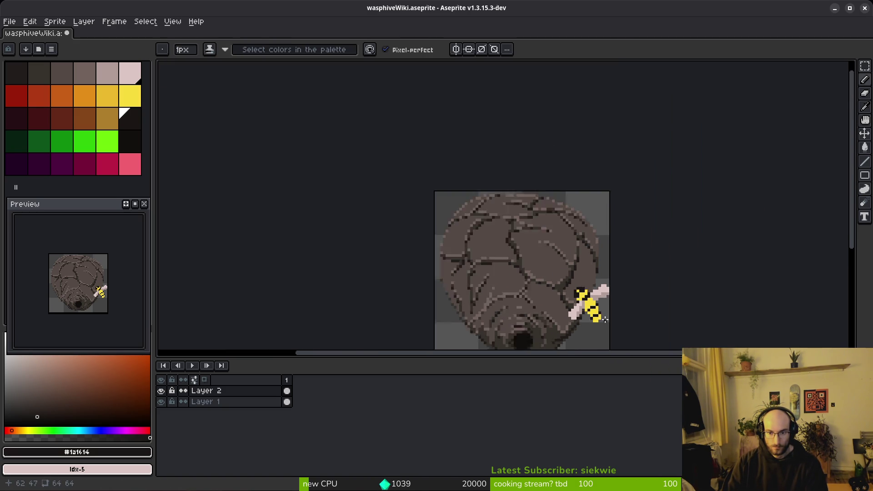
key(ctrl+s)
- Add yellow pixels along the bee's bottom, undo stray ones, and paint a dark lower edge
scroll(463, 190, up, 10)
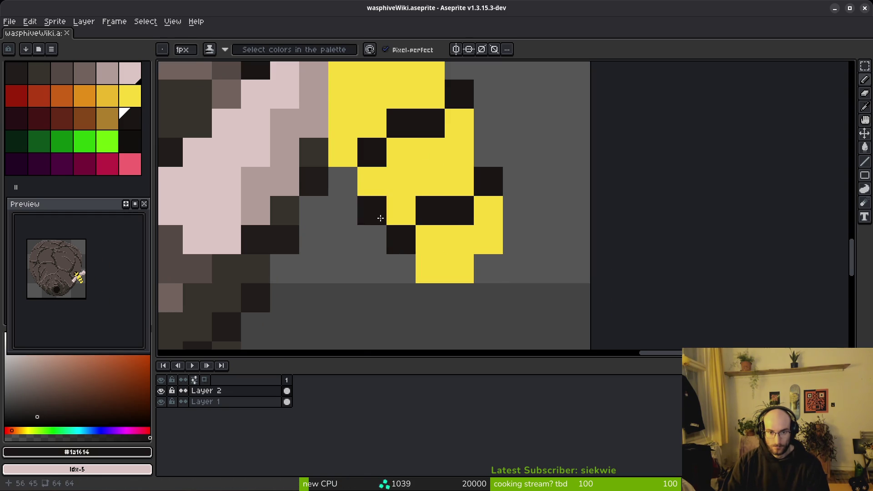
alt+click(401, 212)
click(372, 211)
click(401, 268)
key(ctrl+z)
click(408, 266)
click(489, 271)
scroll(557, 305, down, 5)
scroll(503, 275, up, 5)
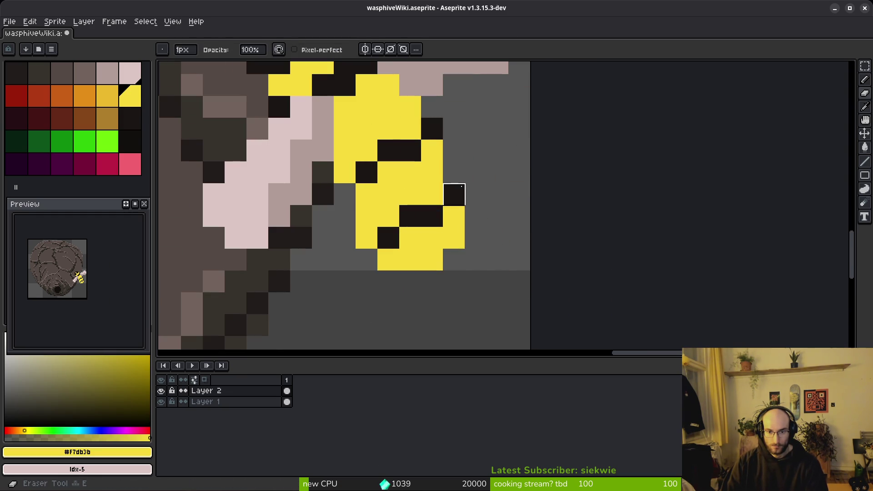
alt+click(428, 216)
key(ctrl+z)
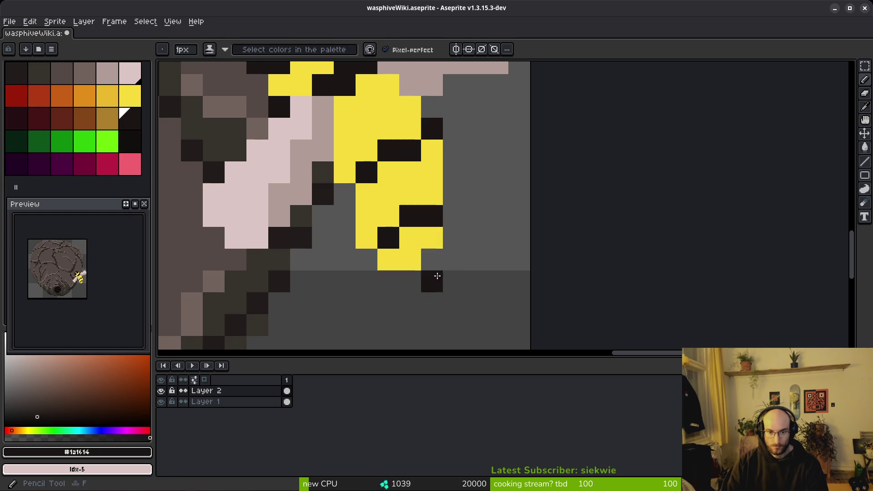
drag(388, 215, 372, 243)
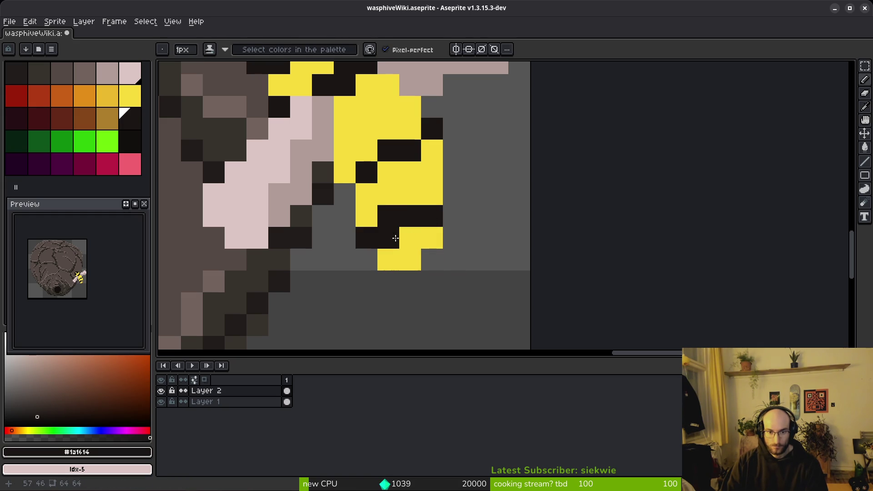
alt+click(399, 238)
- Thicken the bee's dark stripes with a diagonal stroke and extra dark pixels
scroll(451, 274, down, 5)
scroll(450, 275, up, 5)
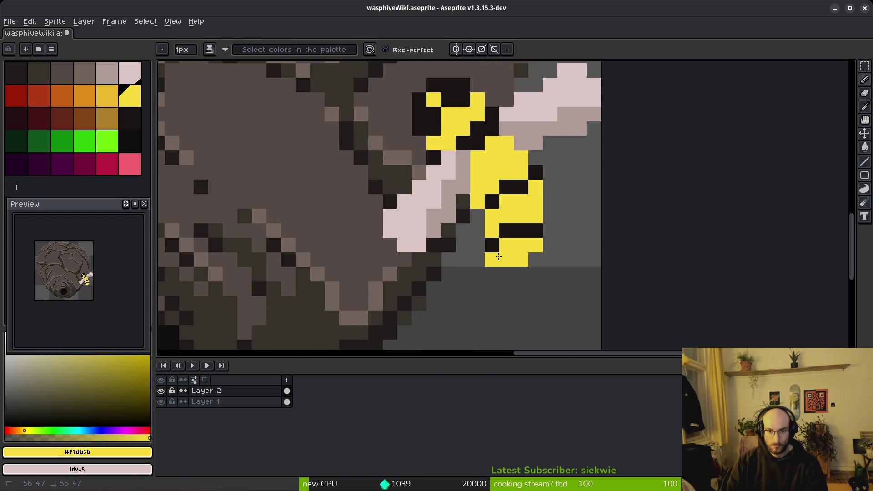
scroll(560, 286, down, 6)
scroll(560, 280, up, 6)
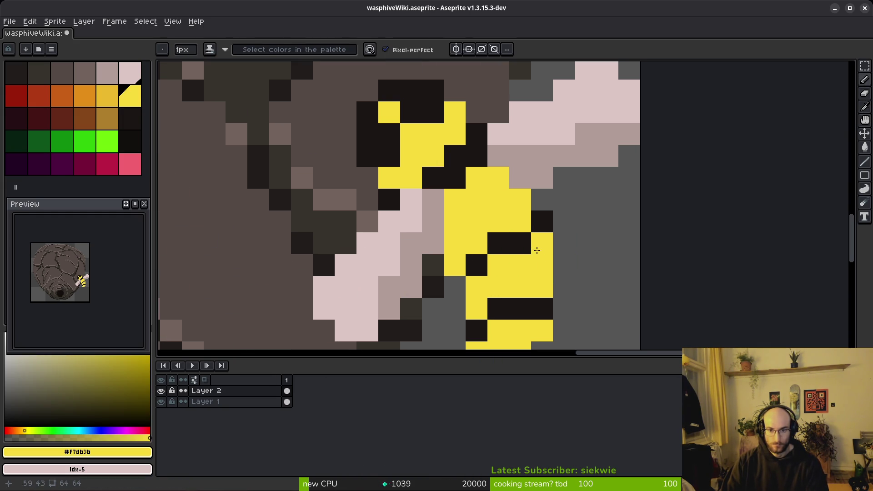
alt+click(536, 220)
drag(481, 245, 495, 225)
click(456, 263)
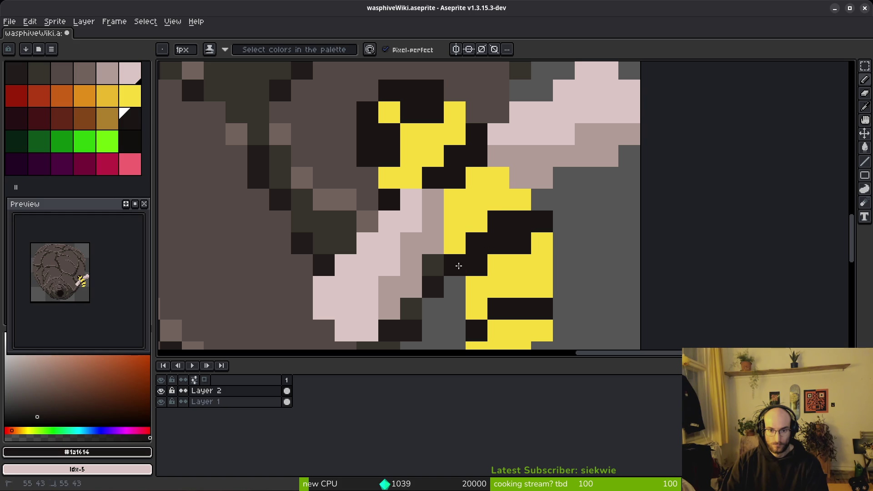
click(520, 199)
click(478, 227)
- Save the retouched hive sprite and bring up the Export Sprite Sheet settings
scroll(540, 280, down, 7)
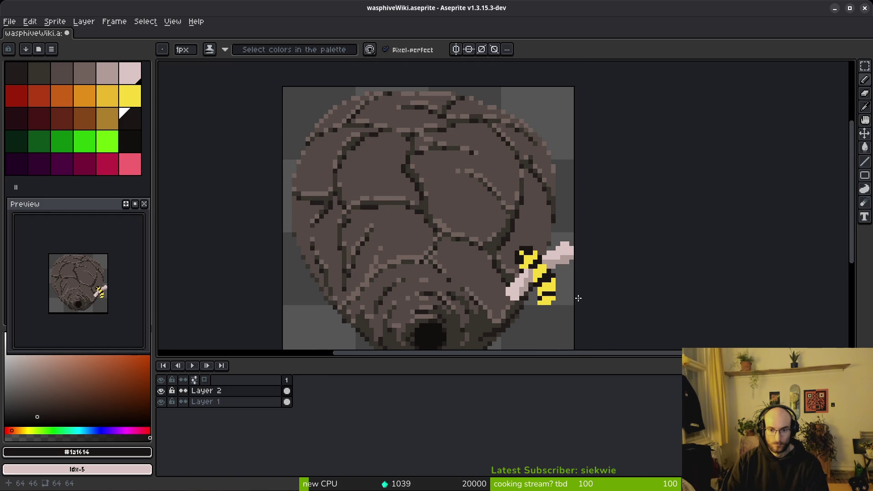
scroll(577, 296, down, 2)
drag(581, 304, 519, 278)
key(ctrl+s)
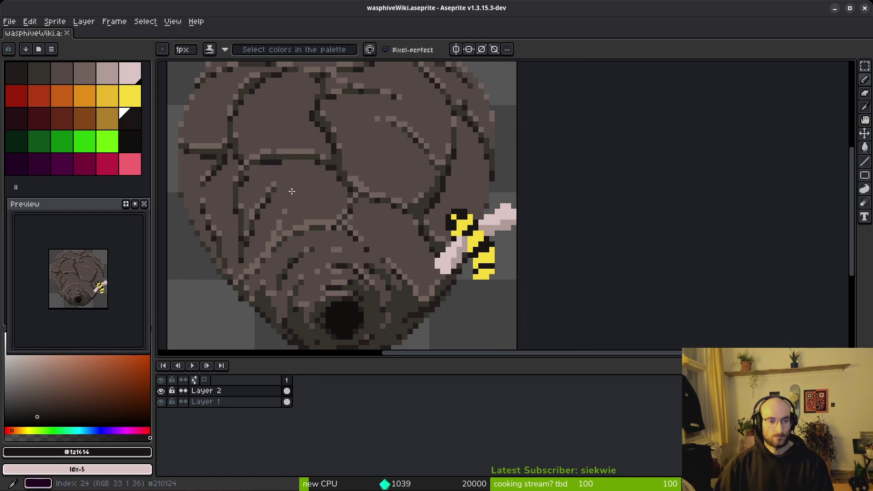
scroll(459, 249, down, 5)
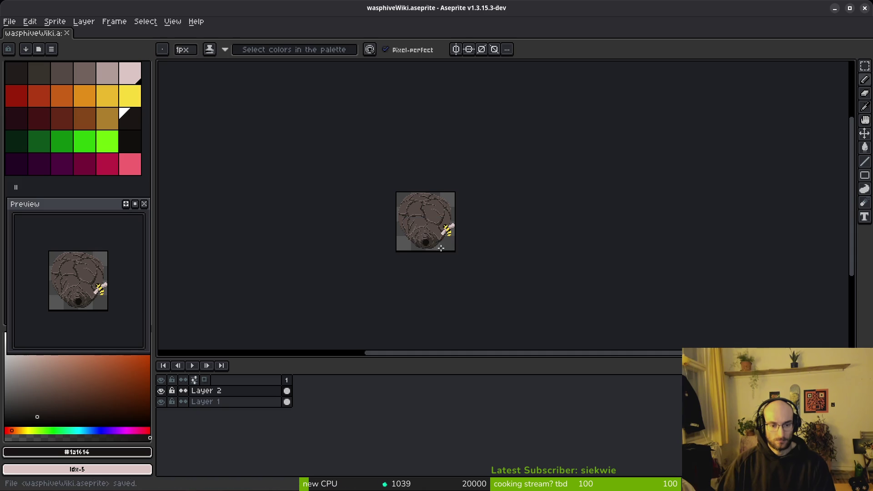
key(ctrl+e)
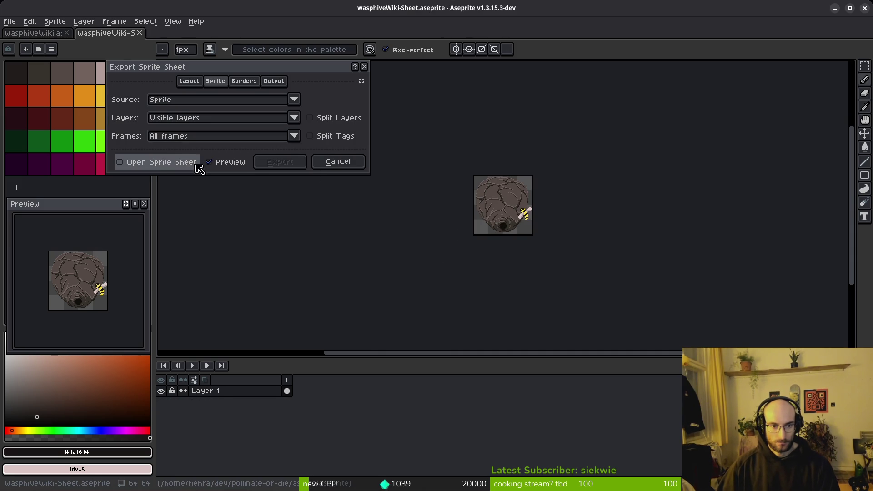
- Export the hive sheet as wasphiveWiki-Sheet.png into assets/art/enemies
click(281, 163)
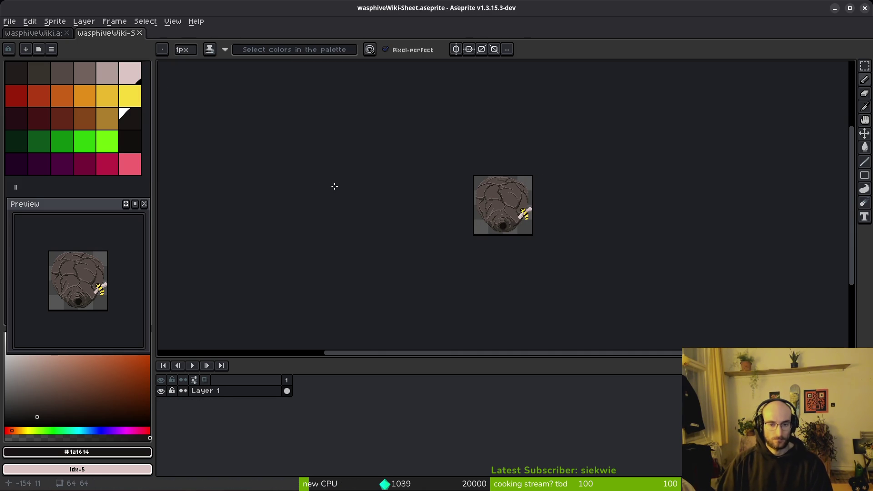
key(ctrl+alt+shift+s)
click(220, 40)
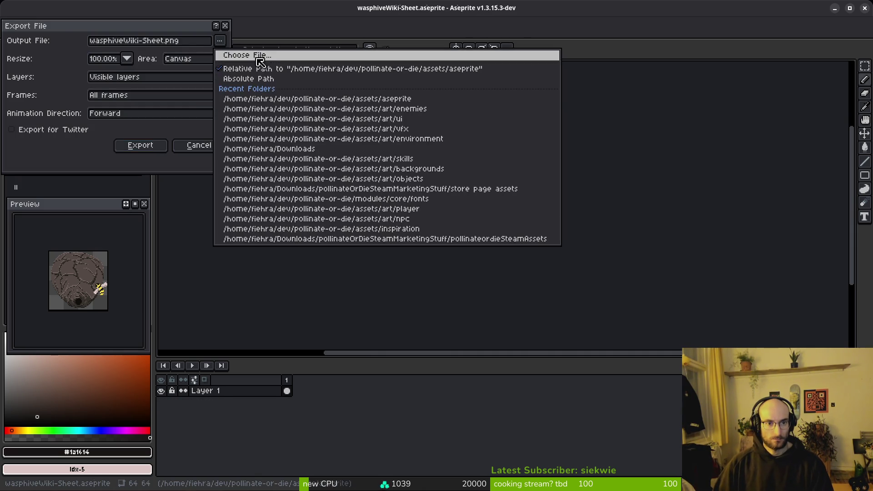
click(245, 57)
click(43, 40)
click(67, 99)
double_click(67, 98)
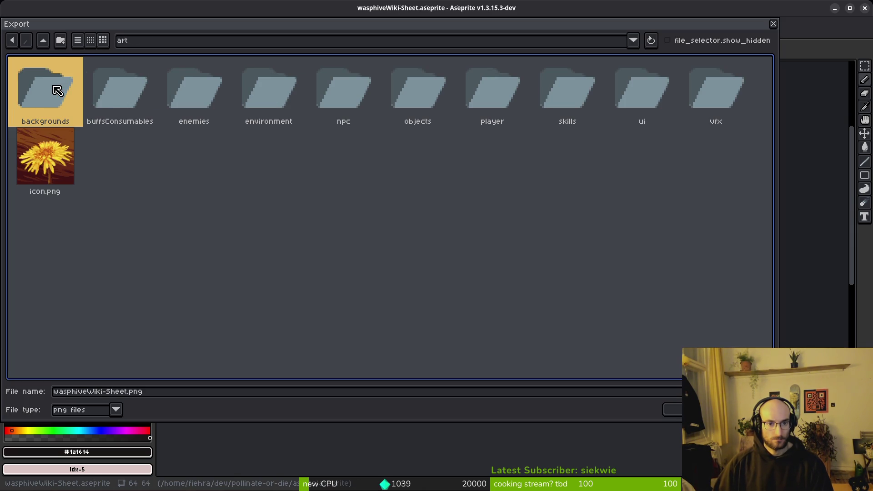
double_click(189, 87)
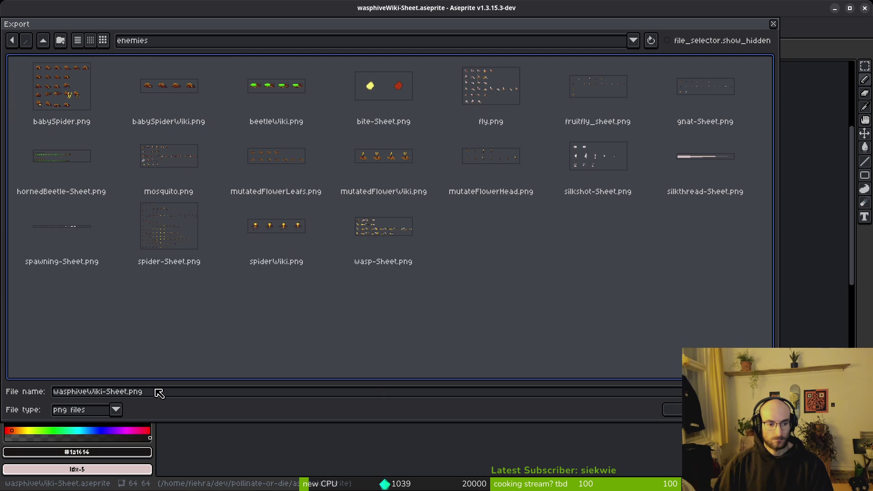
click(673, 409)
click(141, 146)
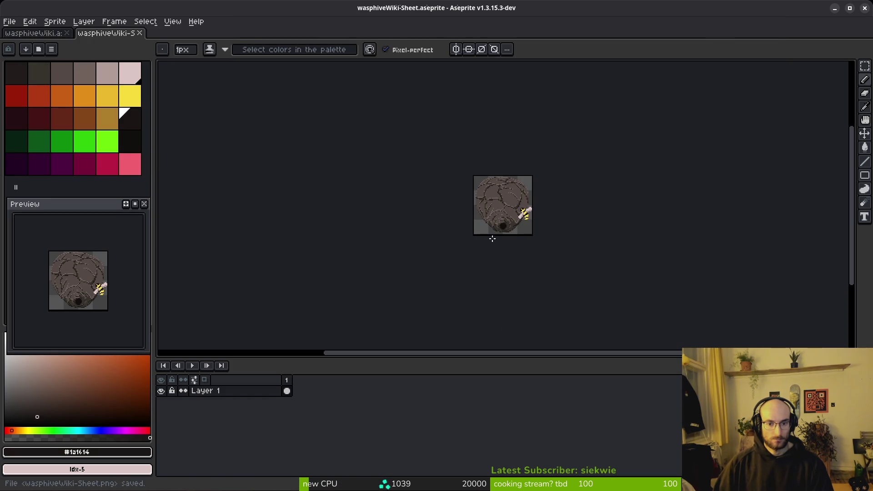
key(alt+Tab)
- Give waspnest_data.tres's Wiki Sprite Frames a new SpriteFrames resource
click(863, 180)
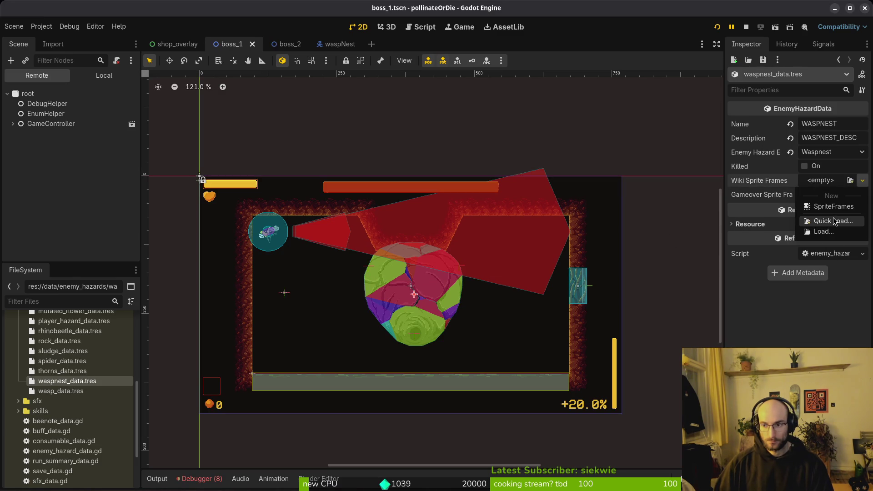
click(756, 186)
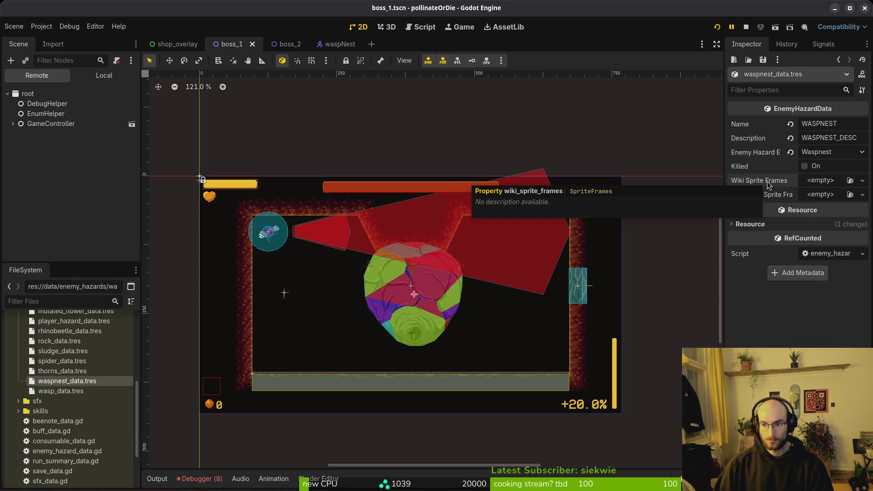
click(820, 185)
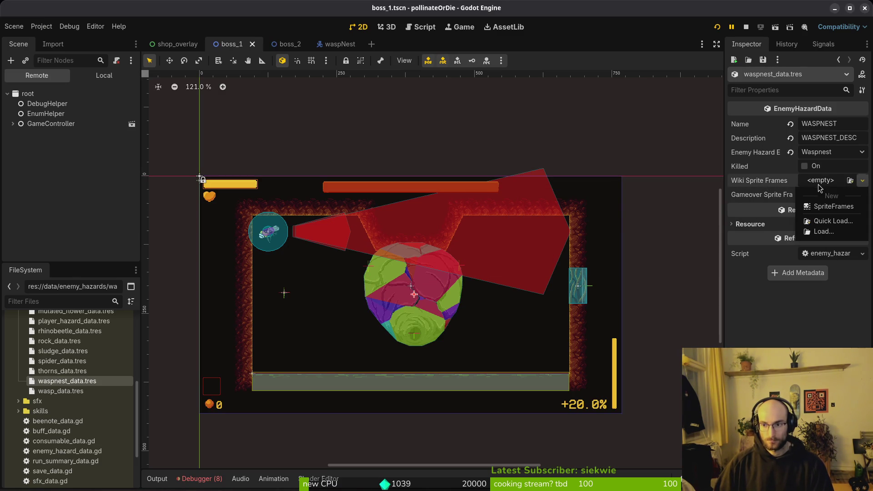
click(832, 207)
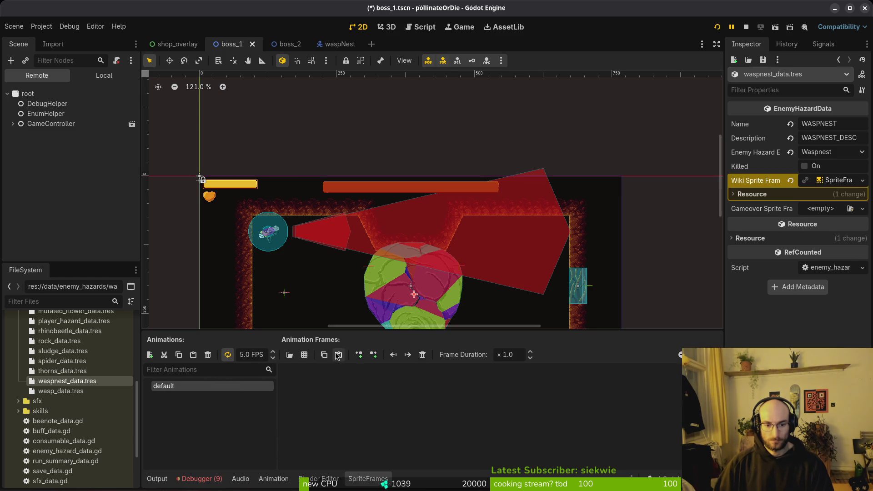
- Load wasphiveWiki-Sheet.png in the sprite-sheet frame picker, abandon it, and bring up the system monitor
click(303, 356)
double_click(342, 143)
double_click(296, 141)
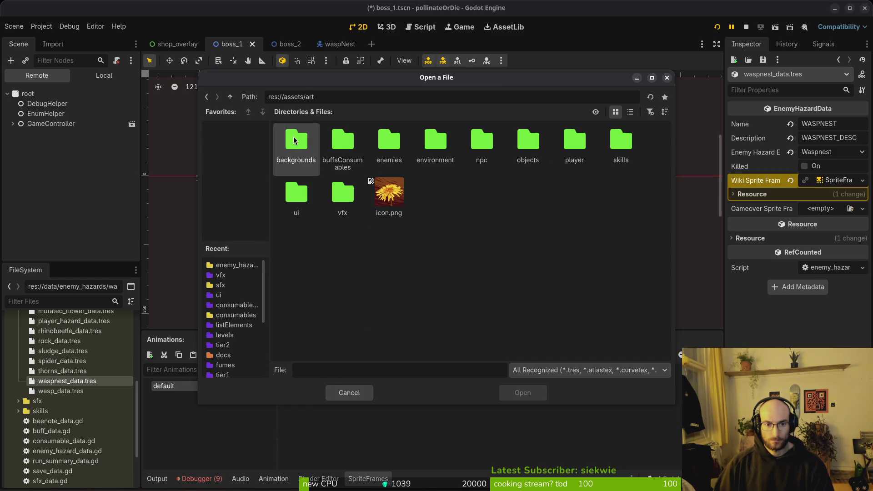
double_click(396, 141)
click(385, 263)
click(528, 394)
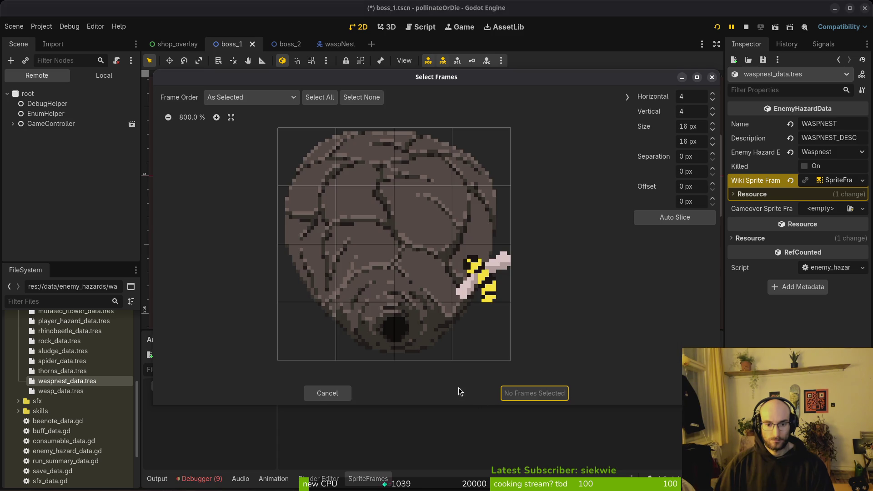
click(683, 217)
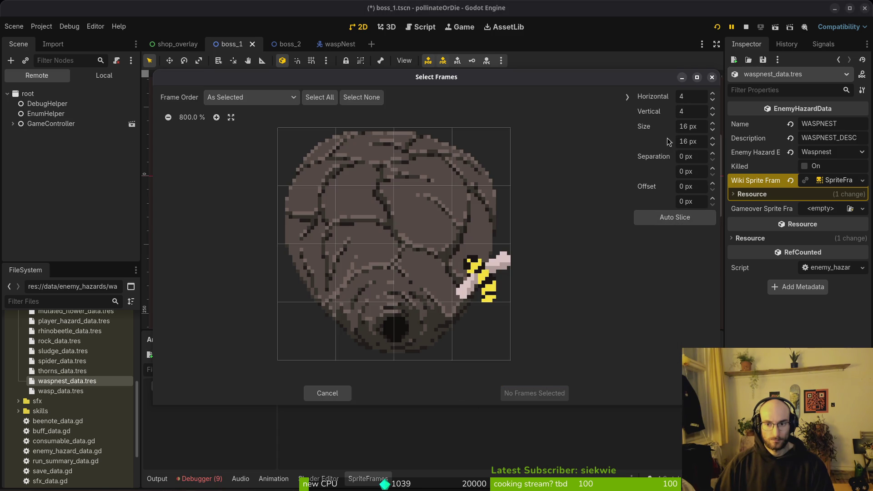
click(693, 106)
text(1)
click(693, 101)
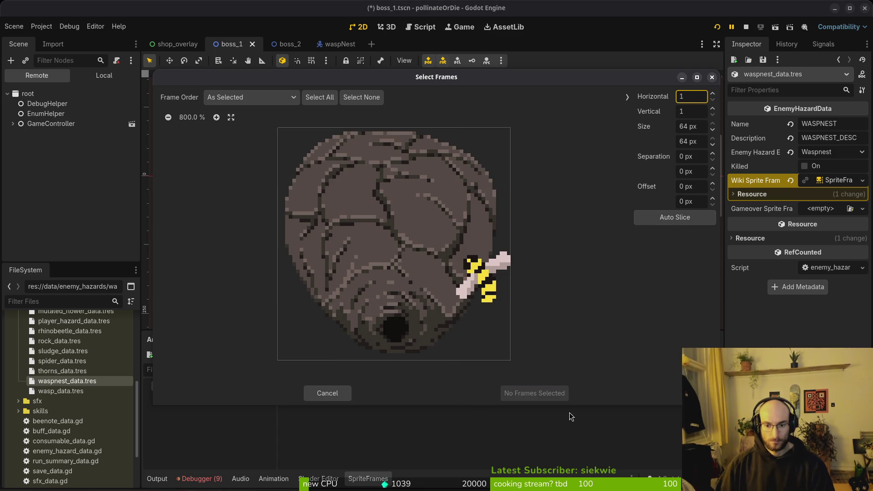
click(393, 226)
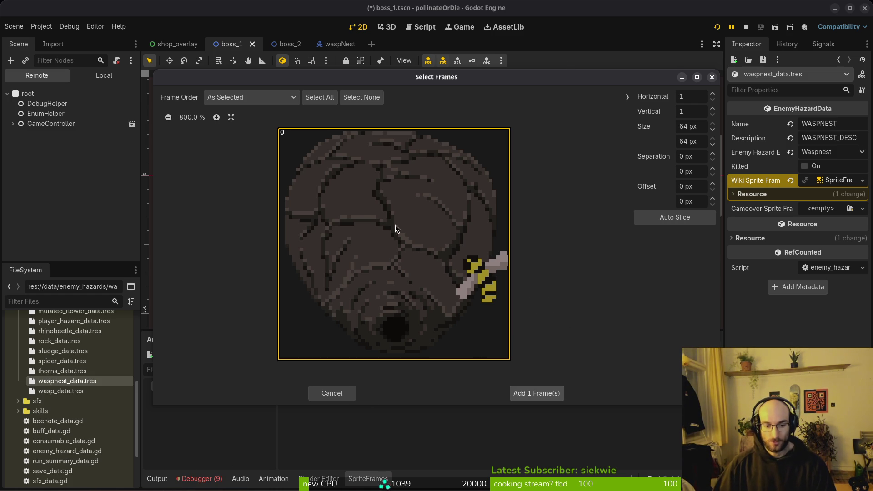
key(Escape)
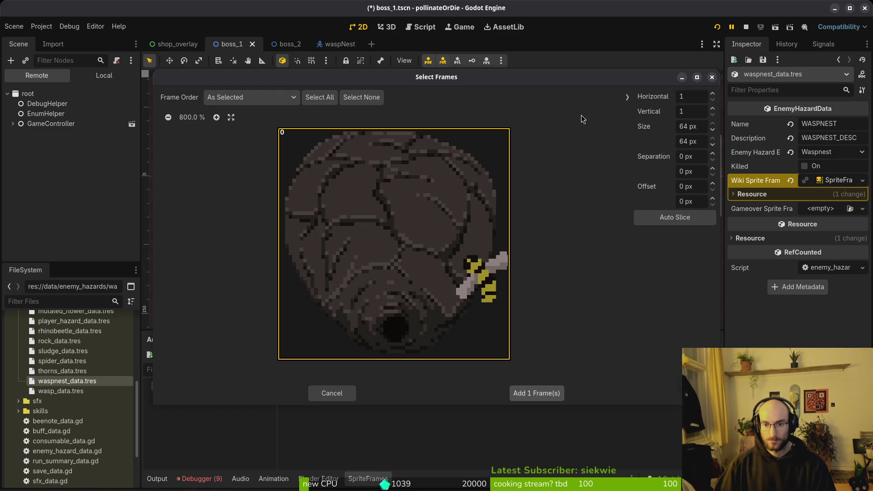
click(712, 78)
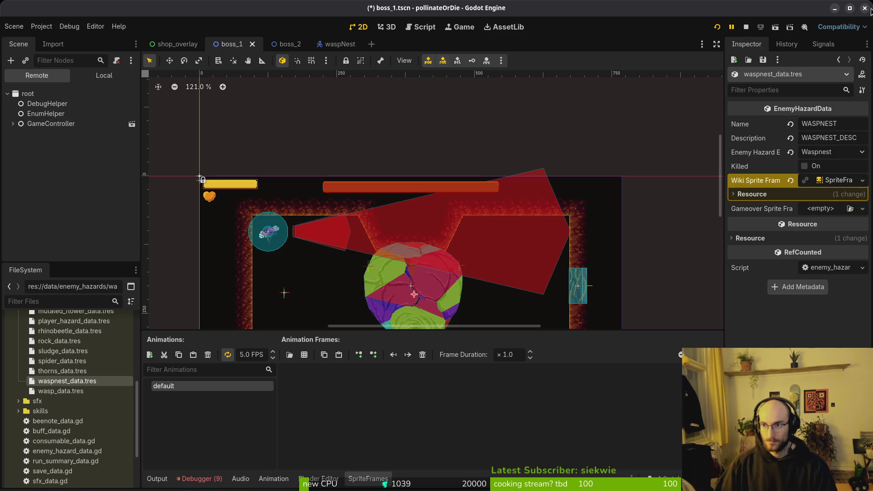
key(super)
key(ctrl+Escape)
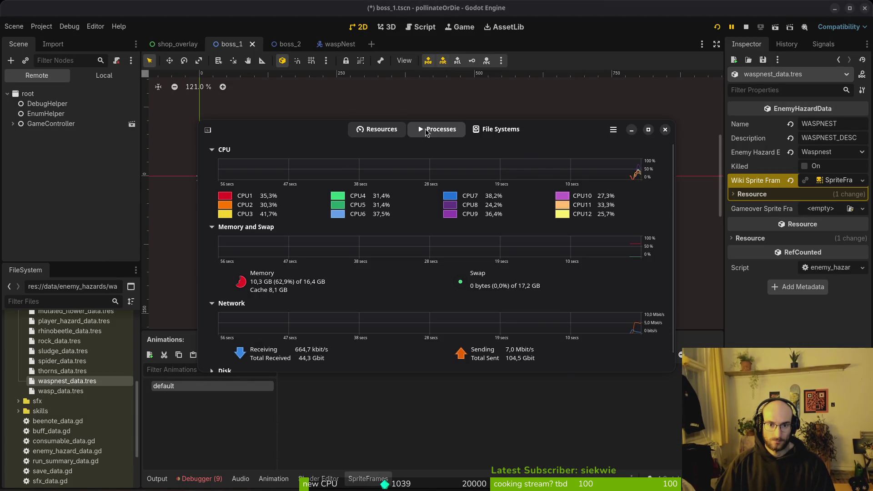
- End the godot process in Resources and close the running game window
click(426, 132)
click(222, 160)
click(228, 361)
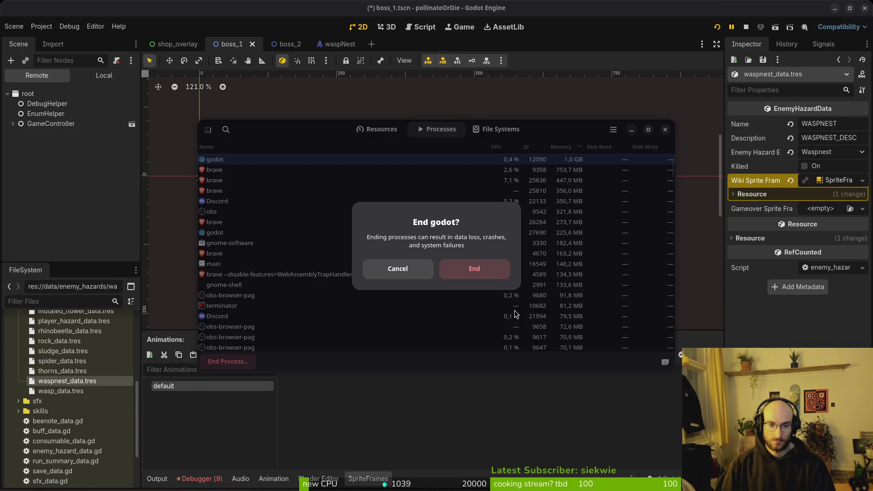
click(473, 264)
click(665, 129)
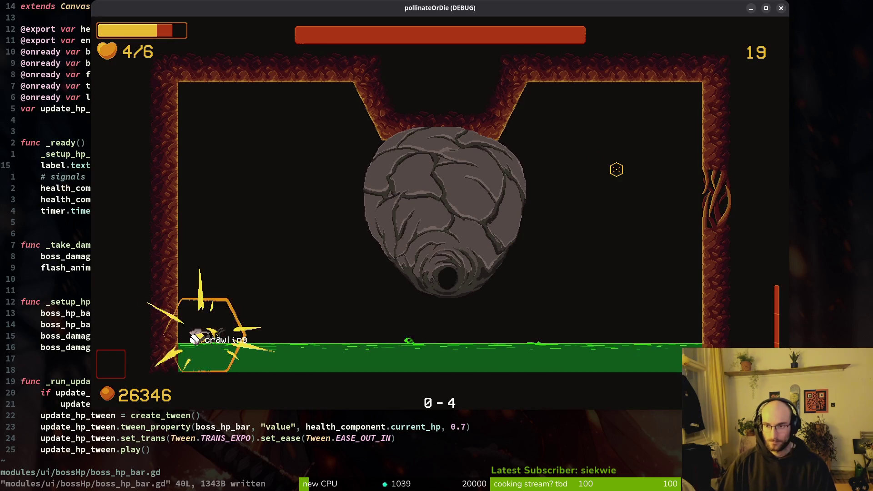
click(781, 8)
- Relaunch Godot from the app search and open the pollinateOrDie project
key(super)
text(godot)
key(Return)
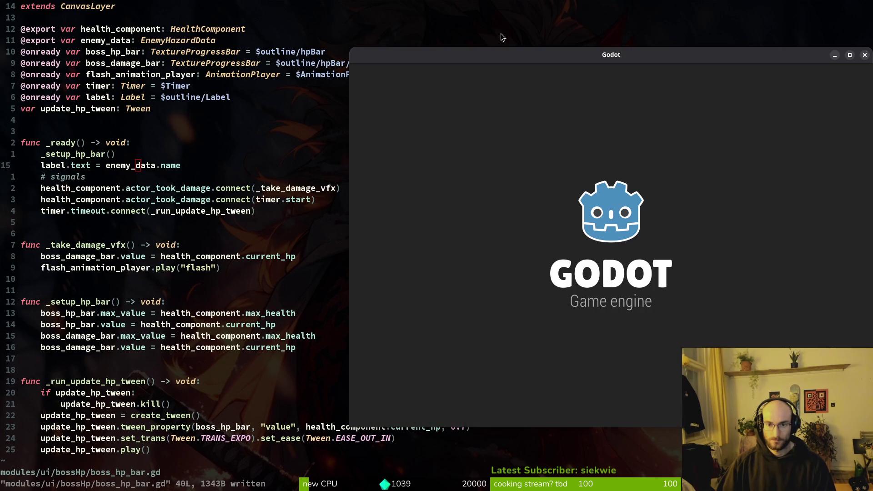
double_click(576, 128)
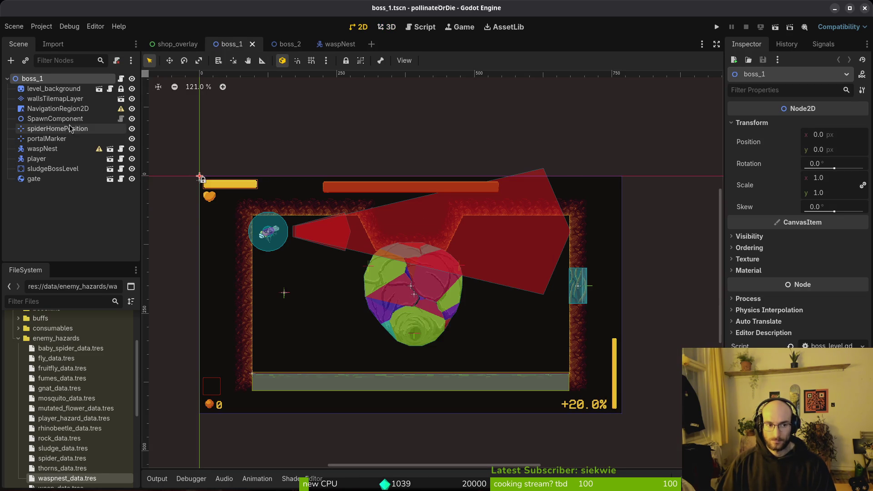
scroll(88, 460, down, 1)
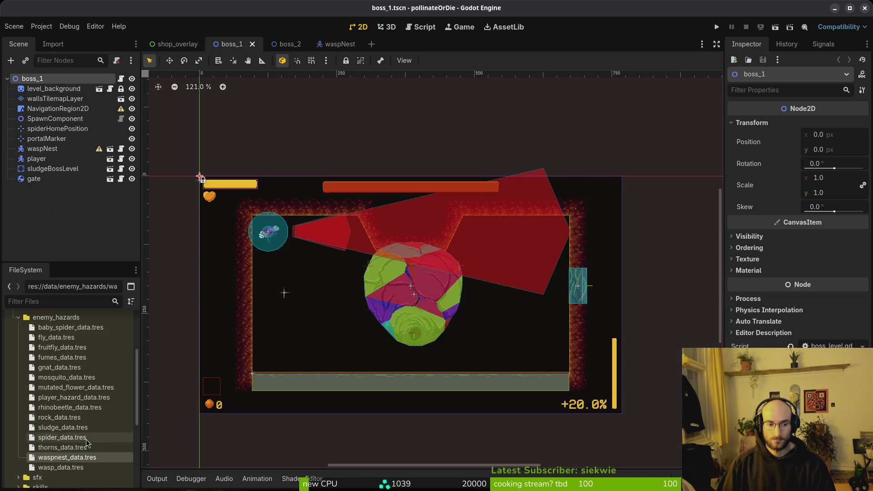
- Give waspnest_data.tres's Wiki Sprite Frames a fresh SpriteFrames resource for editing
click(82, 463)
click(824, 180)
click(836, 207)
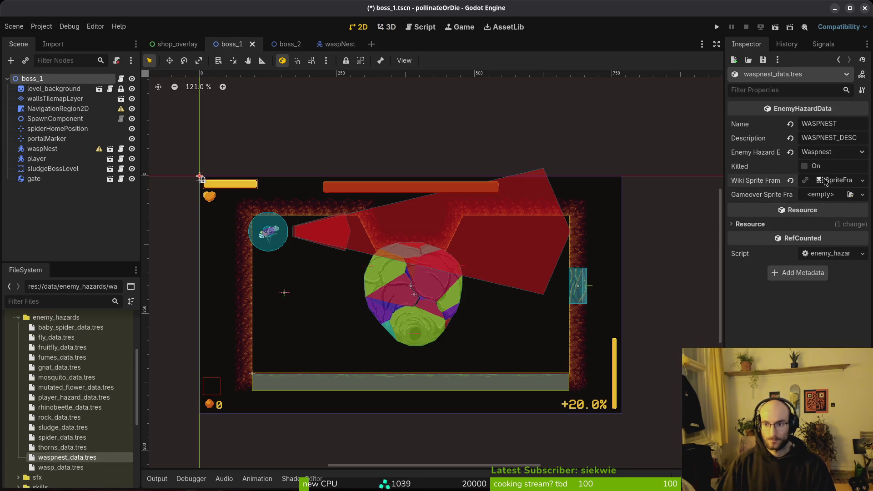
click(832, 181)
- Add the single 1x1 frame of wasphiveWiki-Sheet.png to the default animation
click(305, 355)
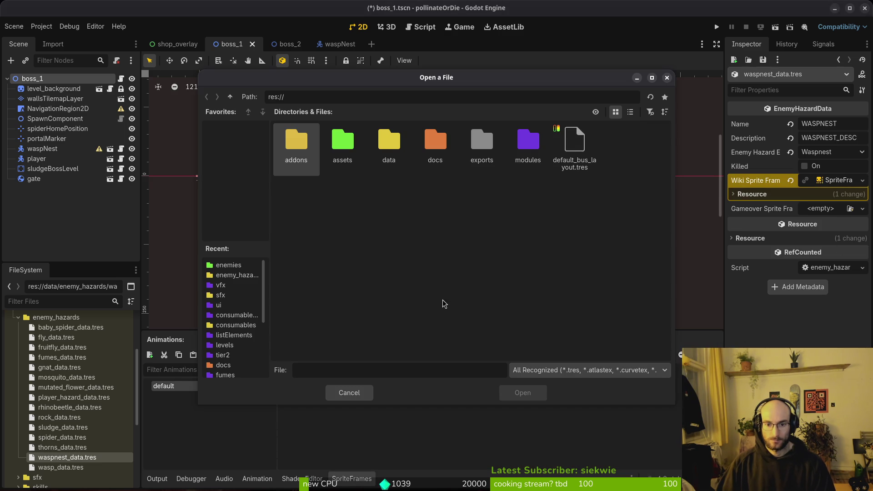
double_click(343, 141)
double_click(286, 141)
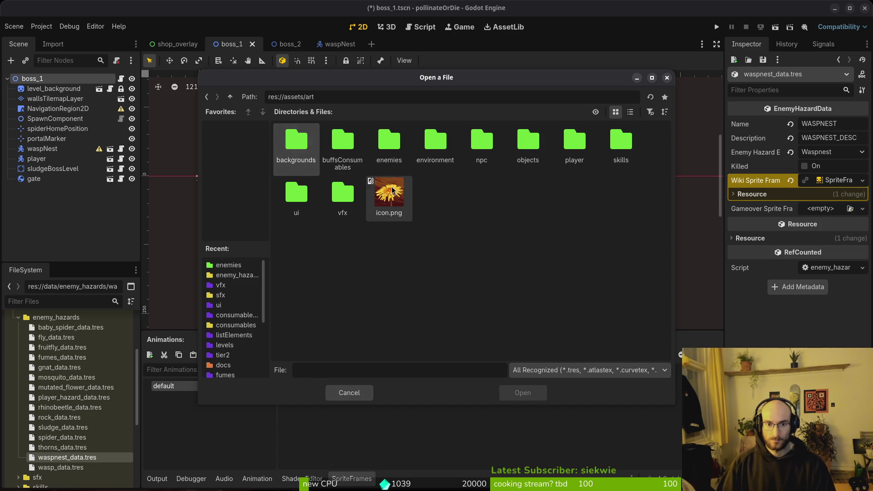
double_click(389, 141)
click(389, 252)
click(514, 394)
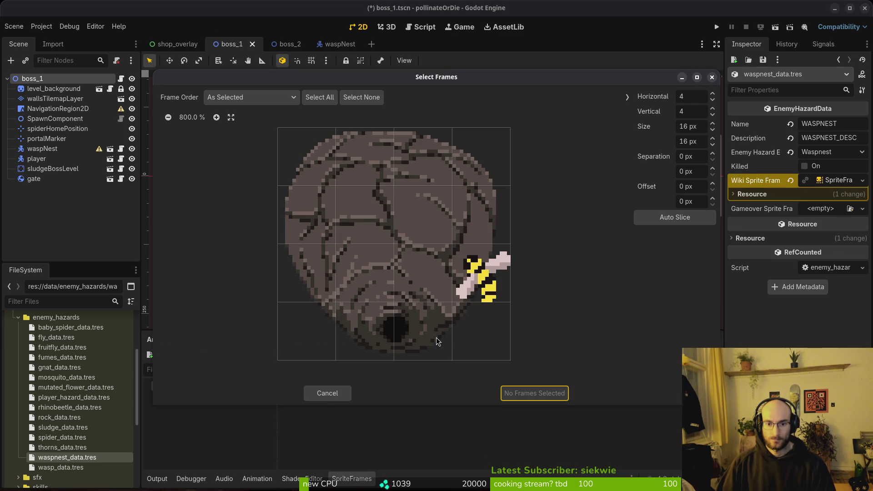
click(704, 96)
text(1)
key(Tab)
text(1)
click(464, 224)
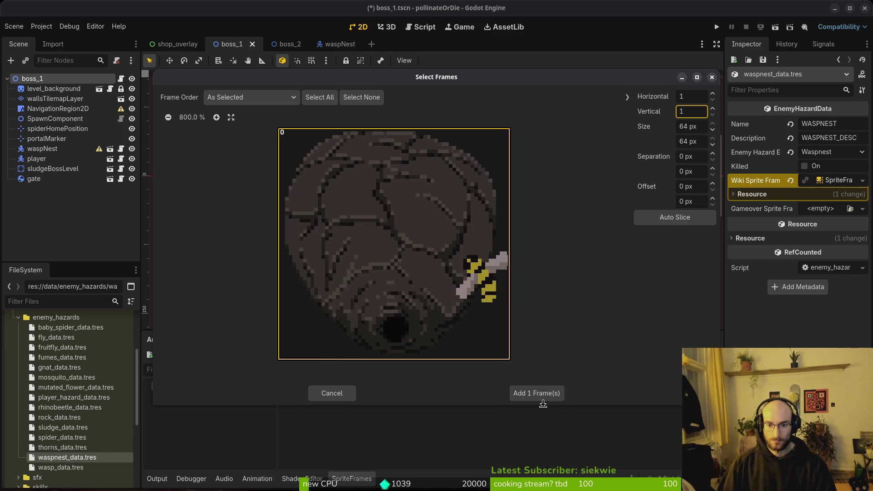
click(540, 395)
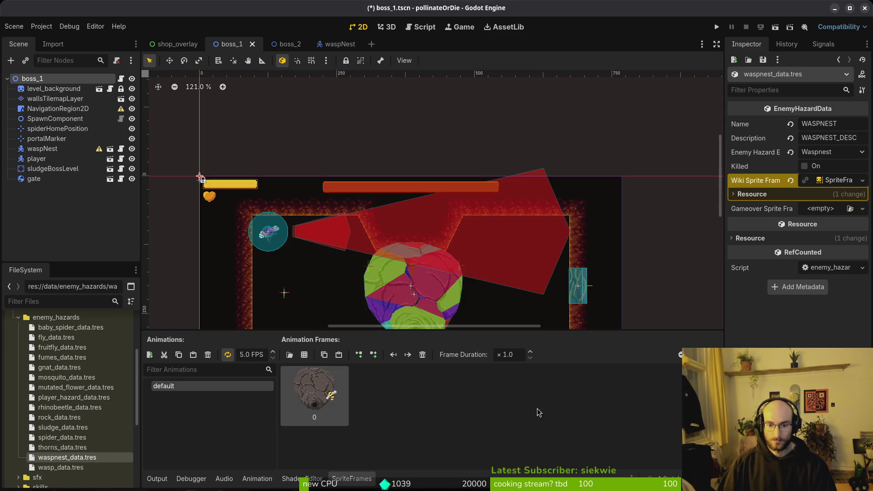
- Create an 'idle' animation holding the same wasp-hive frame and save
click(149, 356)
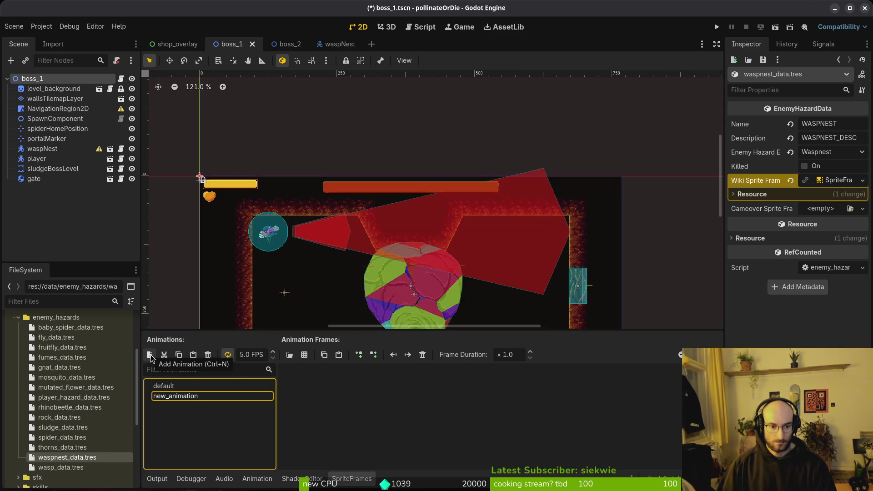
double_click(197, 400)
text(idle)
key(Return)
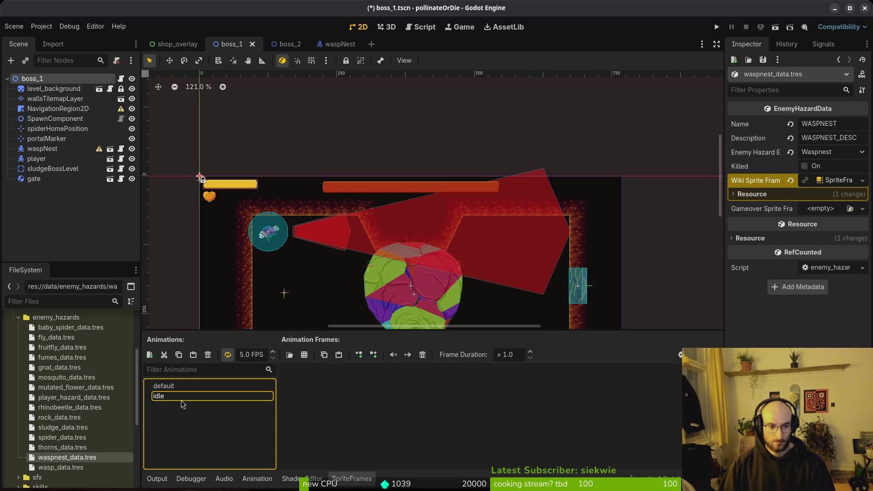
click(304, 355)
click(391, 255)
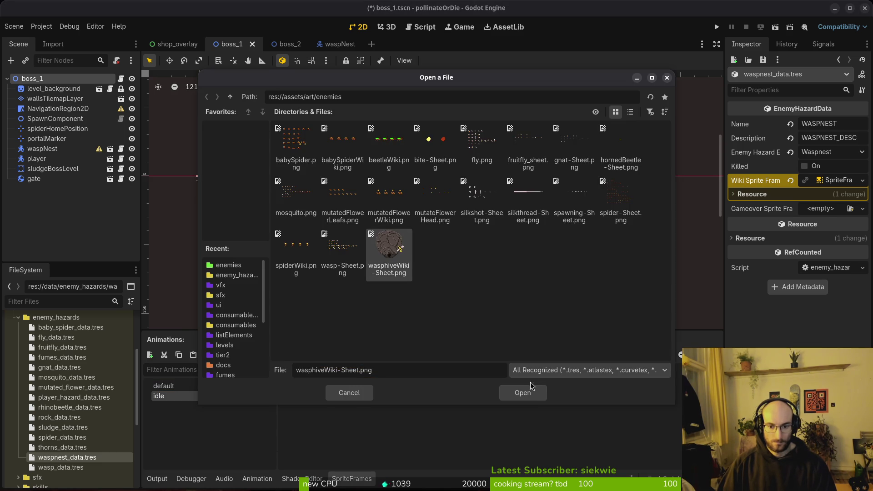
click(524, 391)
click(491, 346)
click(534, 393)
key(ctrl+s)
- Copy the Wiki Sprite Frames value into Gameover Sprite Frames and save
right_click(784, 182)
click(789, 190)
right_click(755, 210)
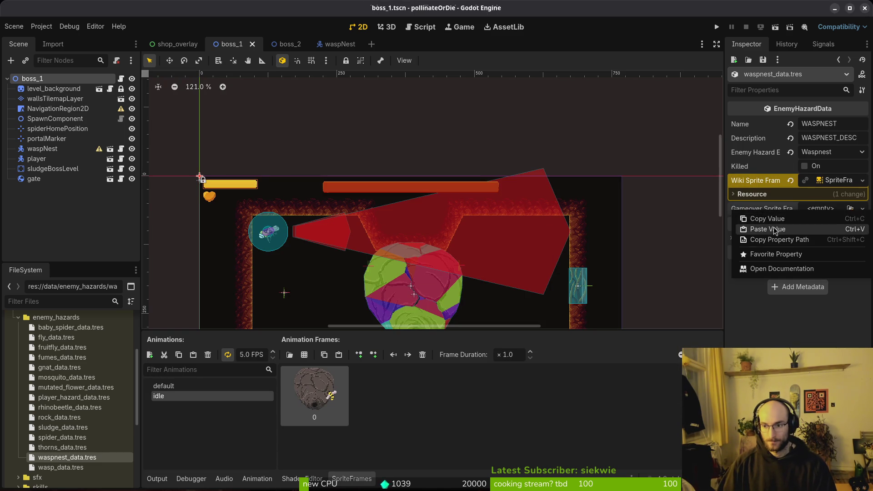
click(776, 229)
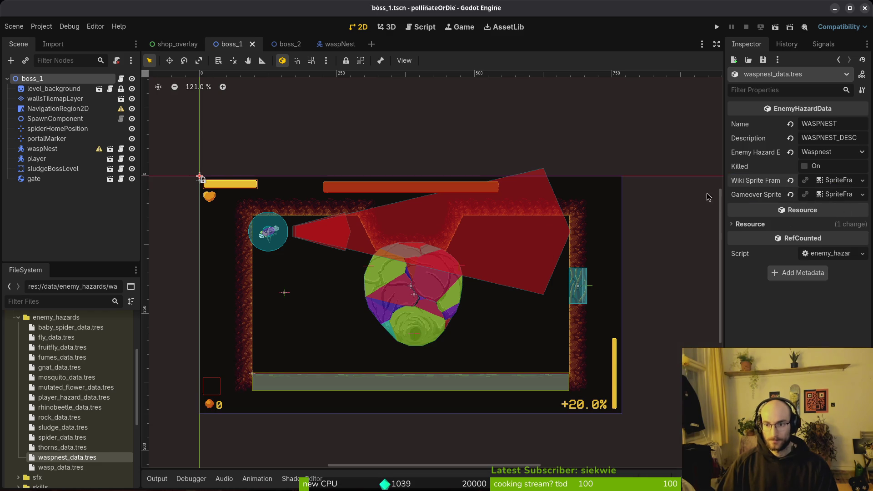
key(ctrl+s)
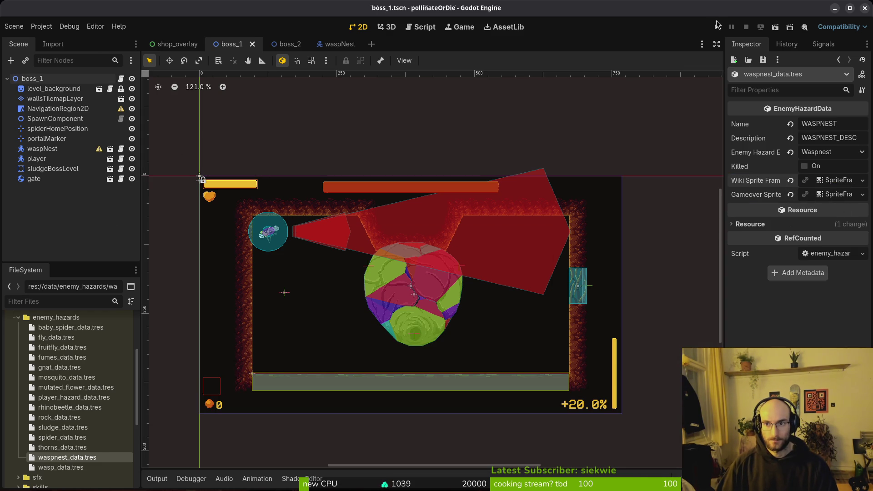
- Run the project and continue from the main menu until it halts at boss_hp_bar.gd:15
click(717, 26)
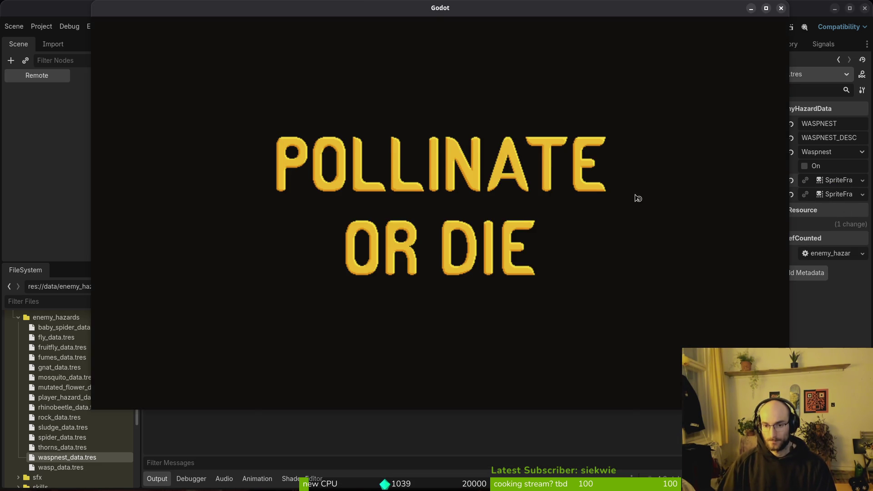
key(Return)
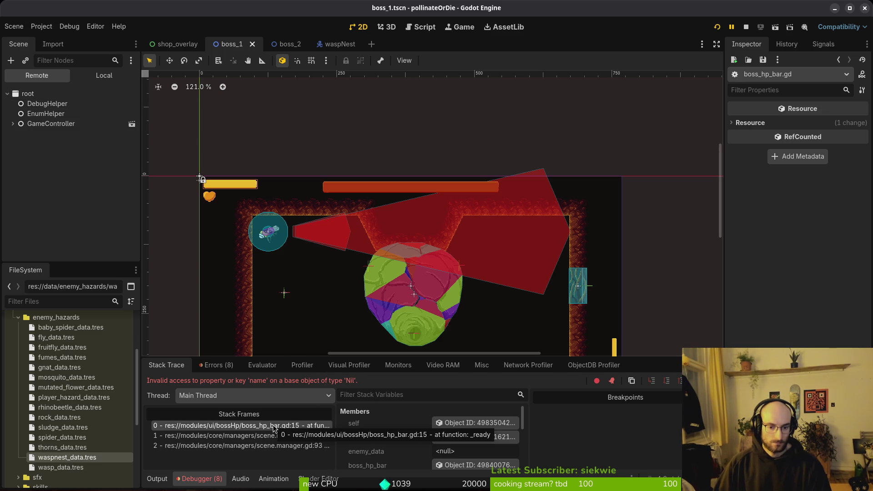
- Back in the editor, switch the Scene dock to Local and inspect waspnest_data.tres
key(F12)
key(alt+Tab)
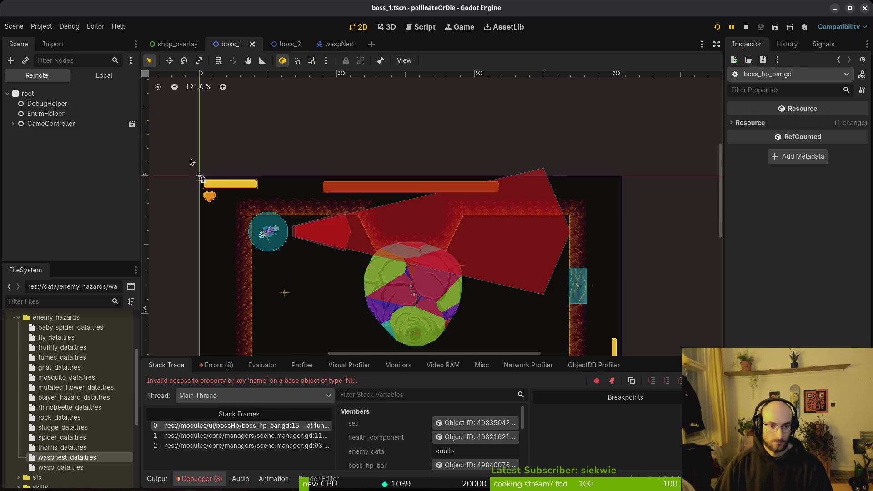
click(98, 78)
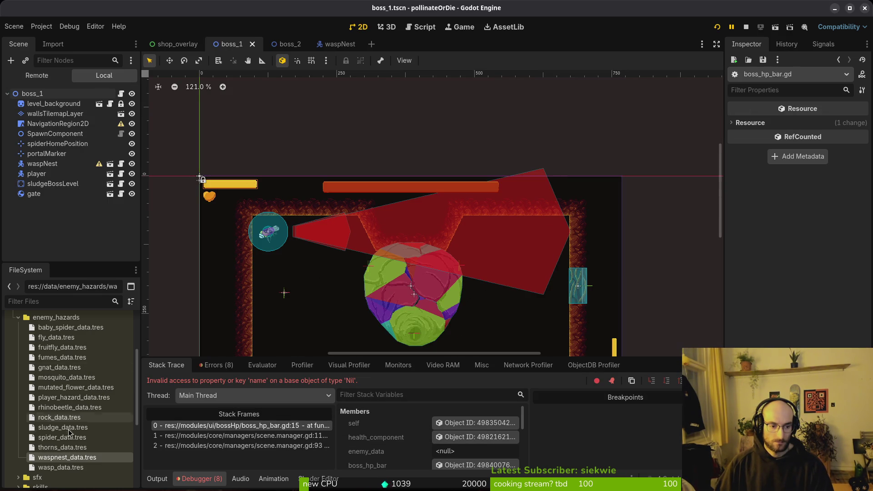
click(77, 458)
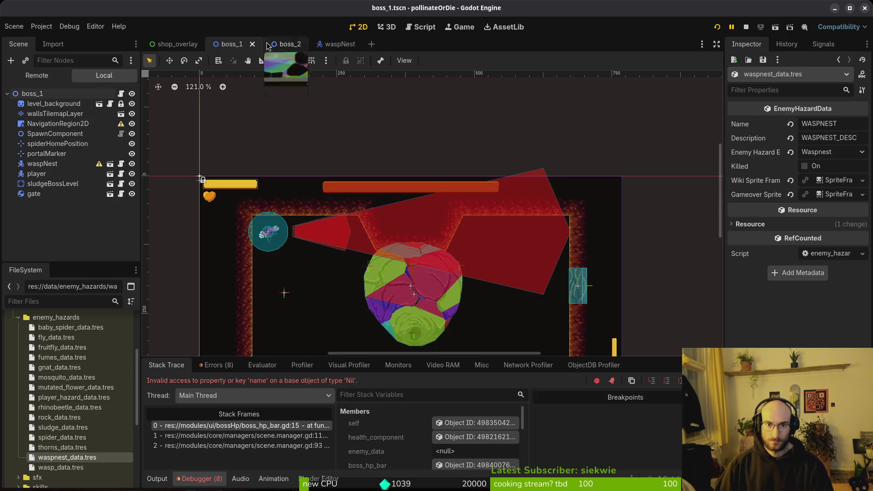
- Quick Open game.controller and confirm the boss's Enemy Hazard is still Waspnest
key(ctrl+shift+o)
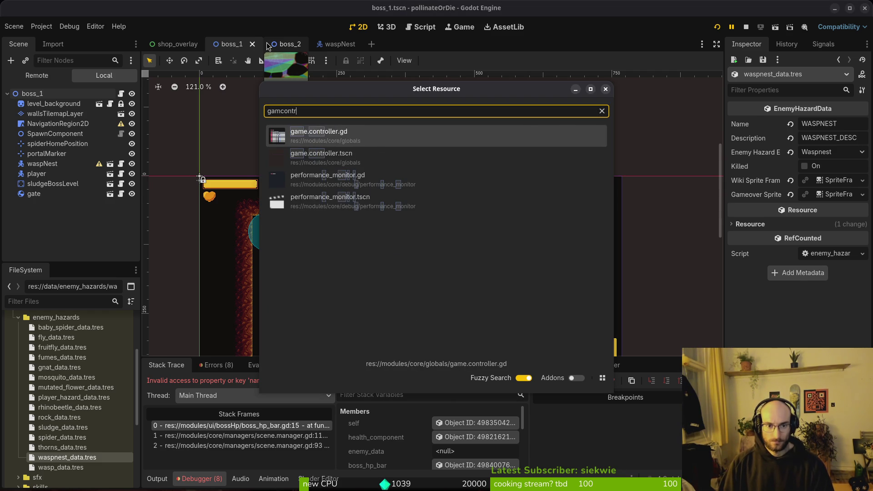
key(Return)
click(821, 138)
click(823, 140)
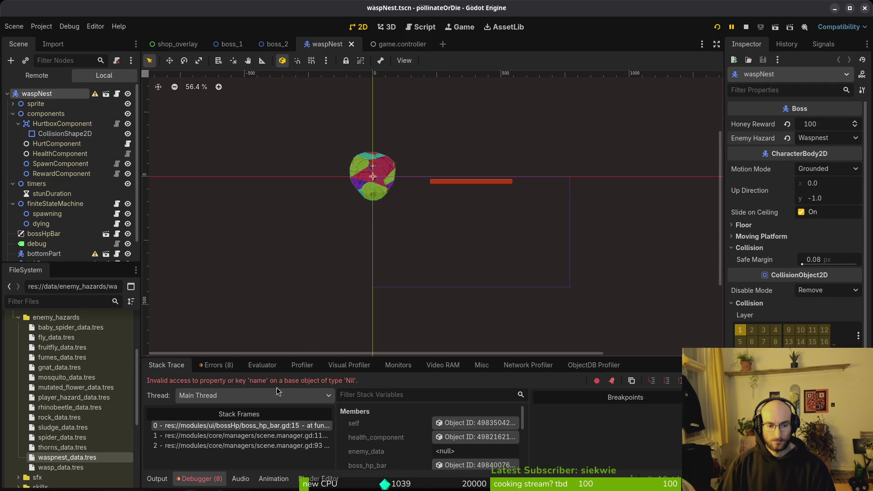
key(alt+Tab)
key(alt+Tab)
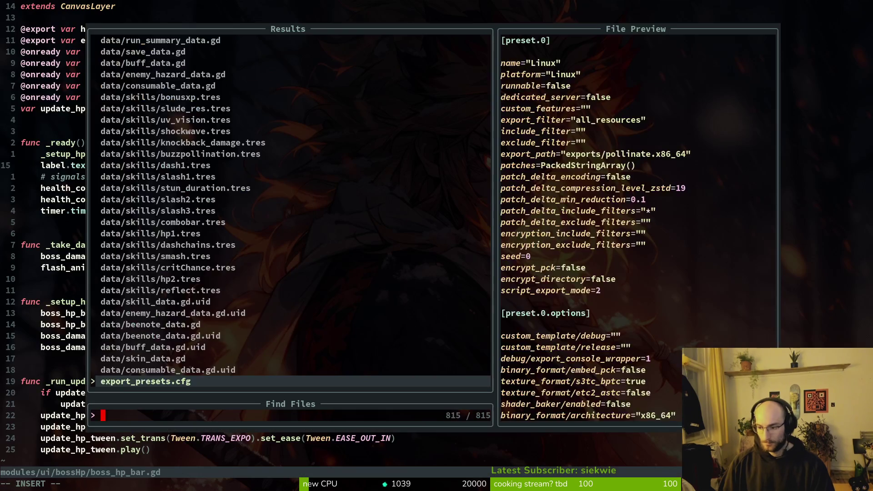
- Open boss_hp_bar.gd and select the enemy_data.name line (line 15) to inspect it
text(bosshp)
key(Return)
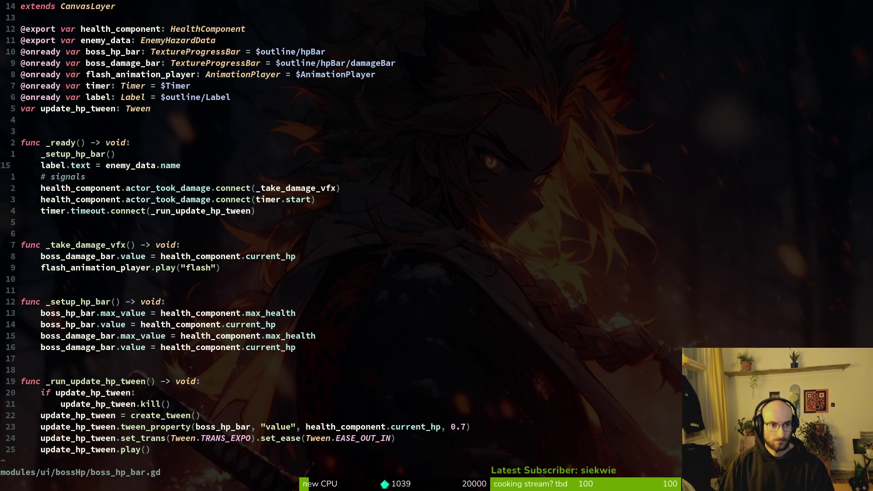
key(V)
key(Escape)
key(V)
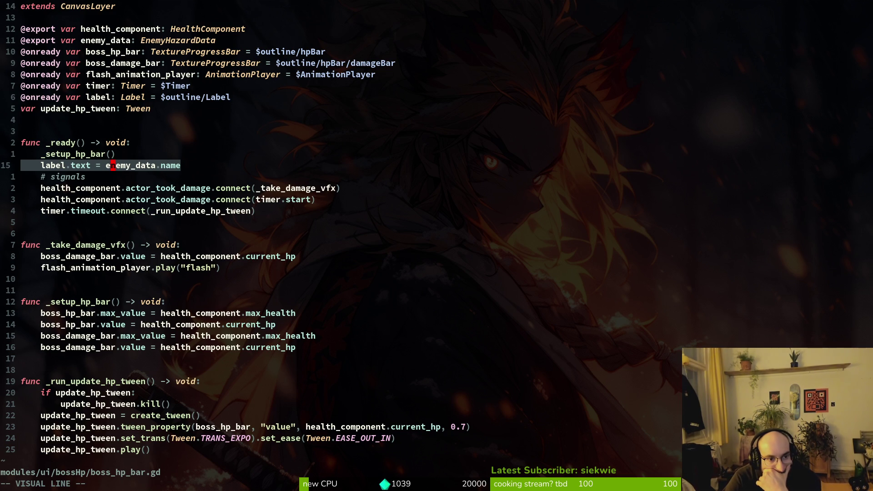
key(Escape)
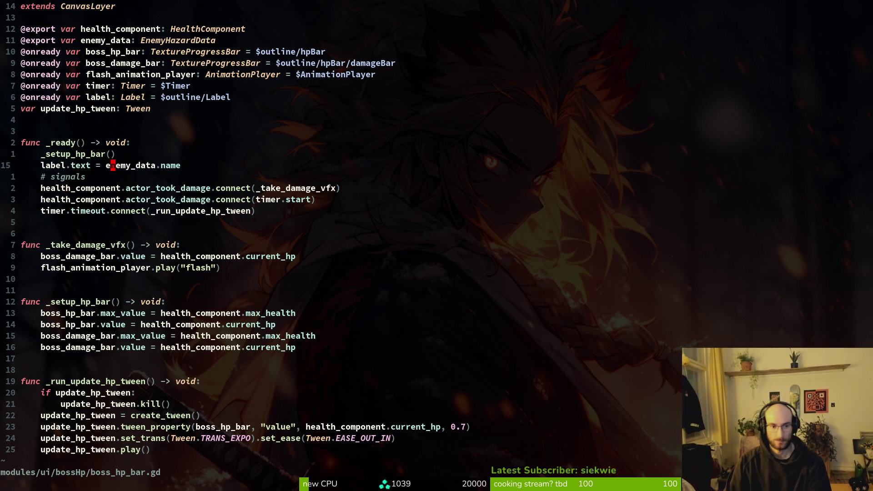
- Search for the spider file in the finder, dismiss it, and run the game with F5
key(space)
text(sfspider)
key(Escape)
key(F5)
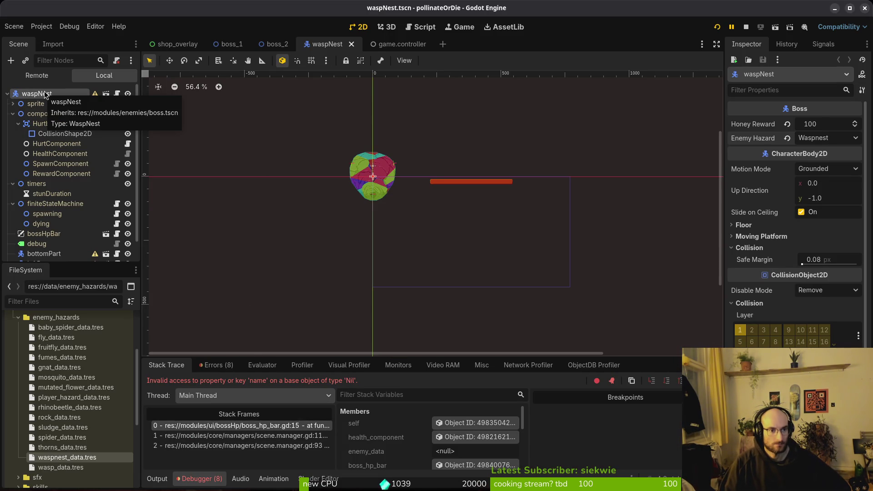
click(829, 138)
click(818, 298)
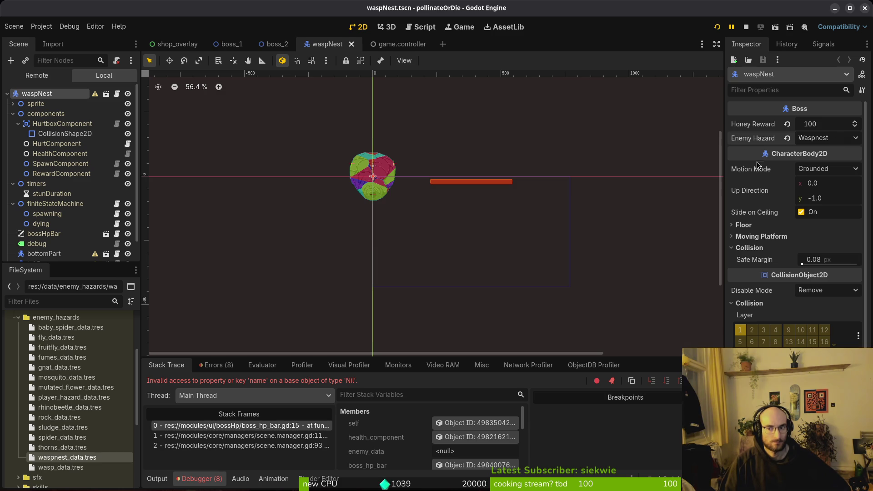
click(78, 459)
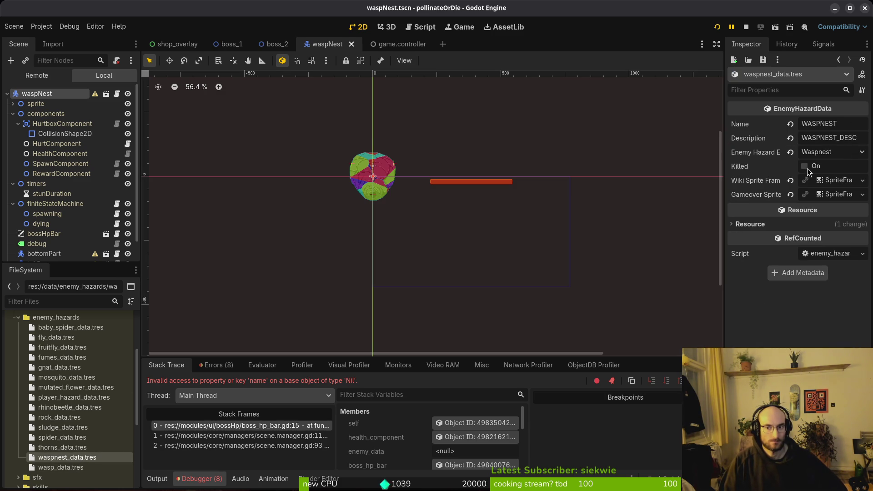
click(36, 94)
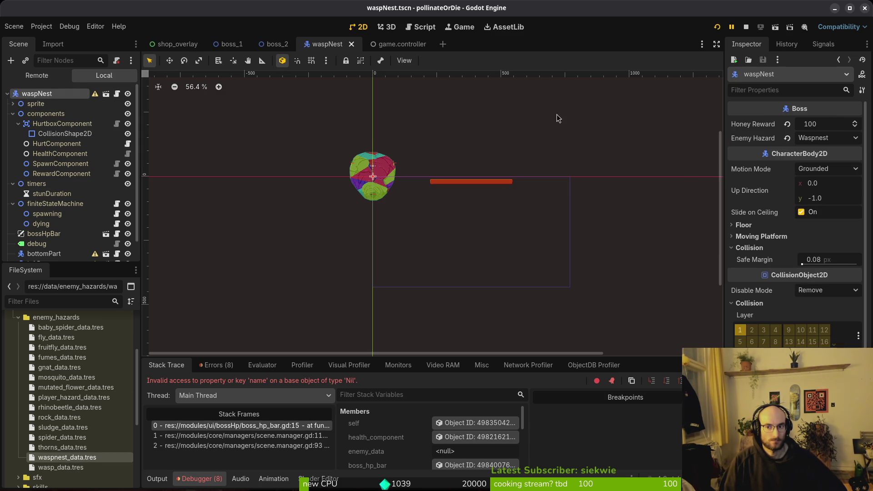
click(788, 139)
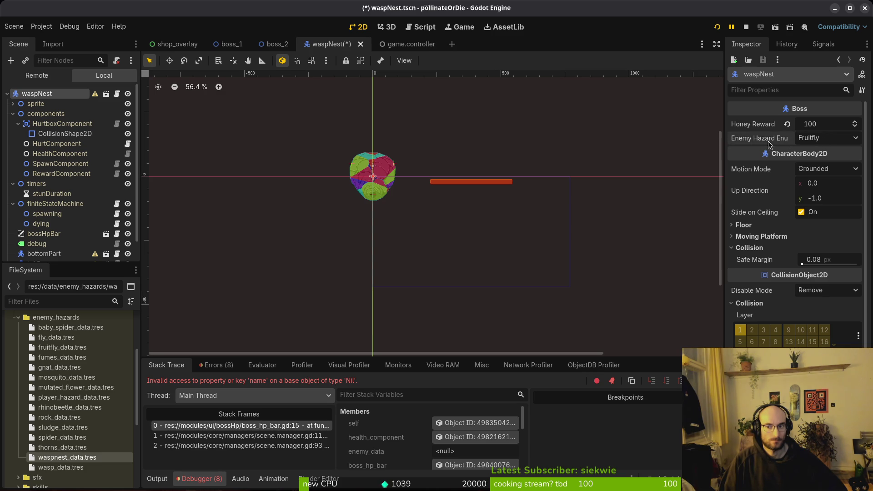
click(818, 139)
click(826, 298)
click(828, 142)
click(828, 299)
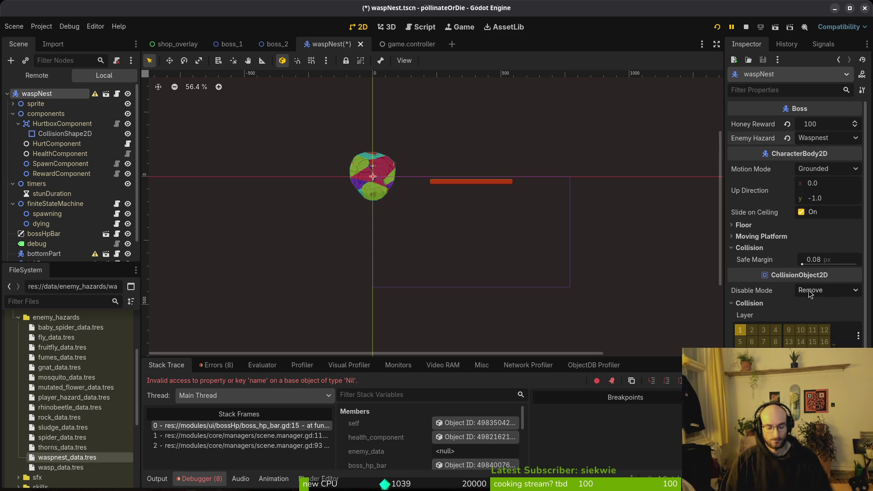
key(ctrl+s)
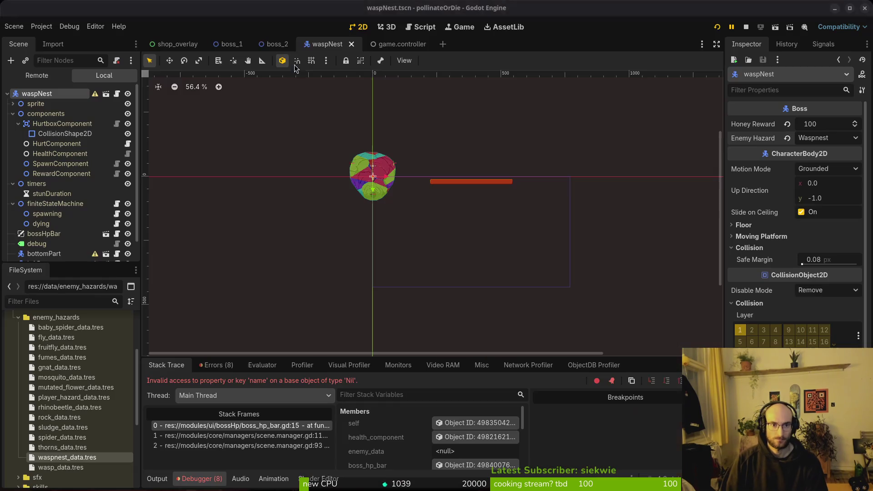
click(275, 44)
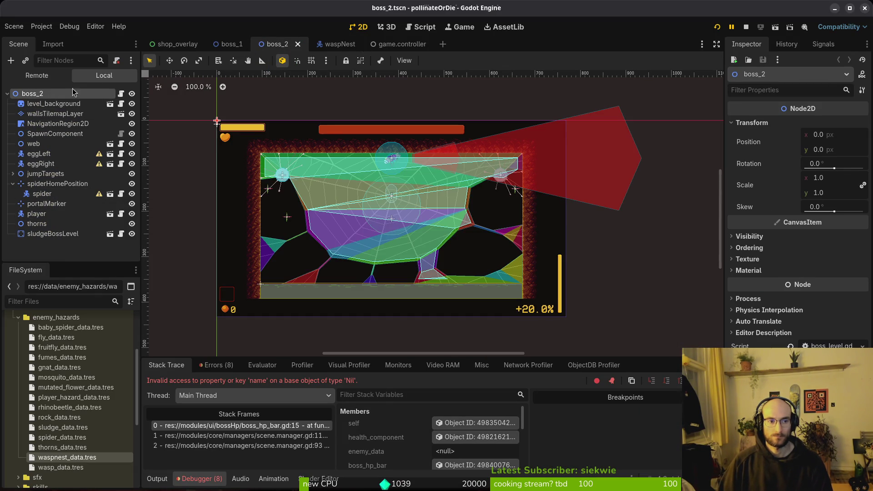
- Compare the boss_1 and boss_2 level scenes and inspect boss_1's root node
click(227, 44)
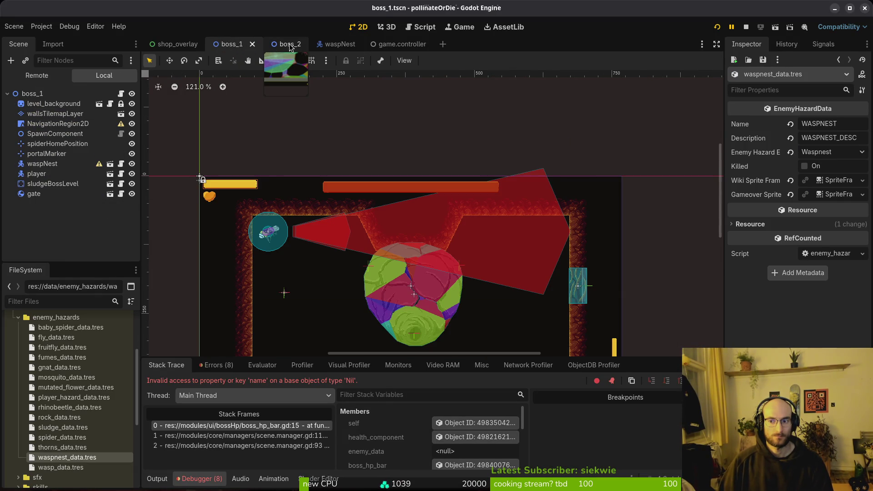
click(289, 44)
click(224, 46)
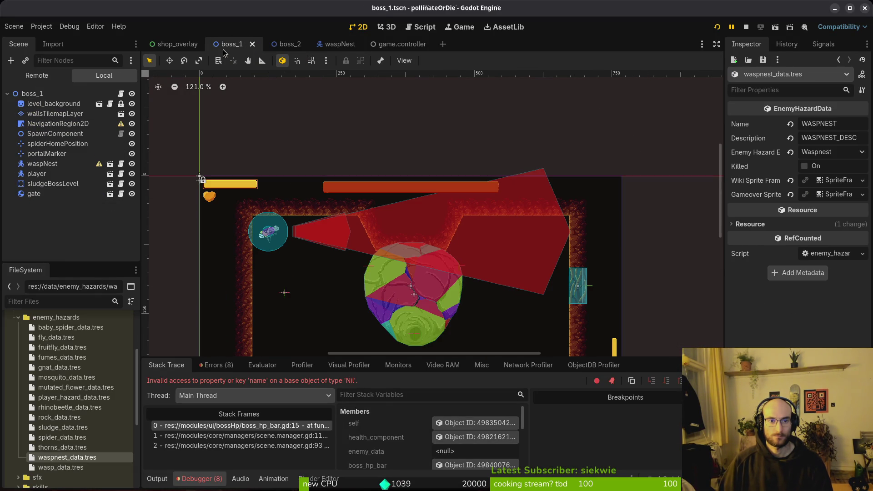
click(54, 93)
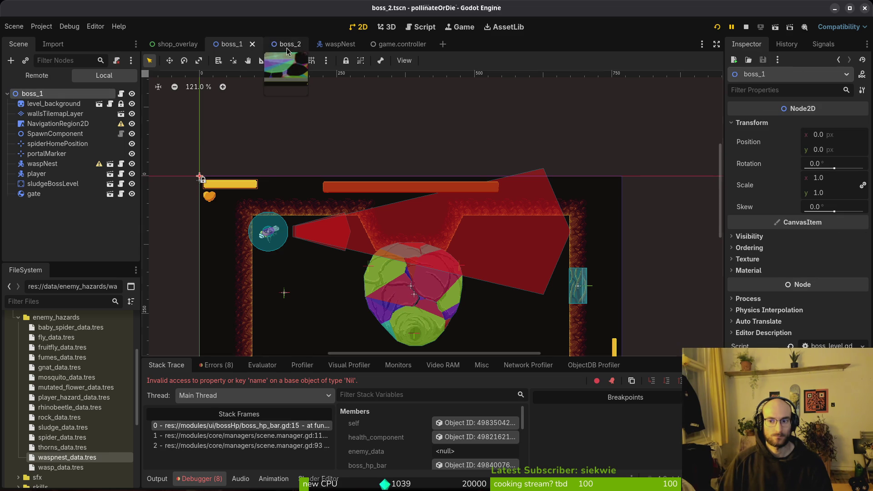
- Inspect the waspNest boss in boss_1 and the spider boss in boss_2
click(286, 44)
click(227, 44)
click(44, 164)
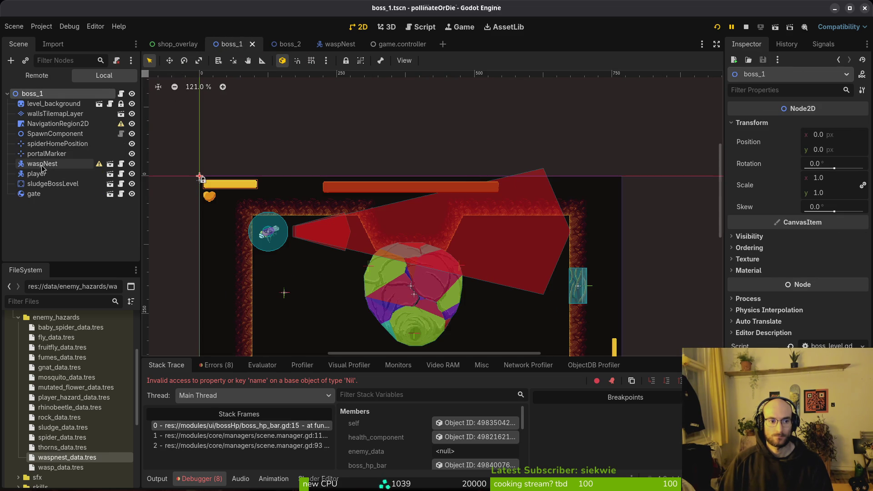
click(288, 46)
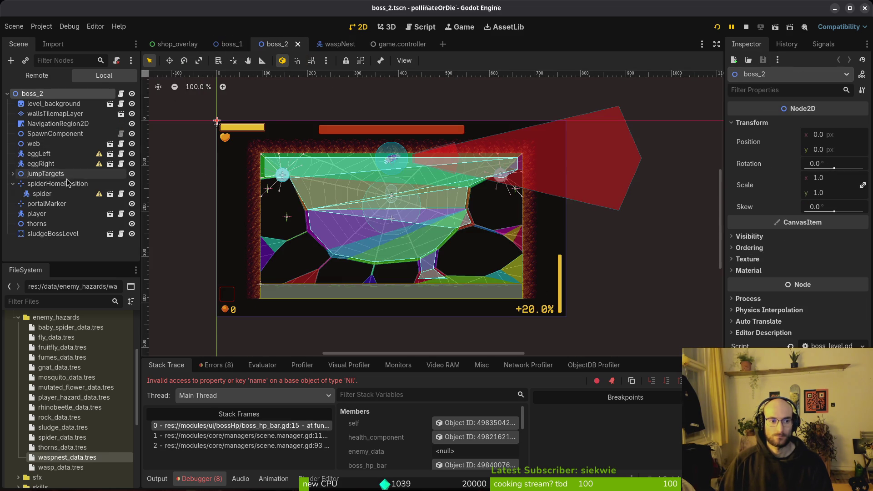
click(41, 193)
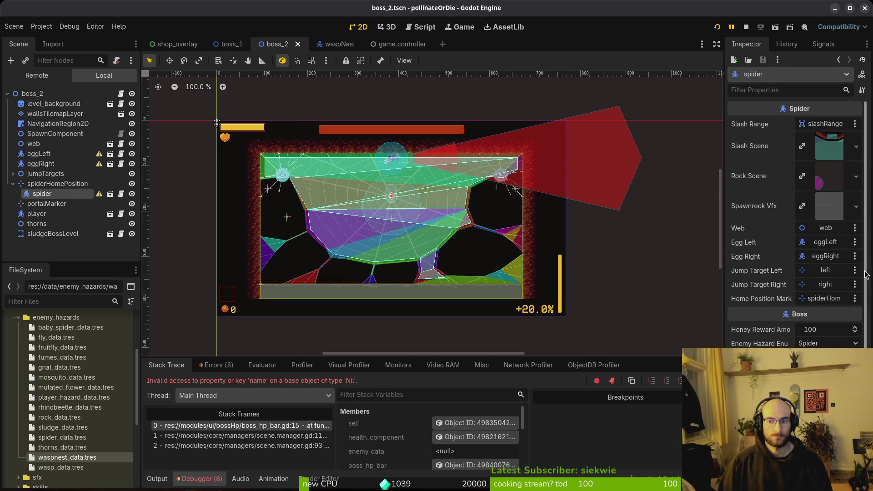
click(227, 44)
key(alt+Tab)
- Review boss_level.gd from the file finder, then return to boss_hp_bar.gd and Godot
key(space)
key(f)
key(f)
text(bossle)
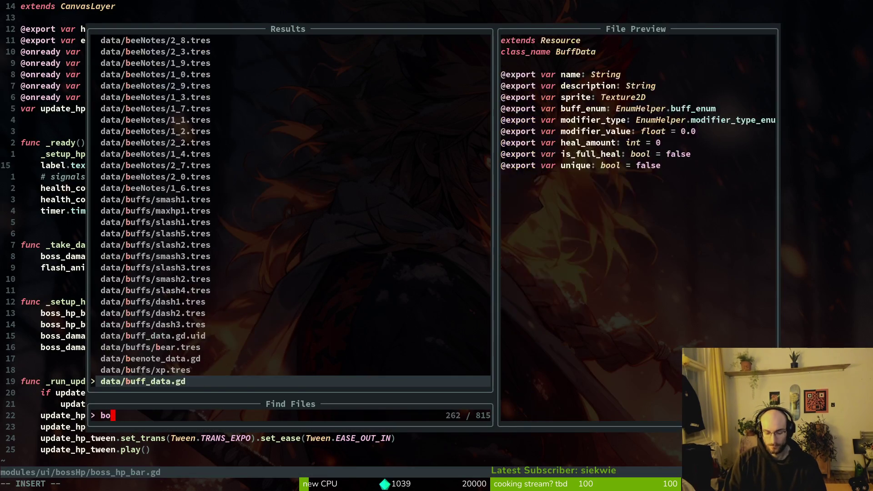
key(Return)
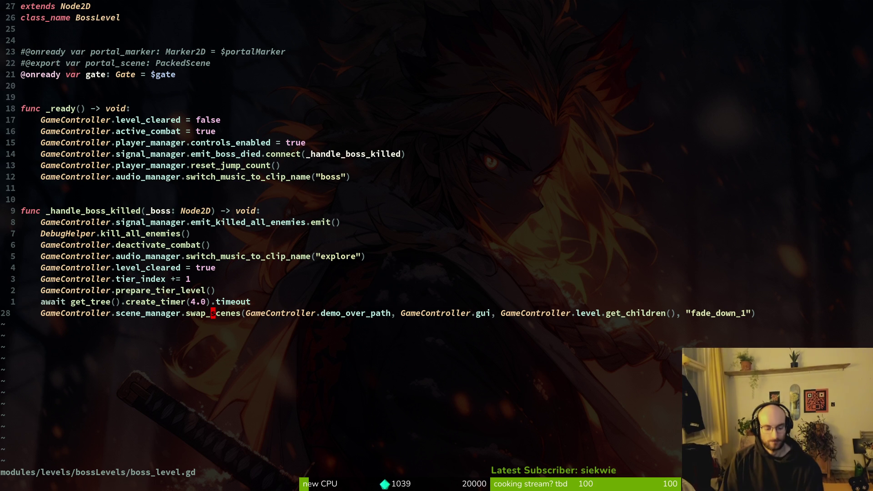
key(ctrl+6)
key(ctrl+p)
key(Escape)
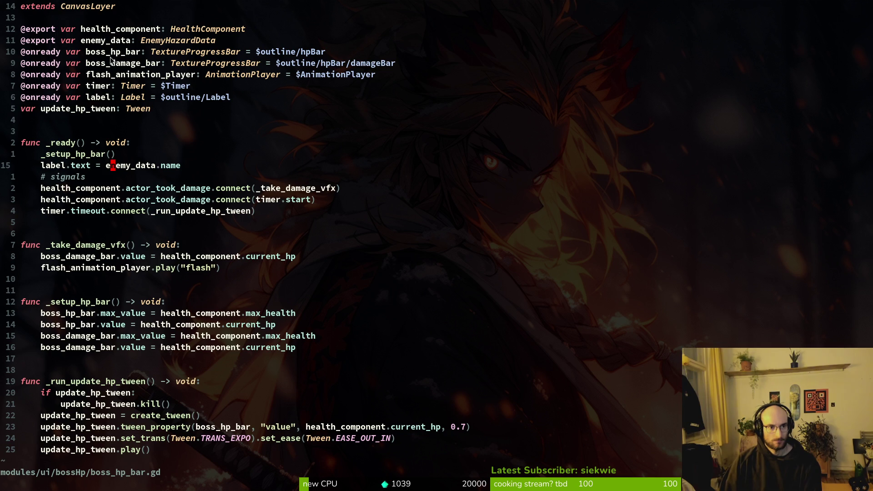
key(alt+Tab)
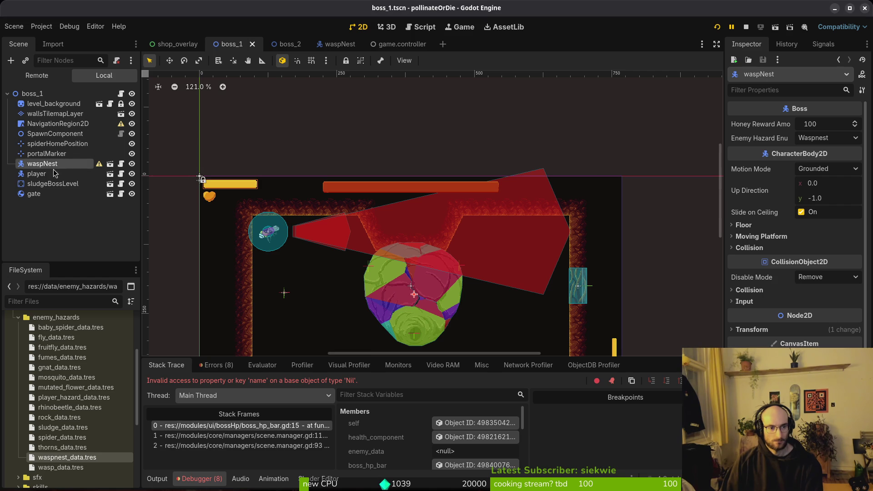
- In the waspNest scene, collapse the timers, finiteStateMachine and components groups
click(362, 49)
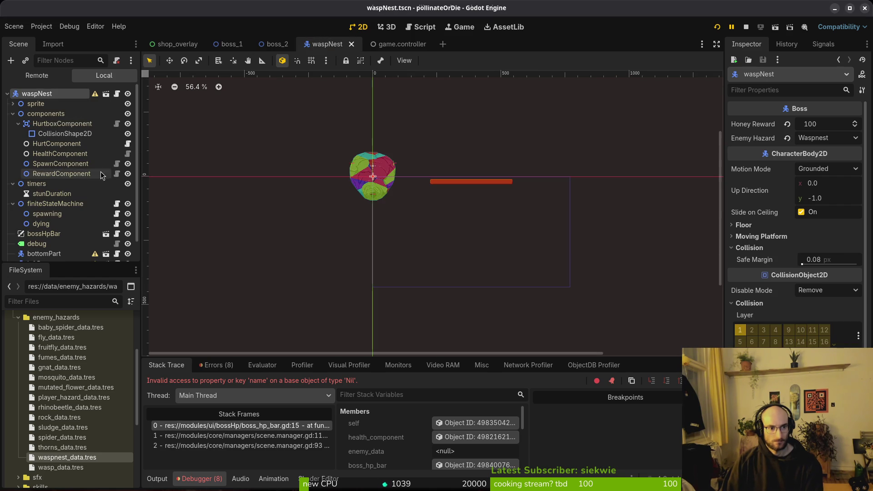
click(13, 184)
click(12, 193)
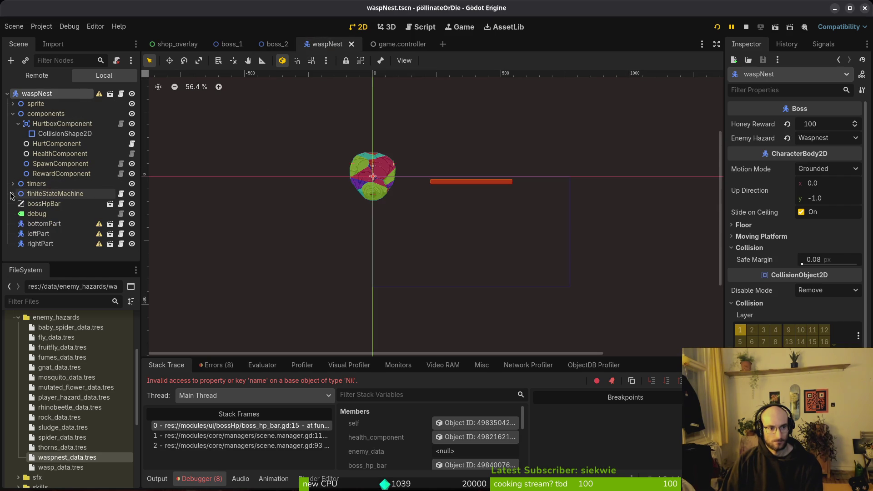
click(12, 114)
- Check the boss_damage_bar node path and variable in the script, then bring up resource Quick Open
key(alt+Tab)
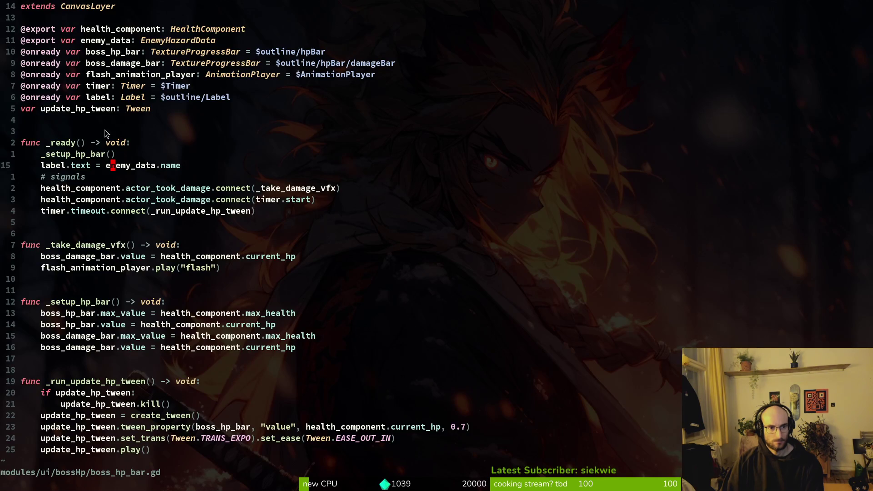
click(307, 66)
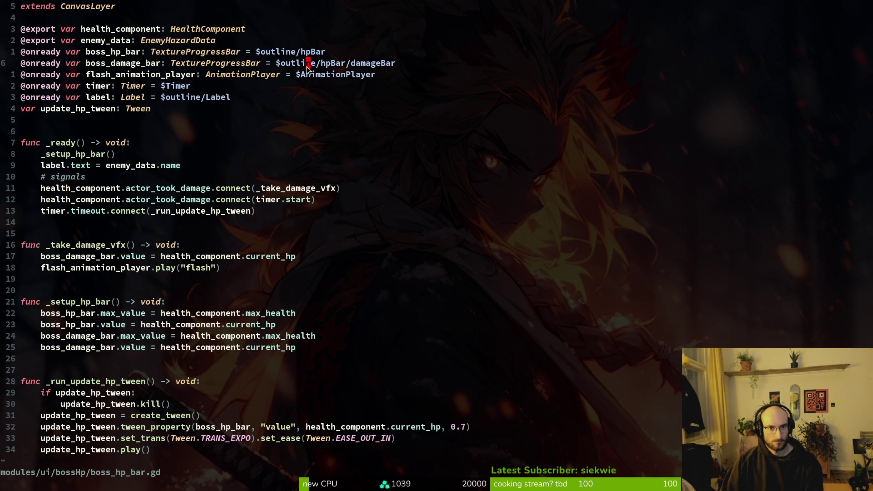
click(134, 64)
key(alt+Tab)
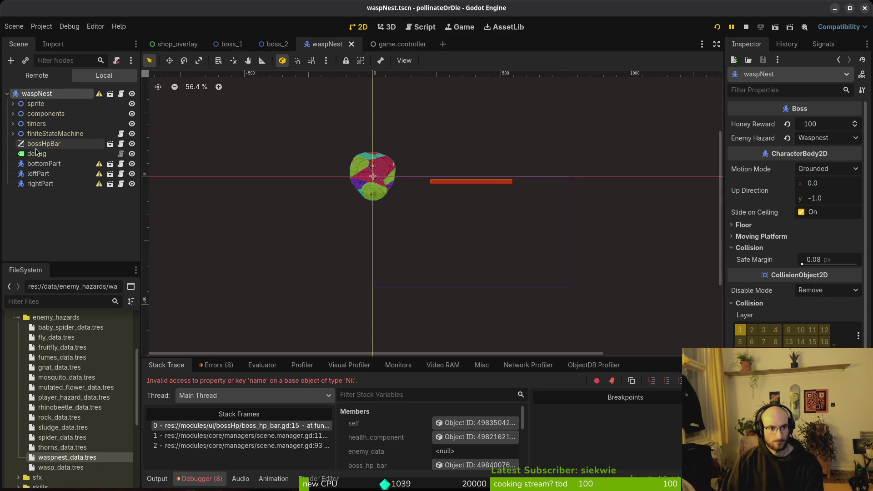
key(alt+shift+o)
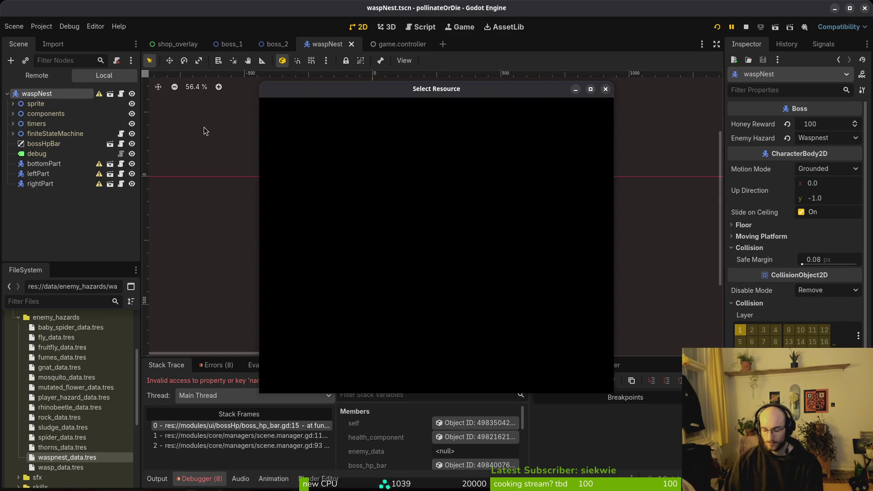
- Open bossHpBar.tscn via Quick Open, fold its outline node, save it, and return to waspNest
text(bosshpbar)
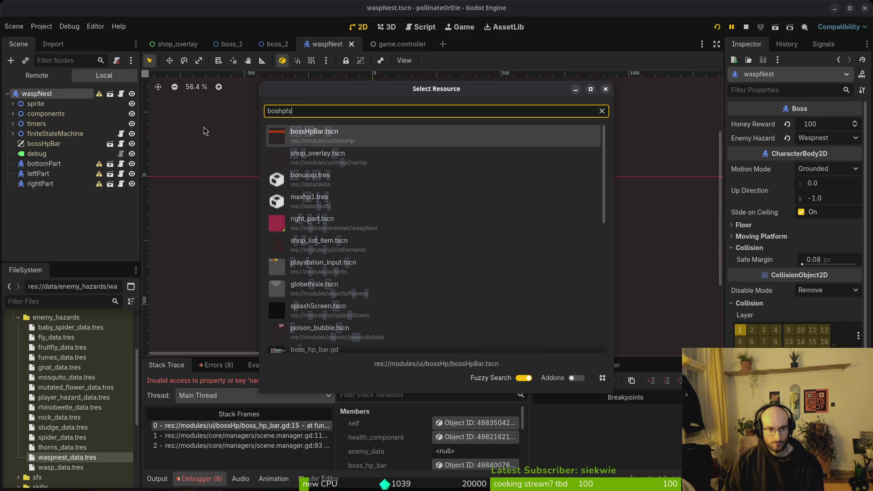
key(Return)
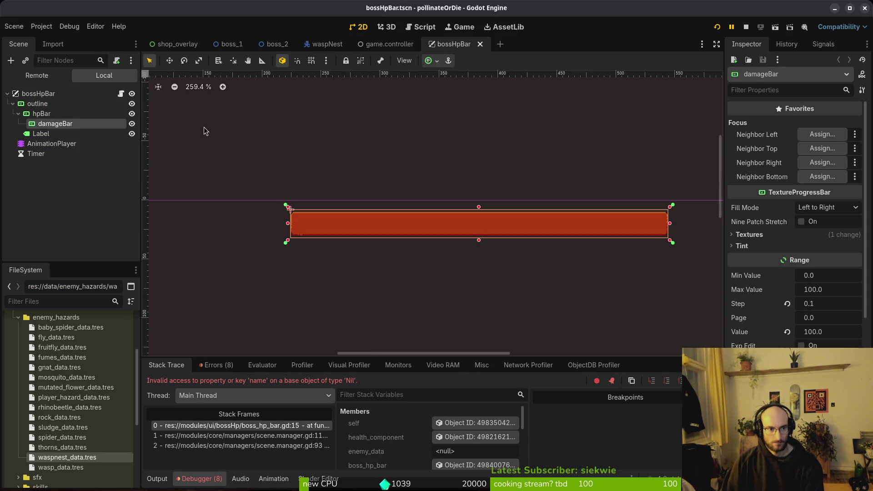
click(12, 104)
click(37, 104)
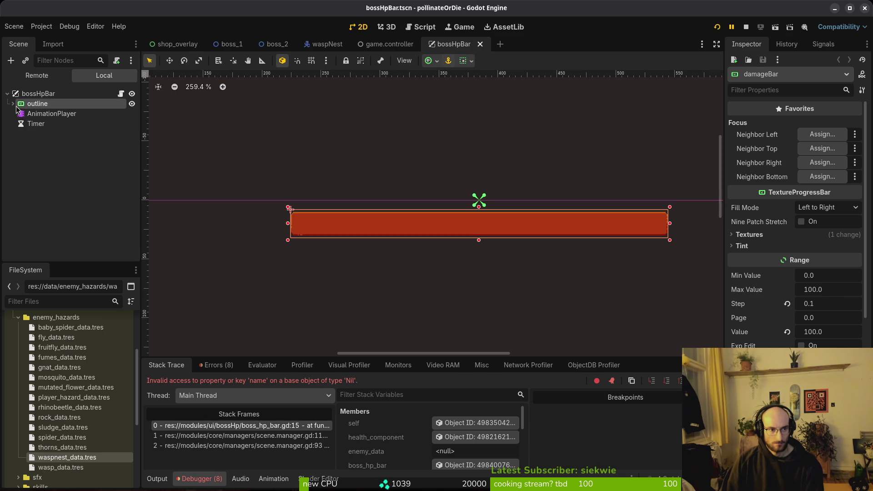
click(12, 103)
click(13, 104)
key(ctrl+s)
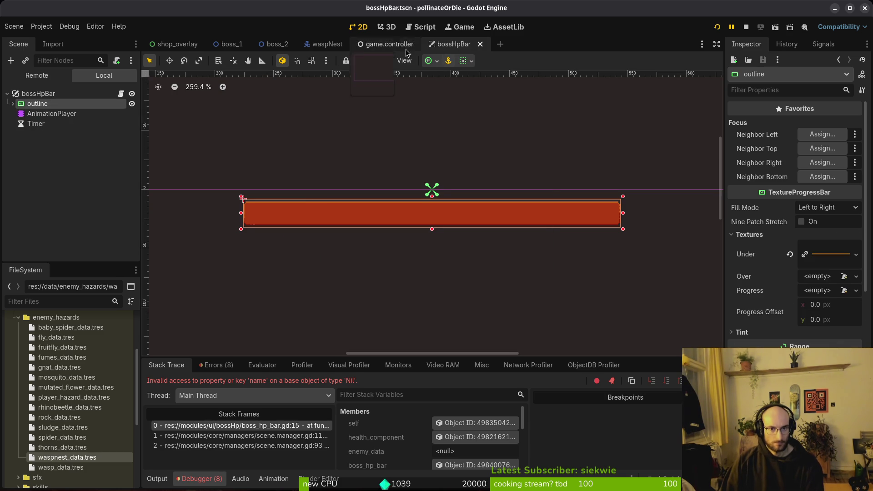
click(375, 42)
click(322, 48)
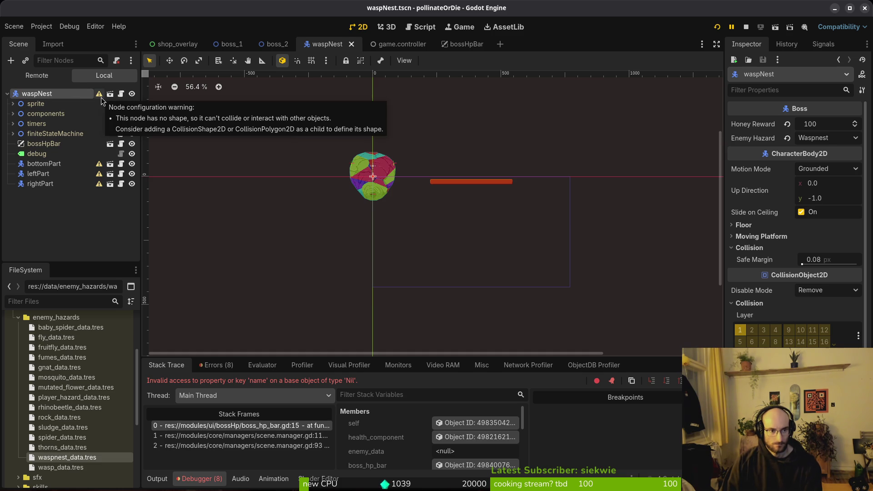
scroll(372, 197, up, 4)
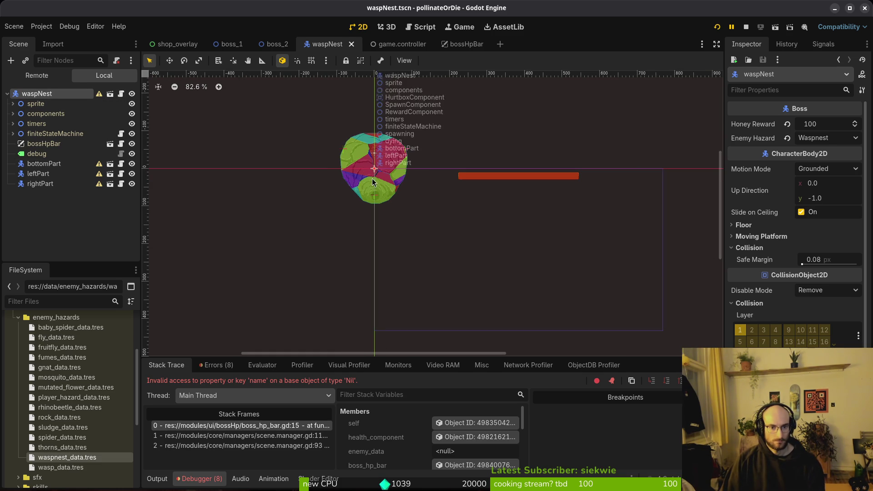
click(212, 365)
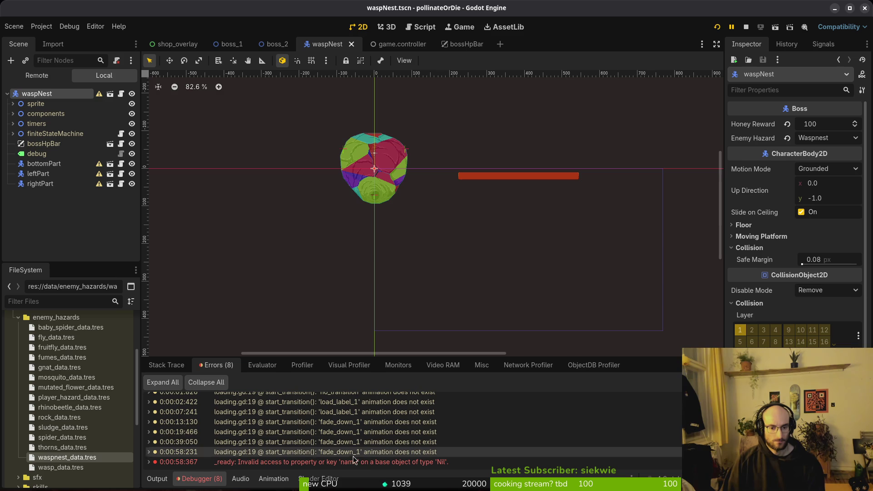
click(169, 365)
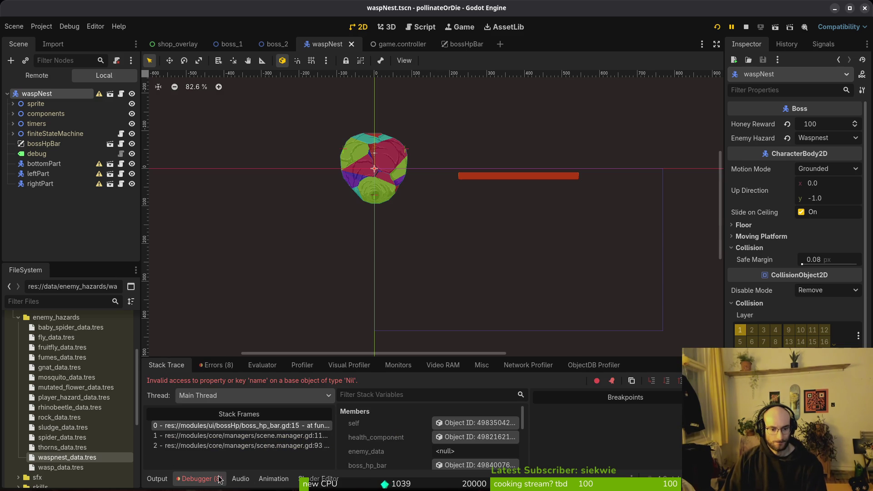
click(212, 366)
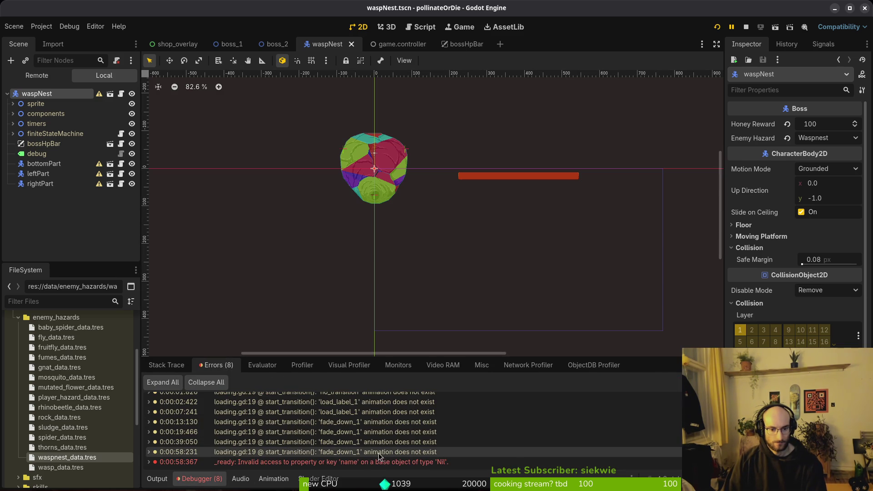
mouse_move(357, 463)
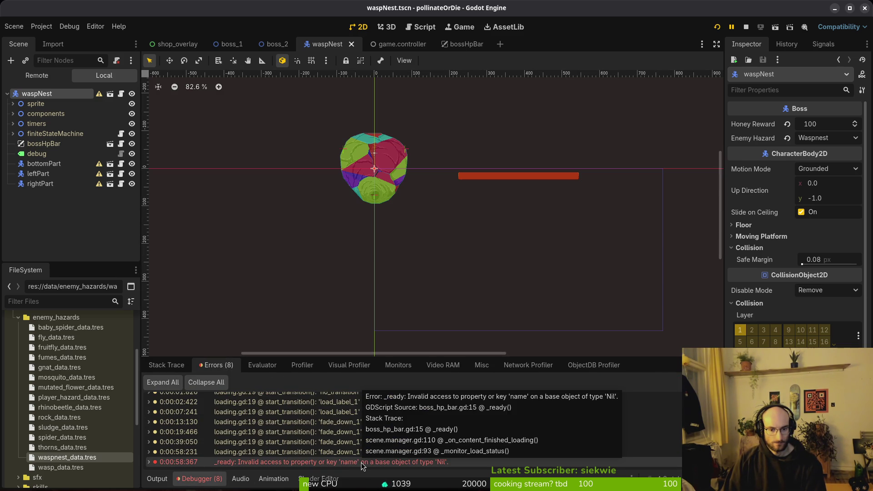
key(alt+Tab)
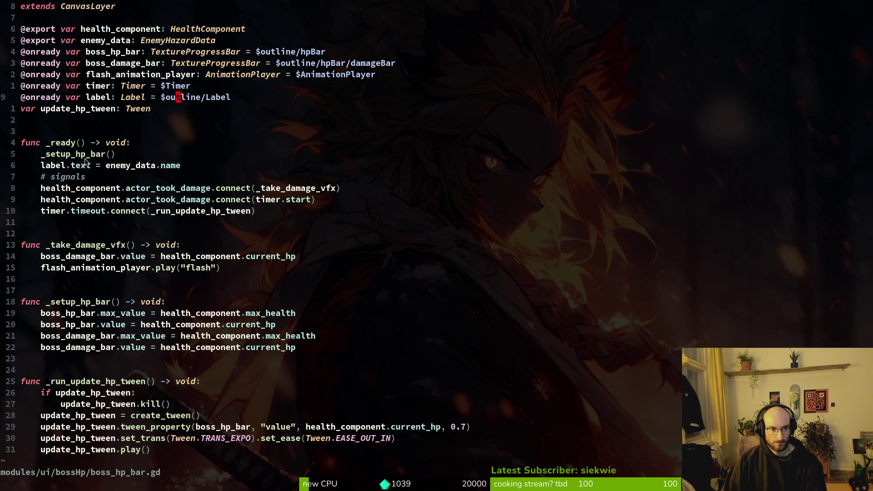
- Start a prde line under _setup_hp_bar() in _ready, undoing an accidental line split, and save
click(76, 165)
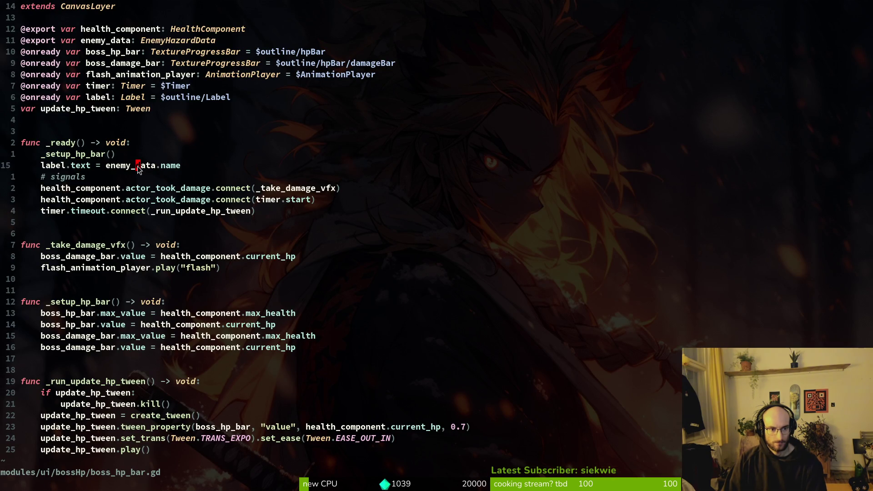
text(:w)
key(Return)
text(koprde)
key(Escape)
key(r)
key(Return)
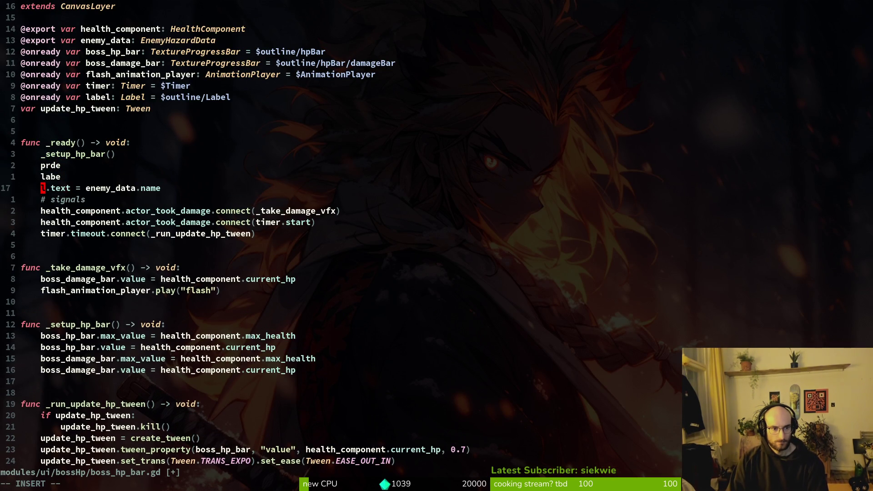
text(u:w)
key(Return)
- Quit Neovim and relaunch it on the project folder with boss_hp_bar.gd reopened
key(k)
key(A)
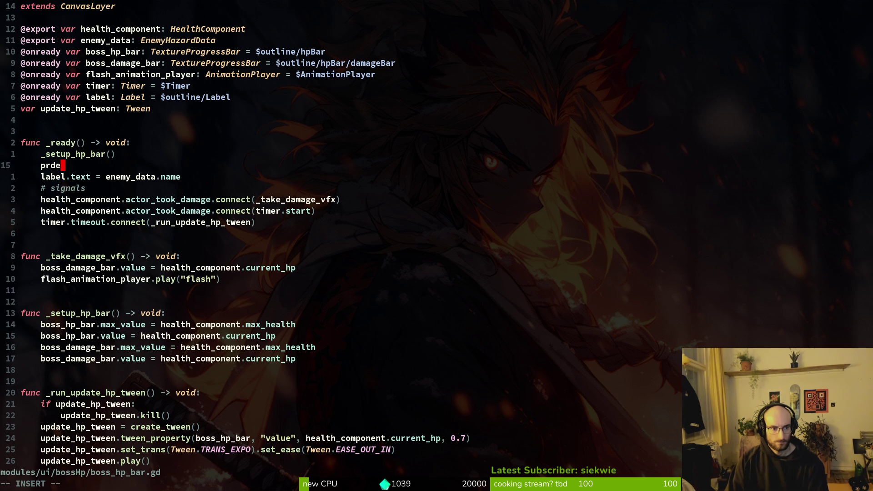
key(Escape)
text(:q)
key(Return)
text(vim .)
key(Return)
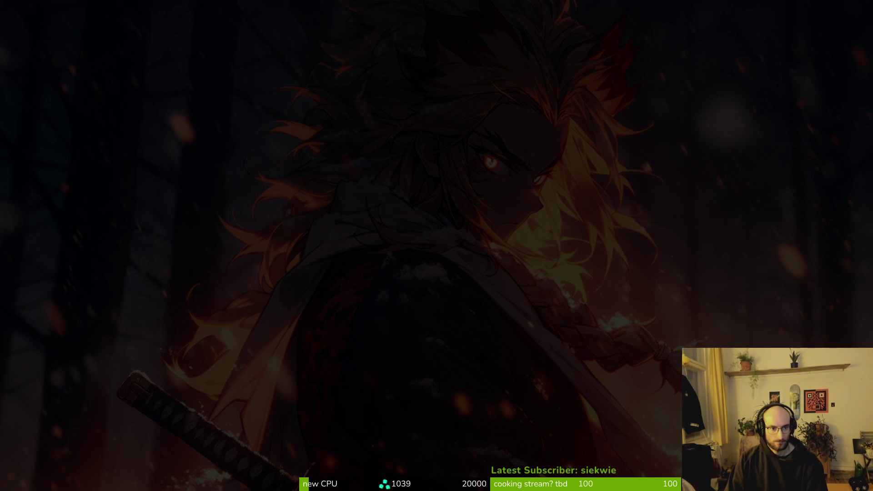
key(space)
key(f)
key(f)
text(boshp)
key(Return)
- Expand the prde line into print_debug(enemy_data) and save the script
key(1)
key(4)
key(j)
key(A)
key(Return)
text(")
key(BackSpace)
text(e)
key(Return)
key(ctrl+s)
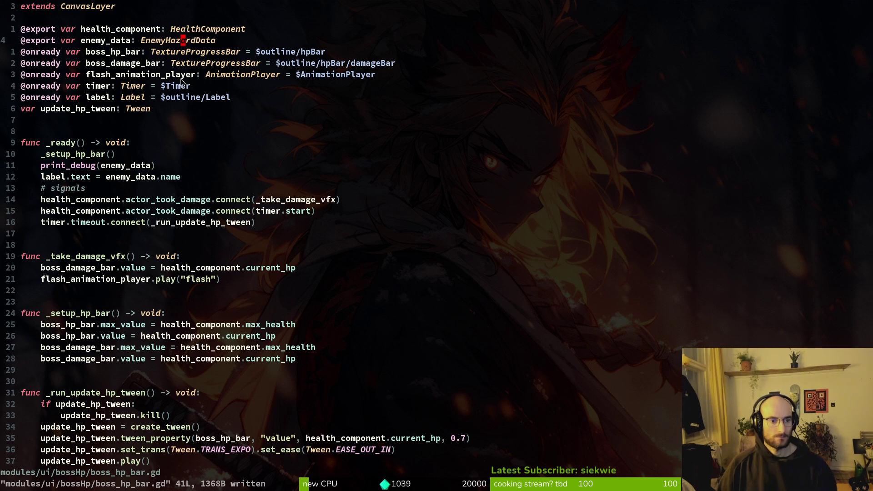
click(177, 179)
key(alt+Tab)
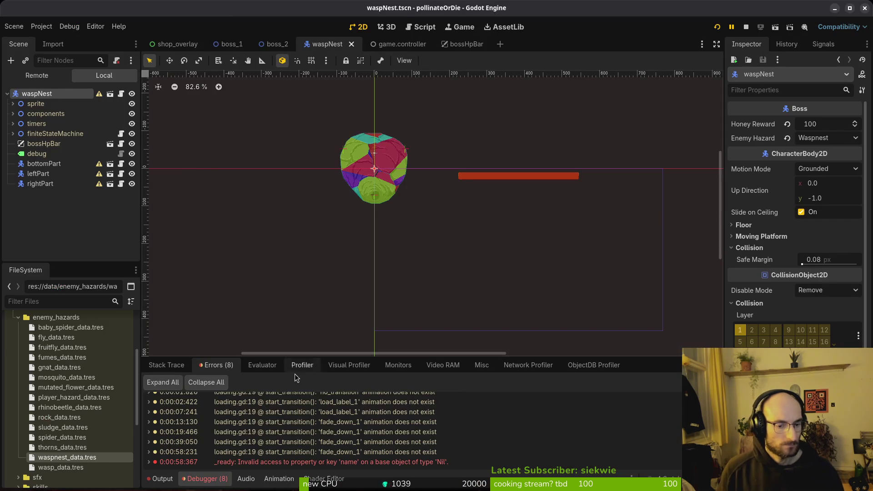
click(832, 139)
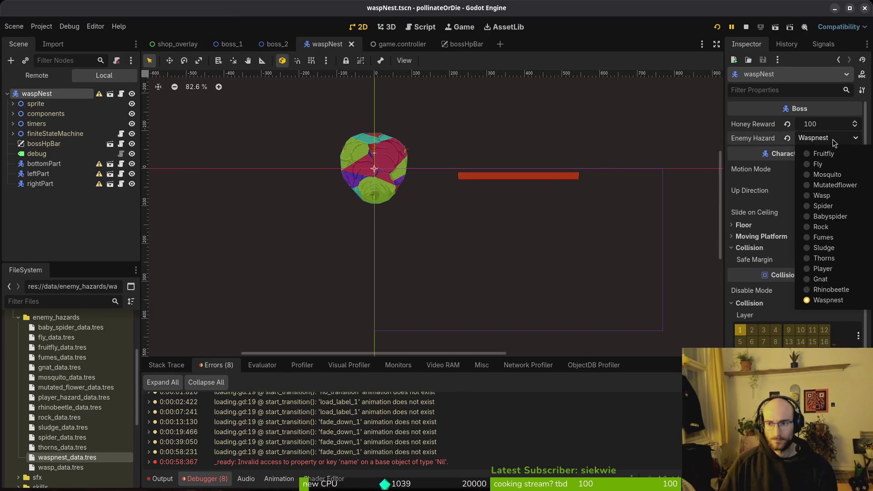
click(833, 139)
key(alt+Tab)
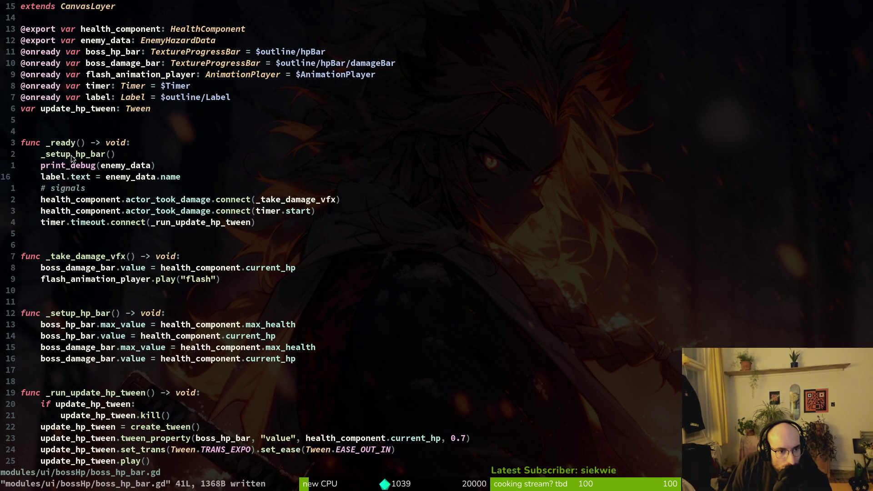
- Look at enemy_data on the label line and its export declaration in boss_hp_bar.gd
click(135, 178)
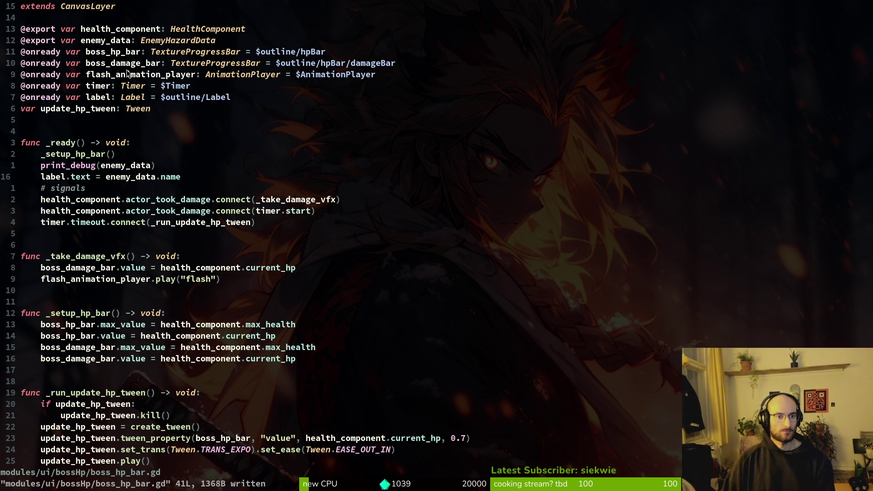
click(179, 41)
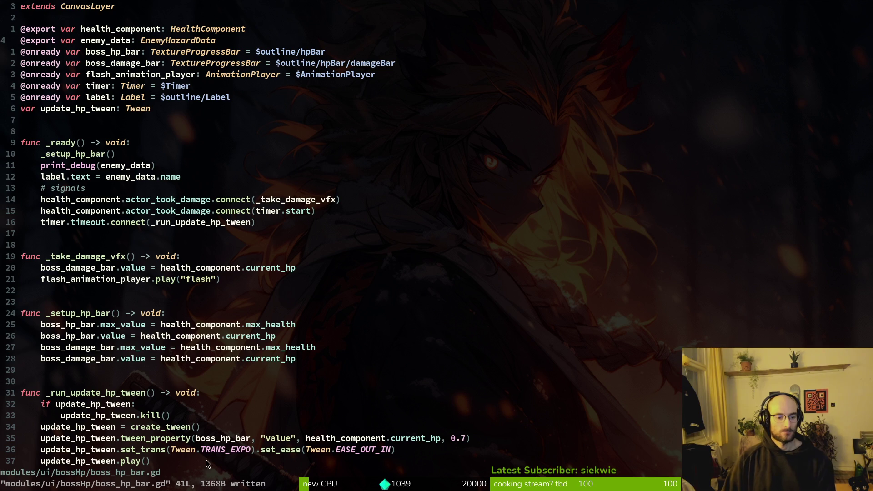
key(alt+Tab)
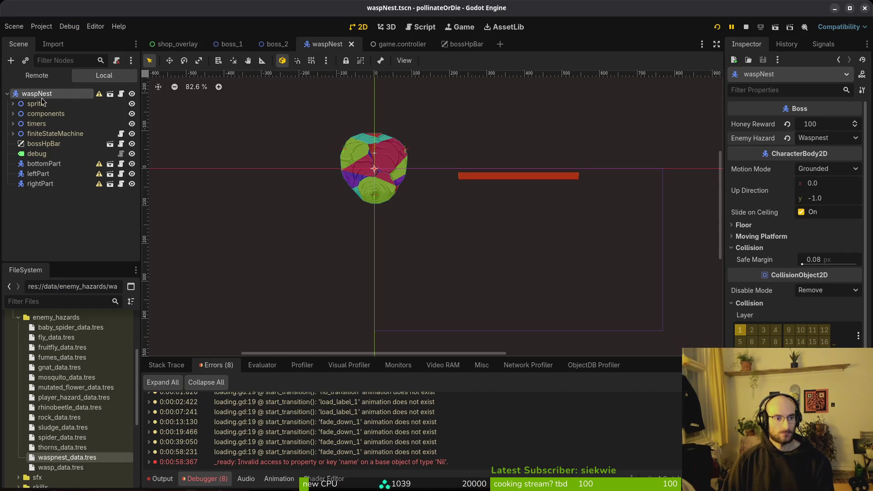
- Select the bossHpBar node and check its Enemy Data options without changing them
click(43, 143)
click(812, 140)
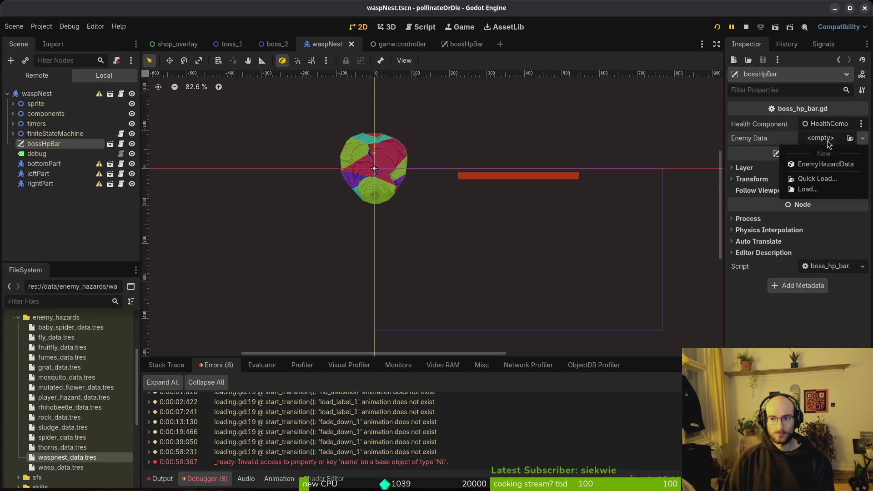
click(654, 241)
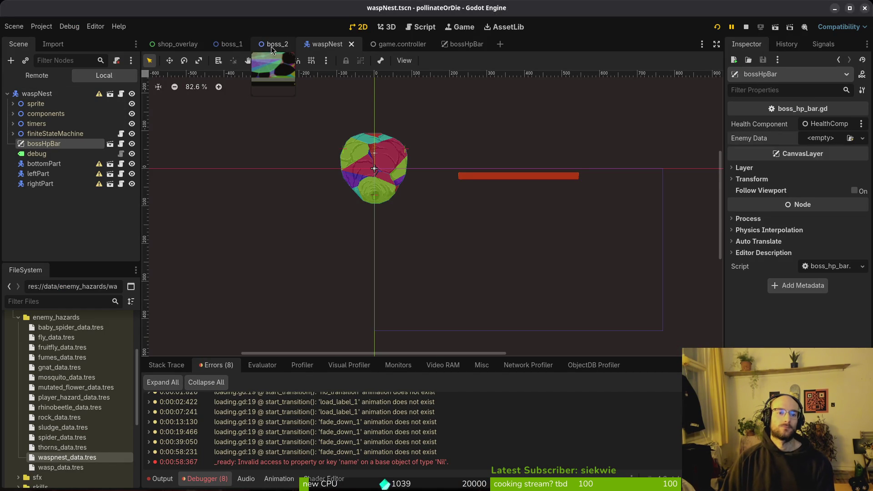
- Open spider_slash.tscn and spider.tscn via Quick Open, then return to the waspNest scene
key(alt+shift+o)
text(spider_sl)
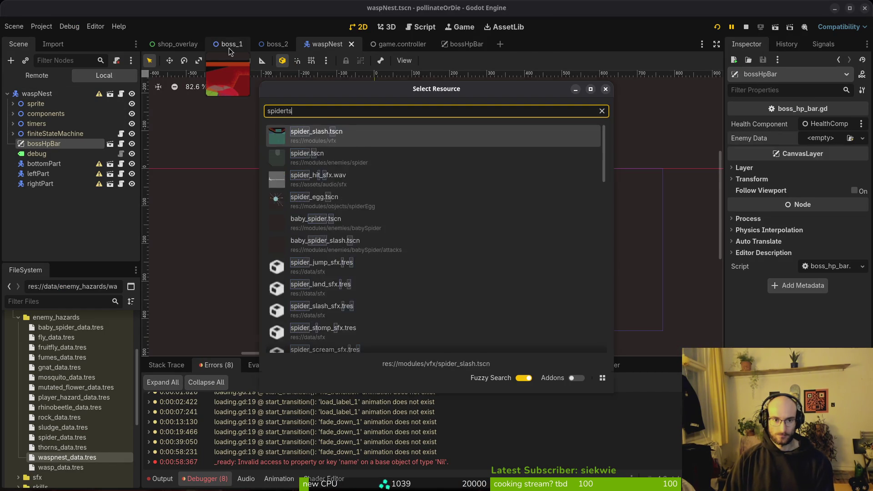
key(Return)
key(alt+shift+o)
text(psiderts)
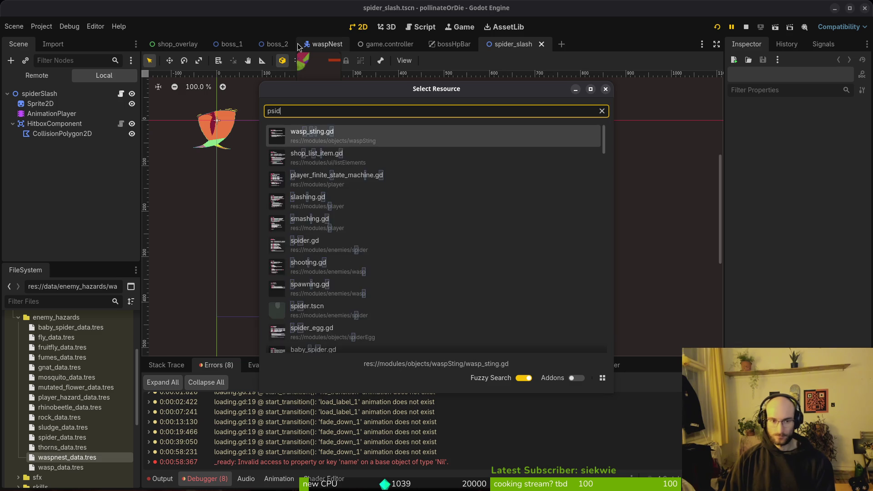
key(Return)
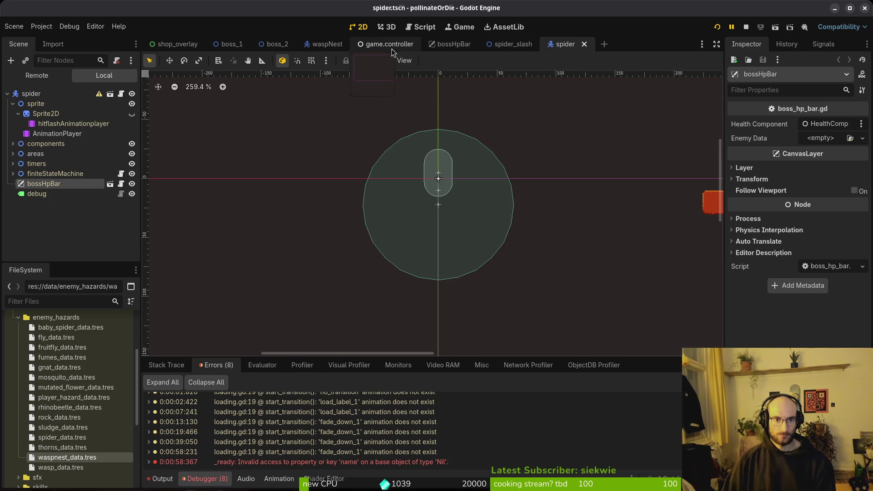
click(339, 44)
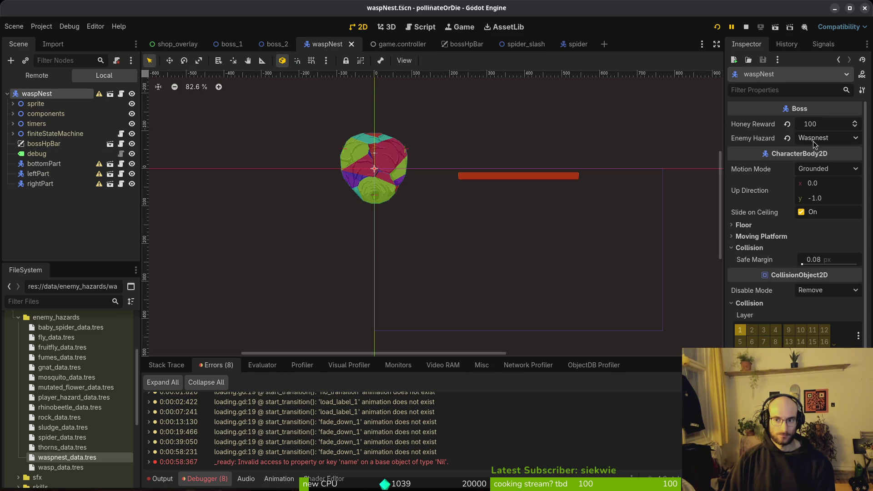
key(alt+Tab)
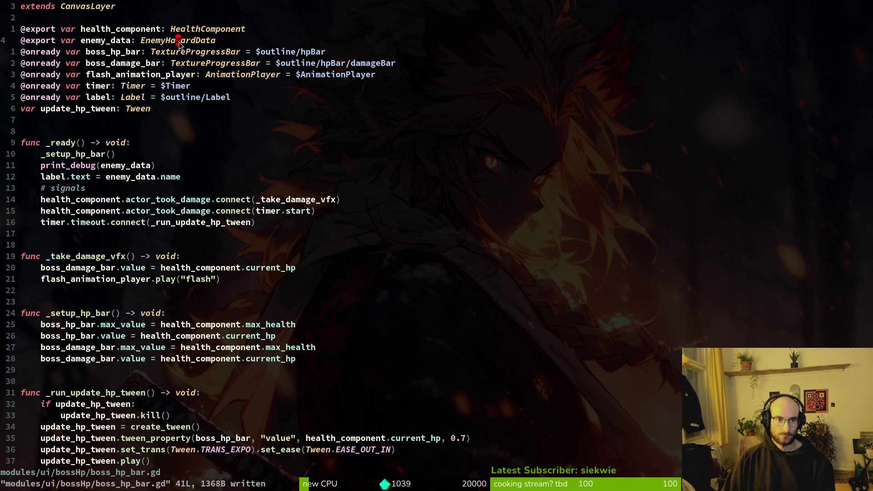
- Open nest_part.gd with the waspnest file search
key(alt+Tab)
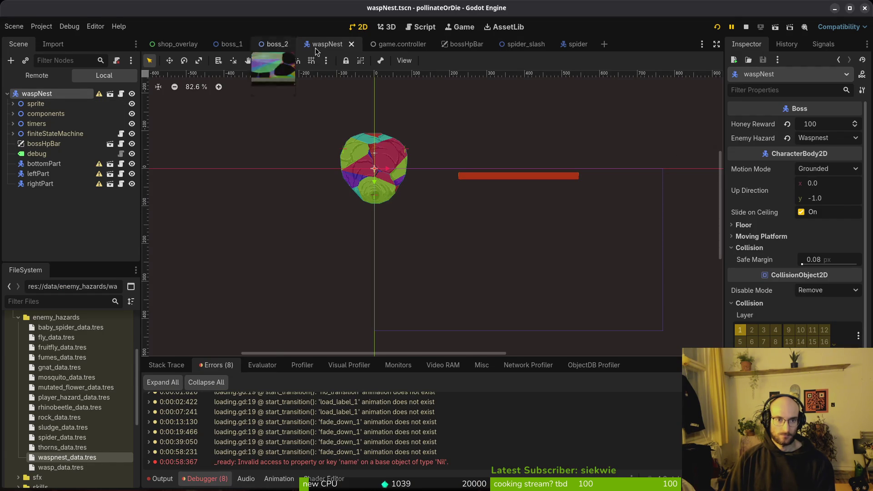
key(alt+Tab)
key(space)
key(f)
key(f)
text(waspnest)
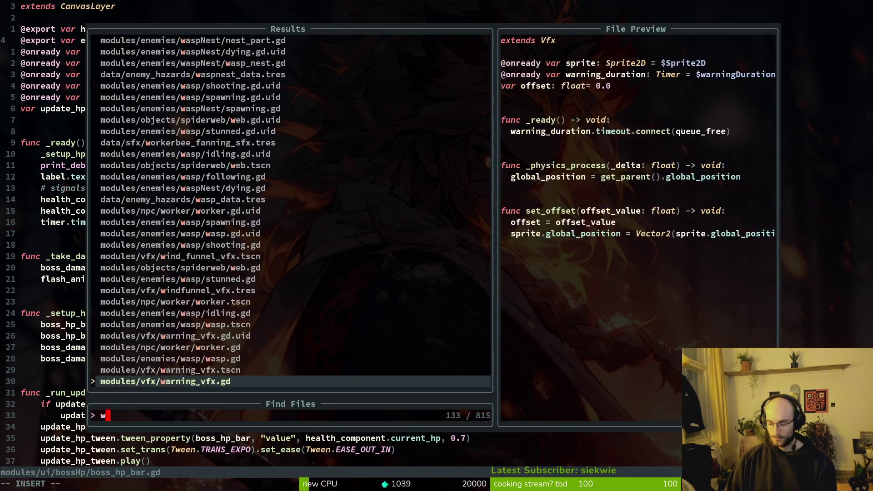
key(Return)
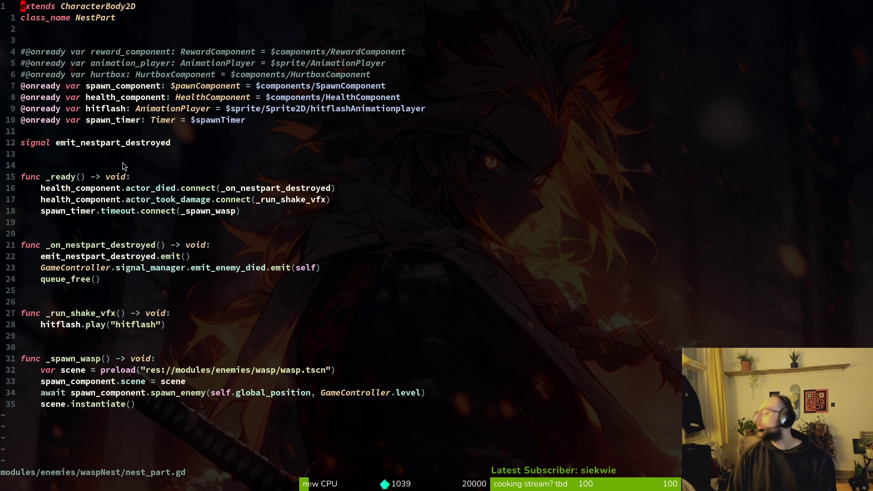
- Open boss.gd, compare it side by side with enemy.gd, then close the enemy.gd split
key(space)
key(f)
key(f)
text(boss)
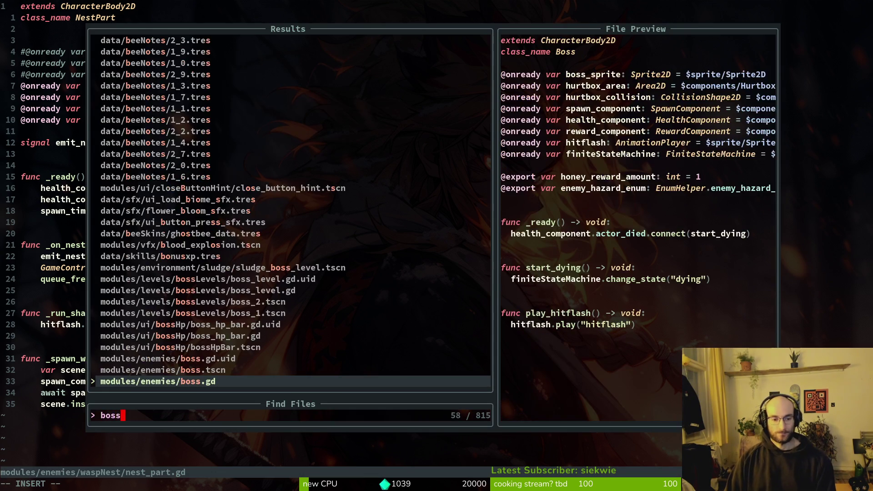
key(Return)
key(space)
key(f)
key(f)
text(eneen)
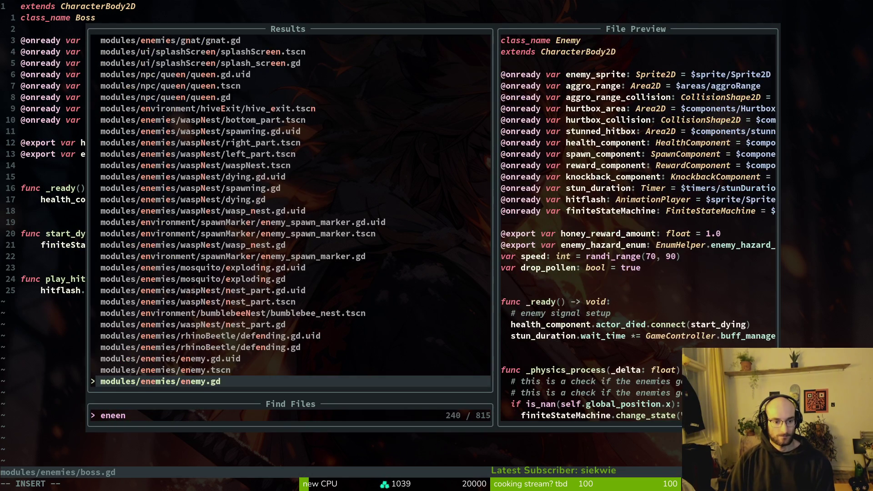
key(ctrl+v)
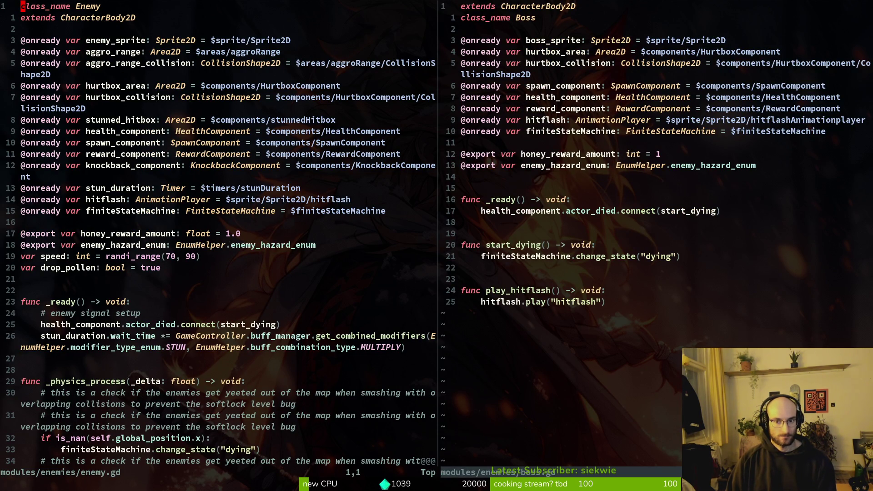
text(:q)
key(Return)
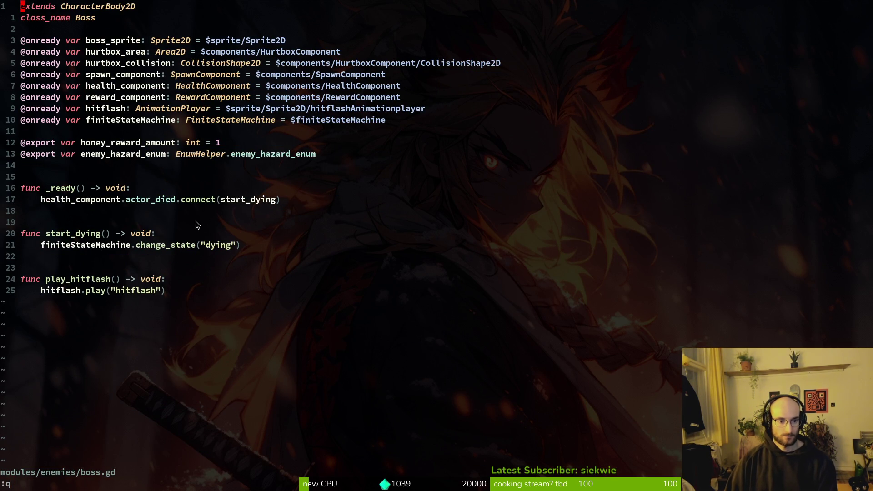
click(173, 154)
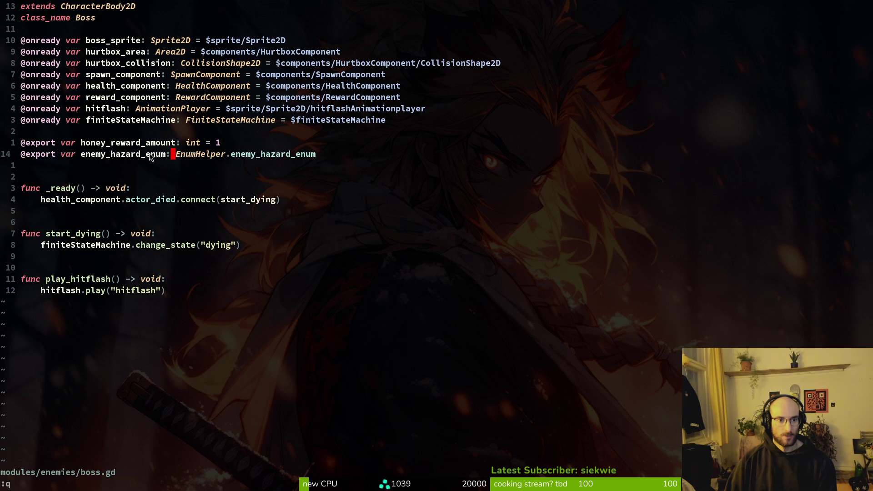
double_click(105, 157)
key(y)
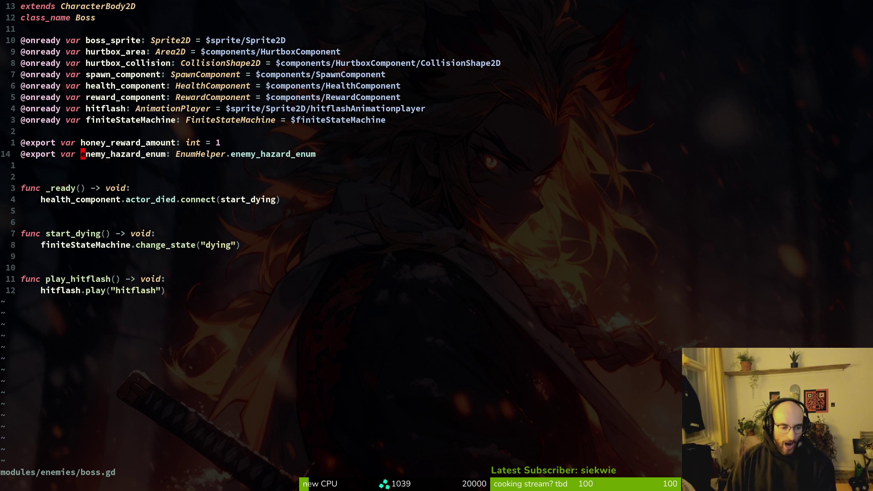
key(space)
key(f)
key(f)
key(Escape)
key(space)
key(f)
key(w)
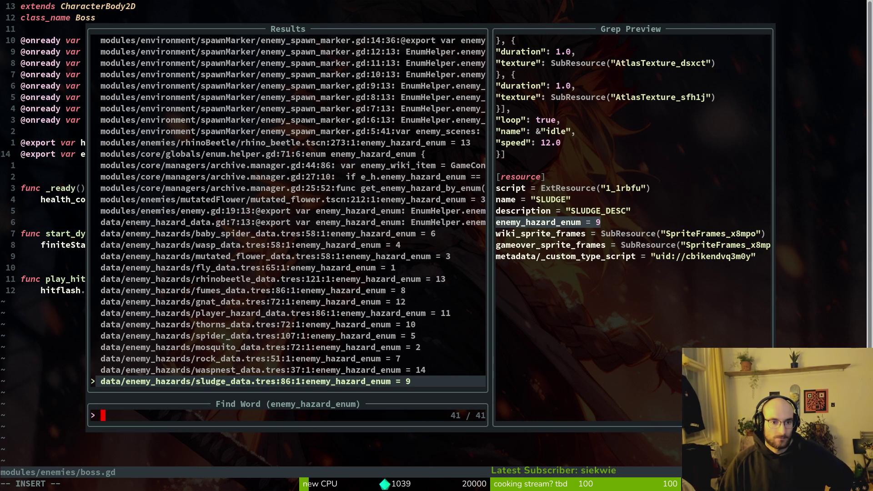
key(ctrl+n)
key(ctrl+n)
key(ctrl+n)
key(ctrl+n)
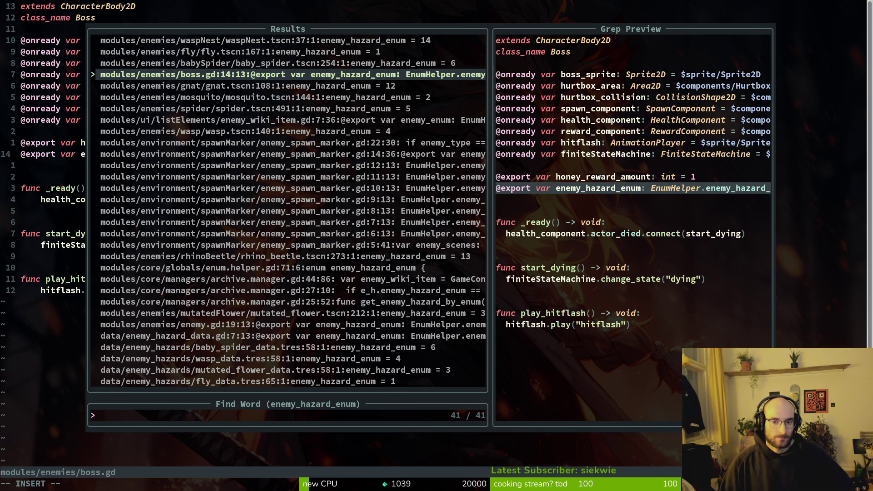
key(Return)
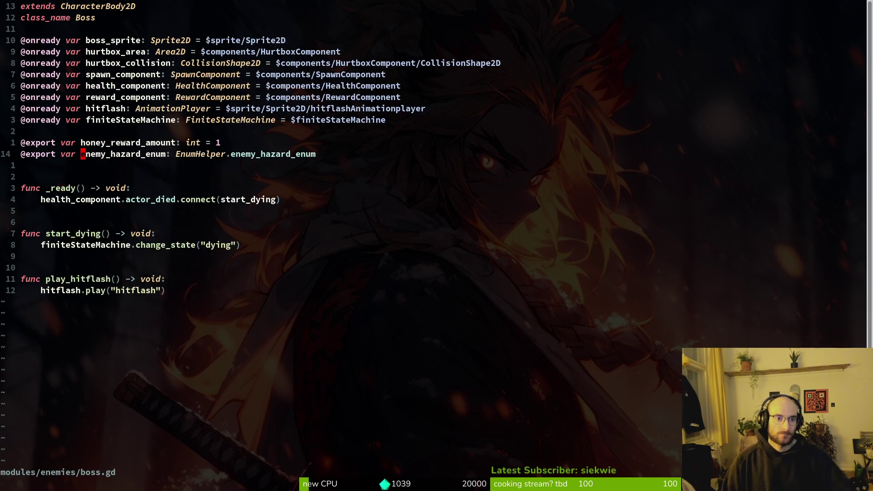
text(dd)
key(ctrl+s)
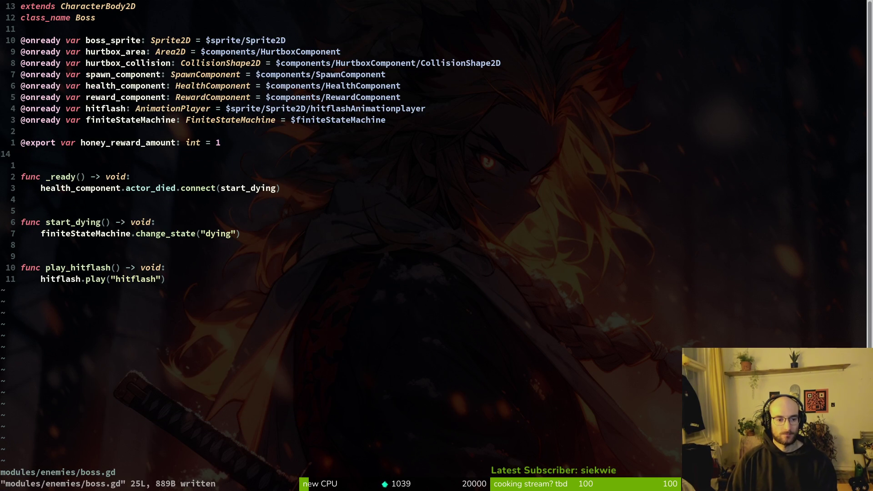
key(alt+Tab)
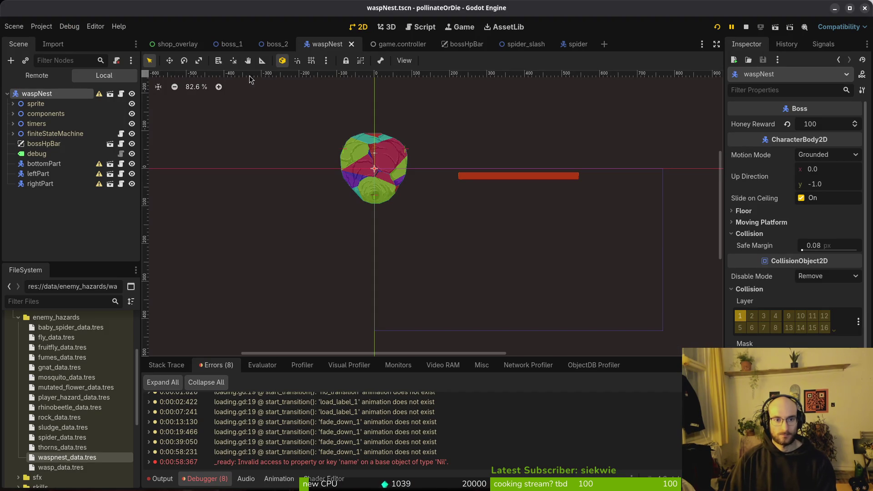
key(alt+Tab)
key(u)
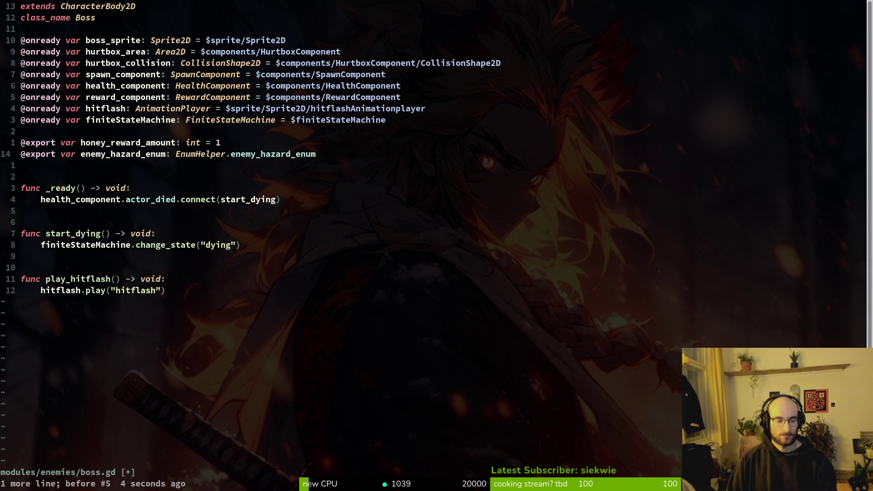
- In boss.gd, rename the export to boss_data typed EnemyHazardData and save
text(ciwboss_)
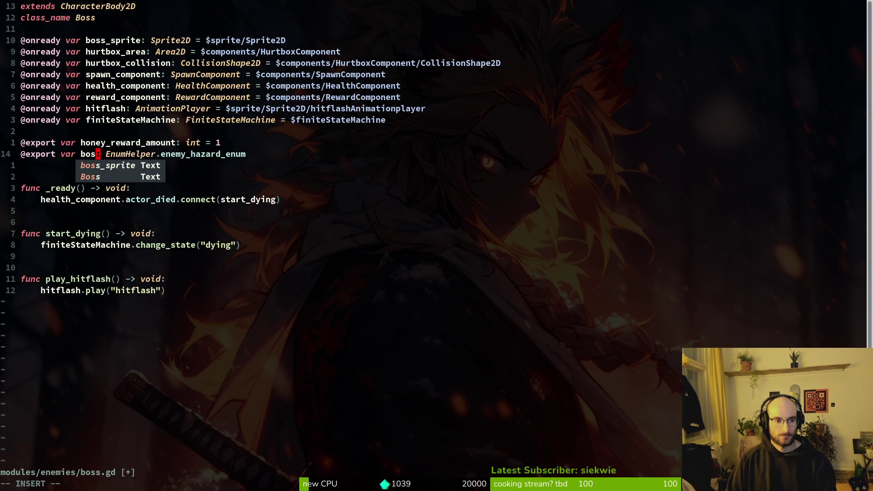
text(data)
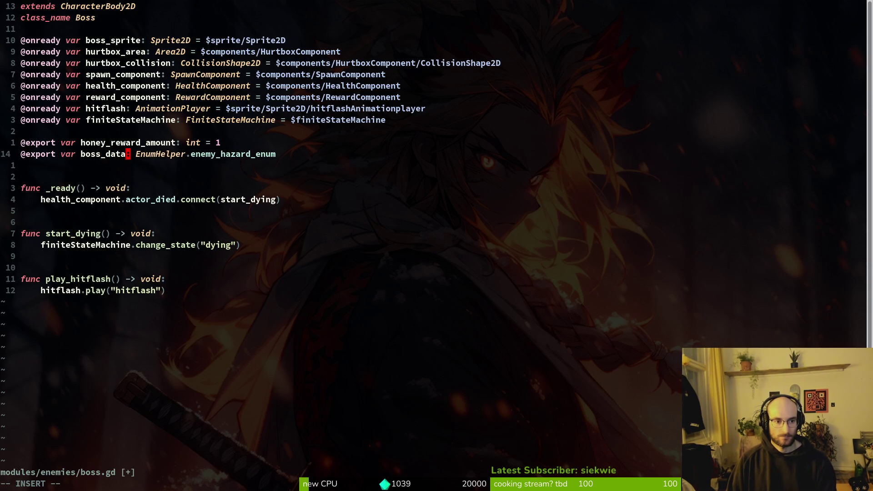
key(Return)
key(w)
key(v)
text($)
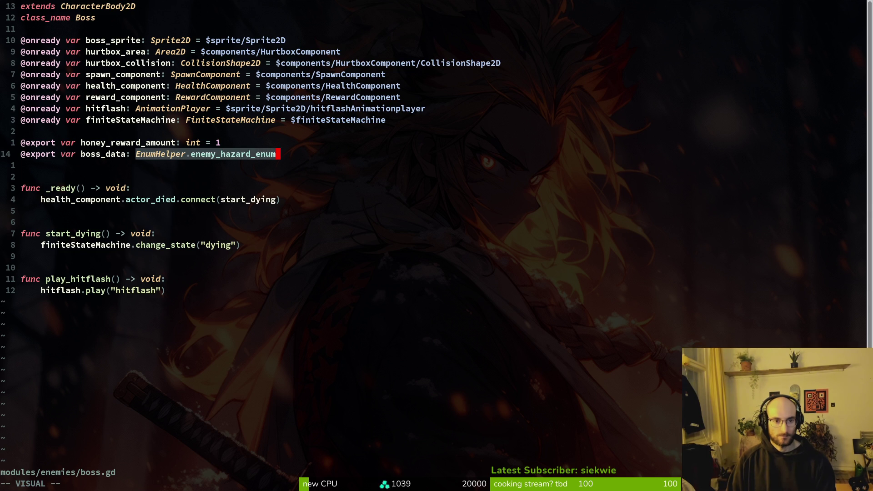
text(hcEnha)
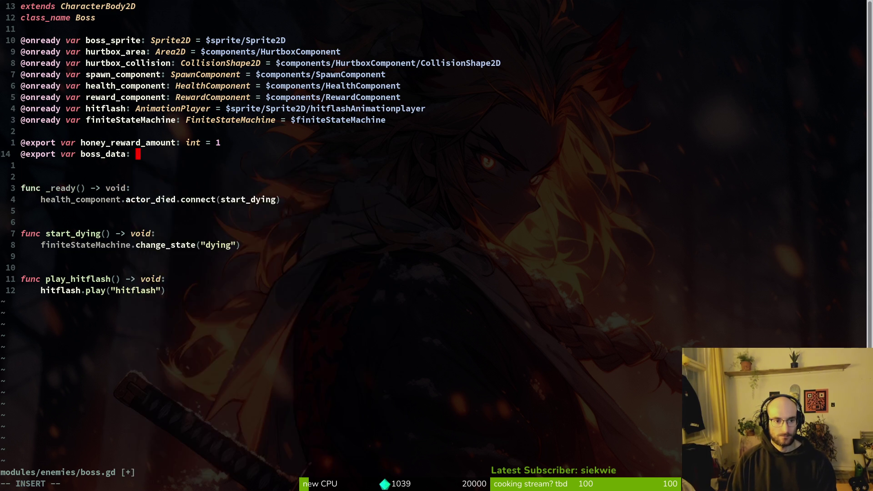
key(Return)
key(Escape)
text(:write)
key(Return)
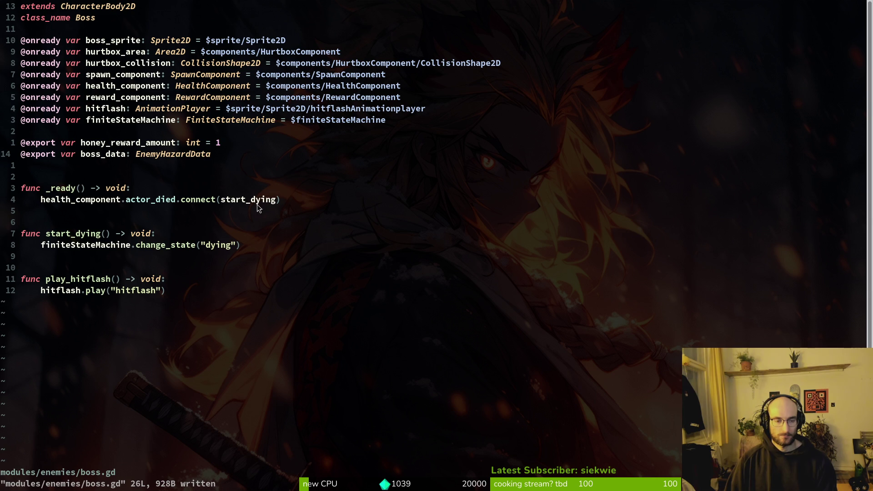
- Glance at enemy.gd for comparison, then open spider.gd from the file finder
key(ctrl+6)
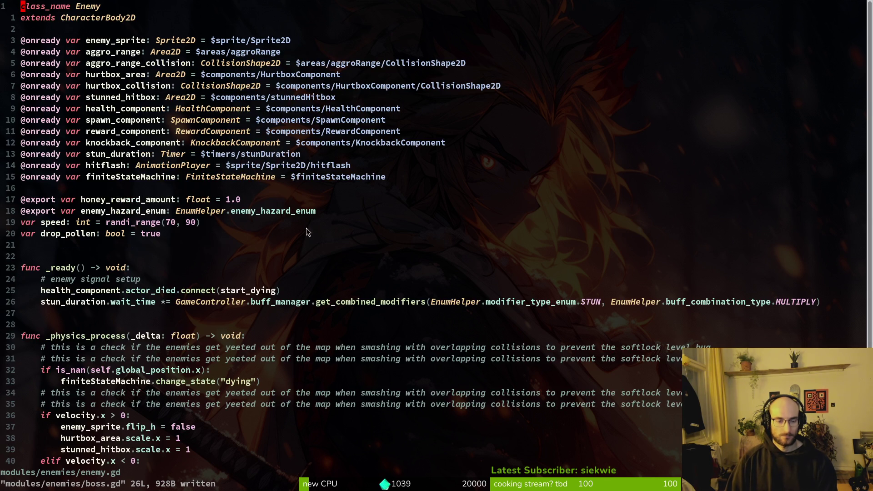
key(ctrl+6)
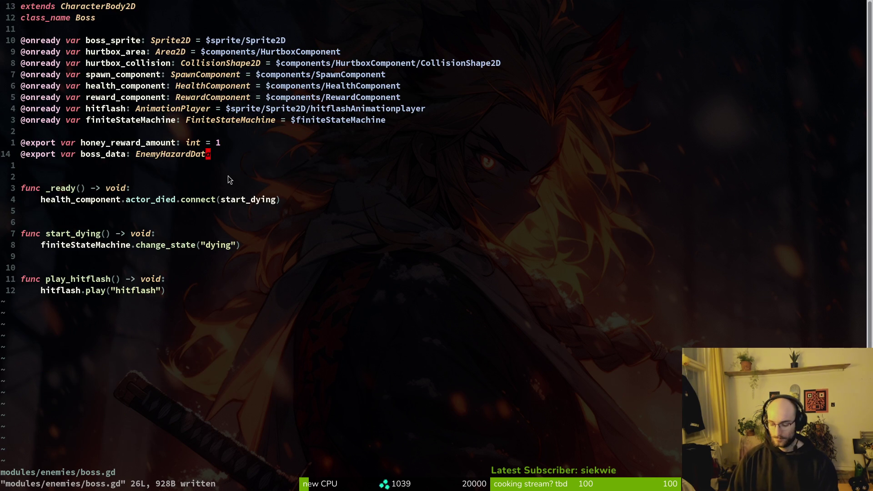
key(space)
key(f)
key(f)
text(spider)
click(173, 358)
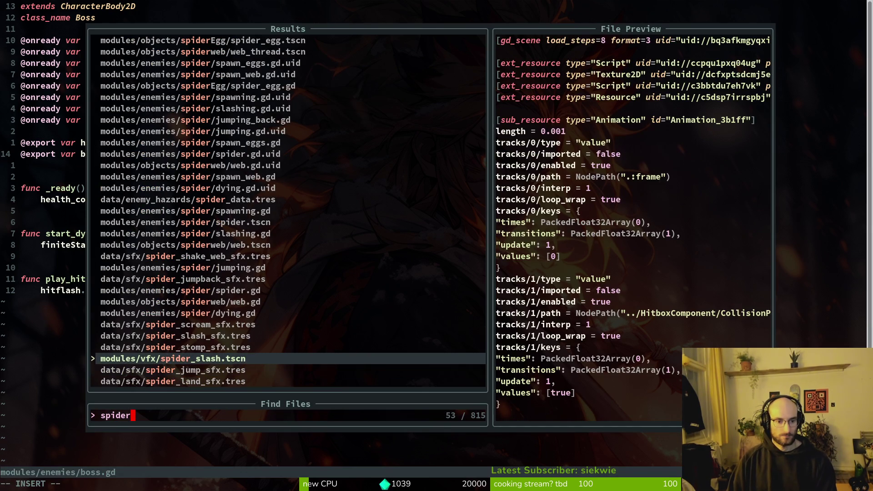
text(spdie)
key(BackSpace)
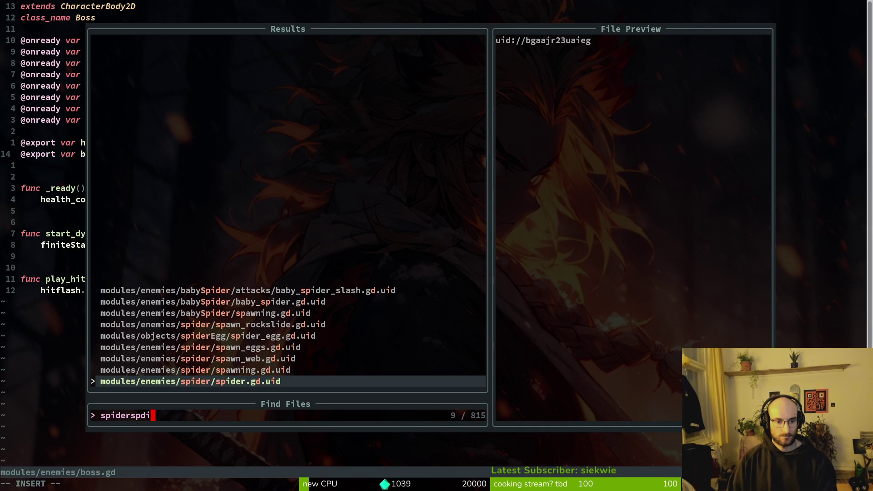
key(BackSpace)
key(Return)
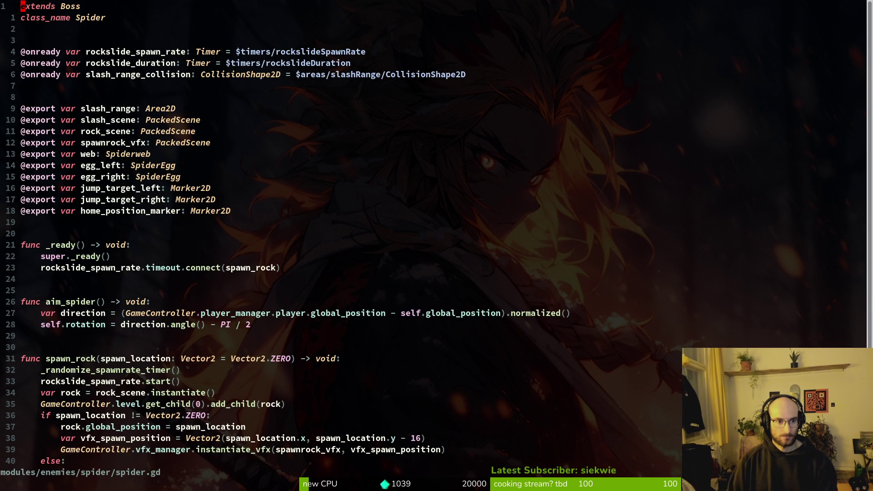
key(alt+Tab)
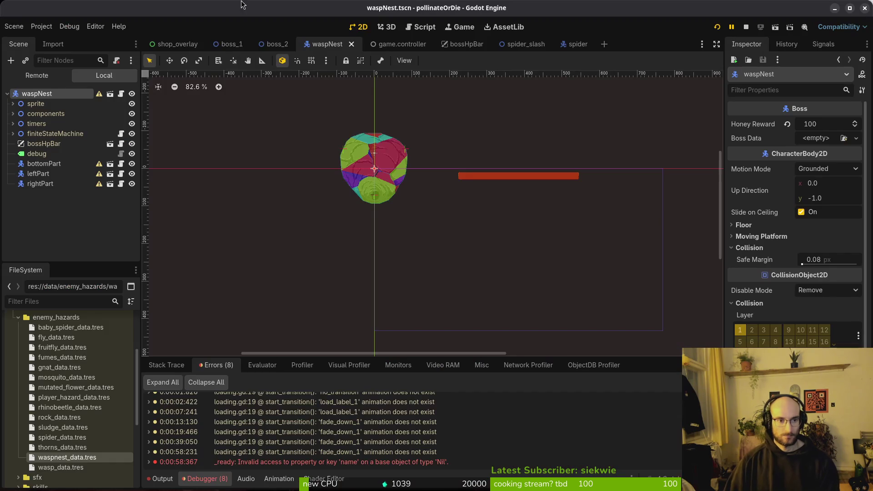
- Show the spider scene, then delete boss.gd's boss_data export line in Vim and save it
mouse_move(528, 52)
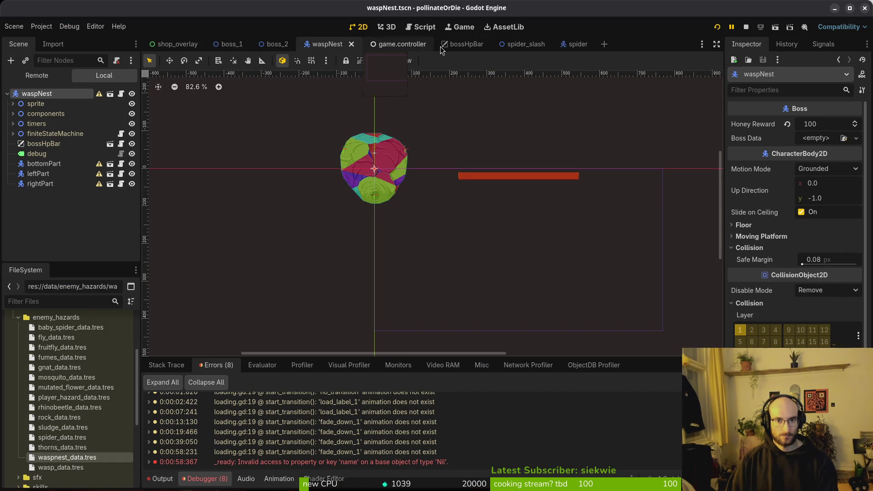
click(578, 44)
key(alt+Tab)
key(ctrl+o)
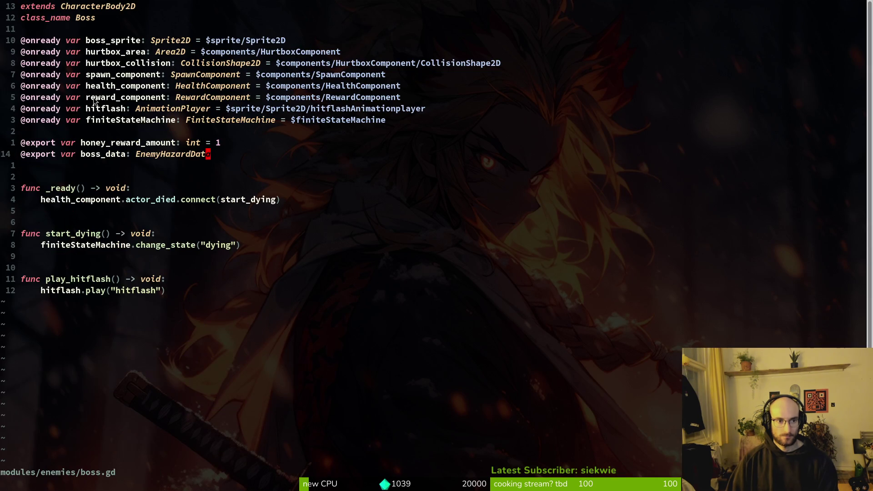
key(d)
key(d)
text(:w)
key(Return)
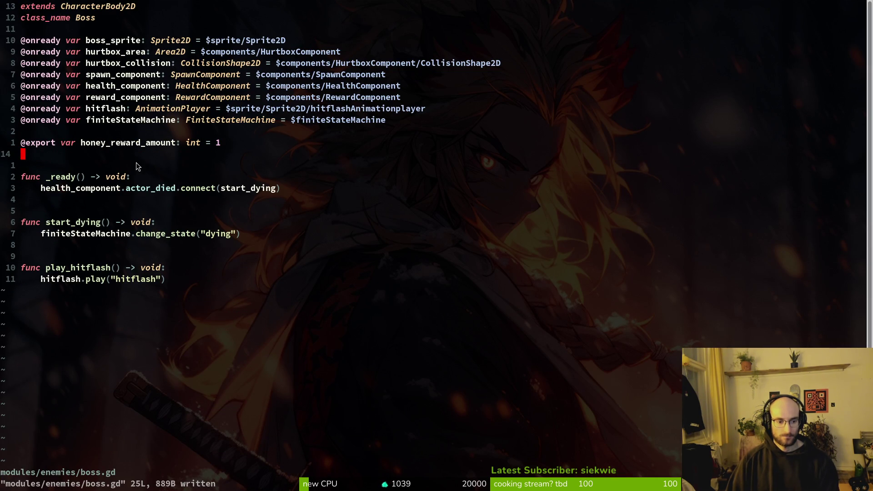
key(alt+Tab)
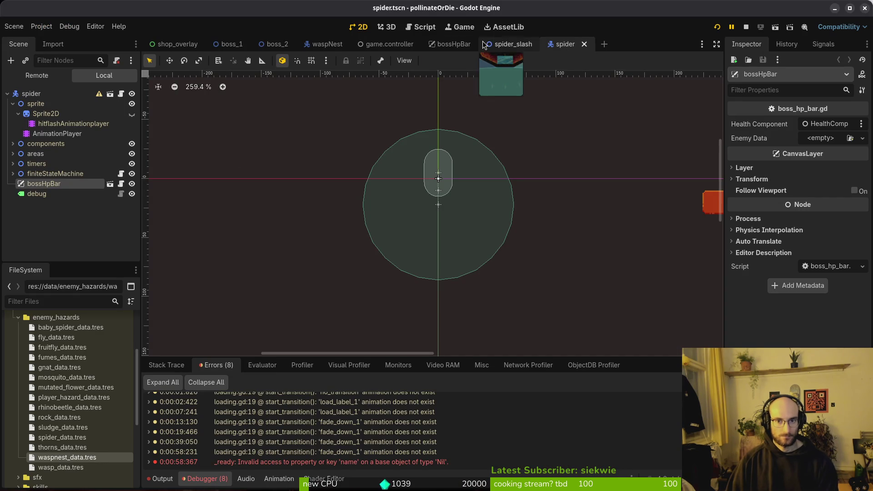
- Set the waspNest bossHpBar's Enemy Data to waspnest_data.tres, then save the scene and run the game
click(321, 44)
click(44, 144)
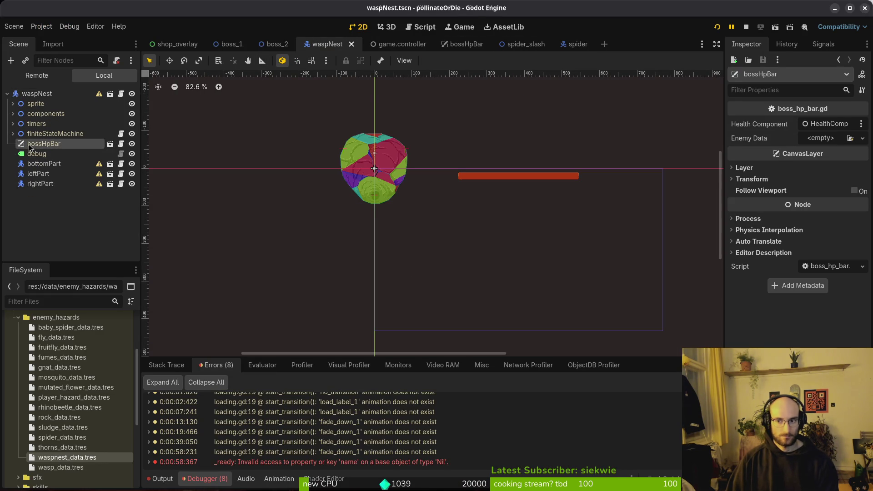
mouse_move(76, 461)
mouse_down()
mouse_move(268, 348)
mouse_move(821, 138)
mouse_up()
key(ctrl+s)
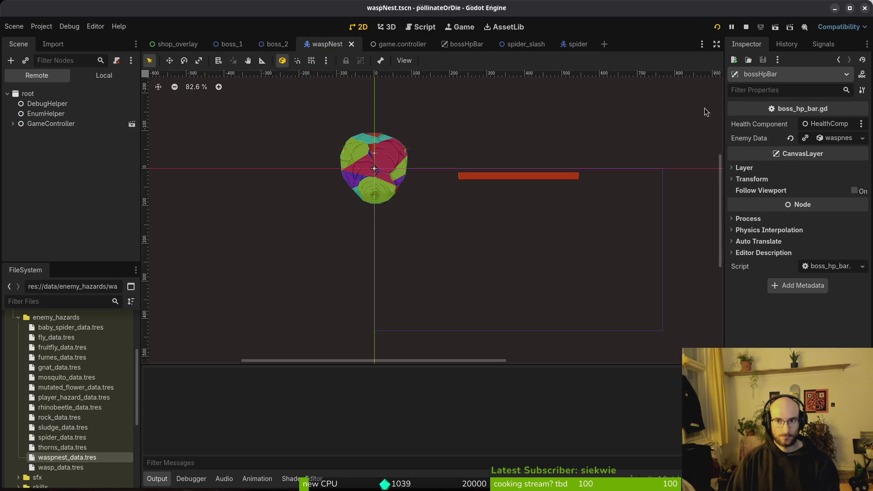
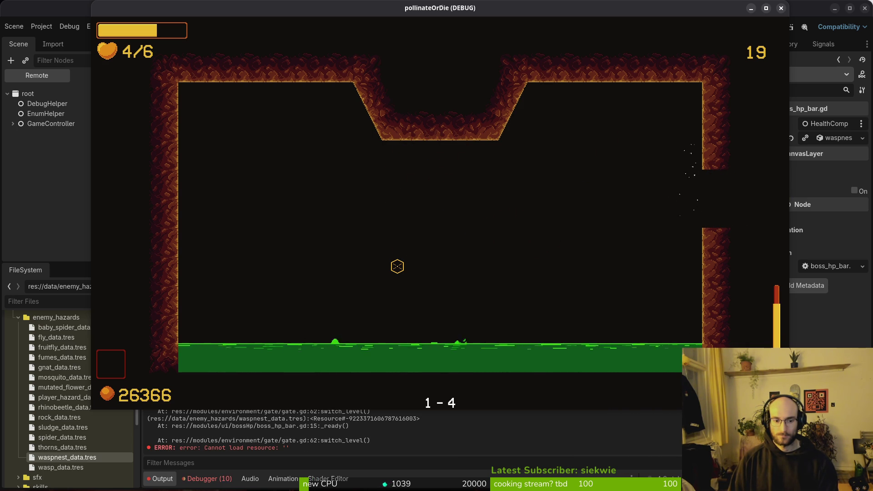
- Check the 'Cannot load resource' error in Godot's Debugger, then open Neovim's project file finder
click(205, 484)
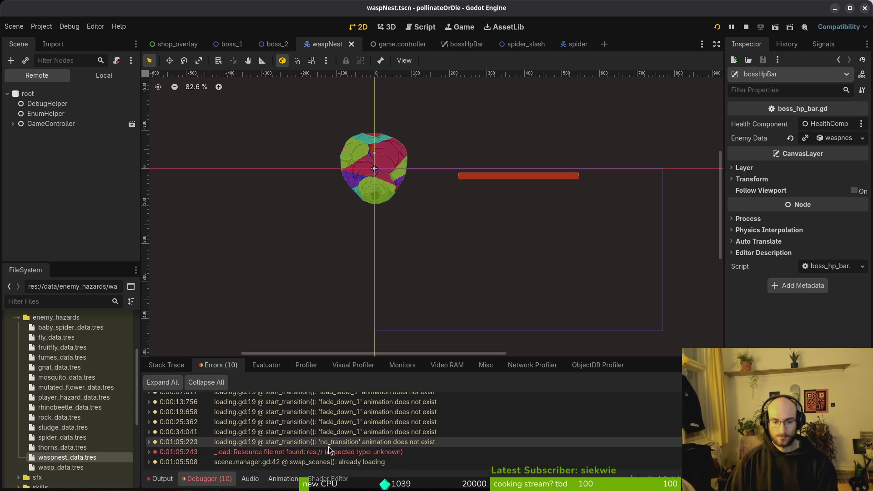
mouse_move(320, 456)
key(alt+Tab)
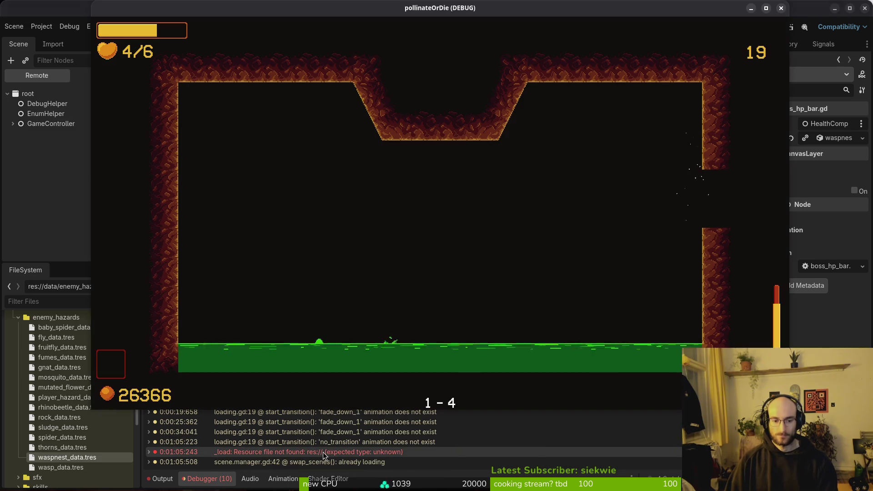
key(super+2)
key(space)
- Open boss_level.gd from the file search and look over its _ready function
key(f)
key(f)
text(bosslevel)
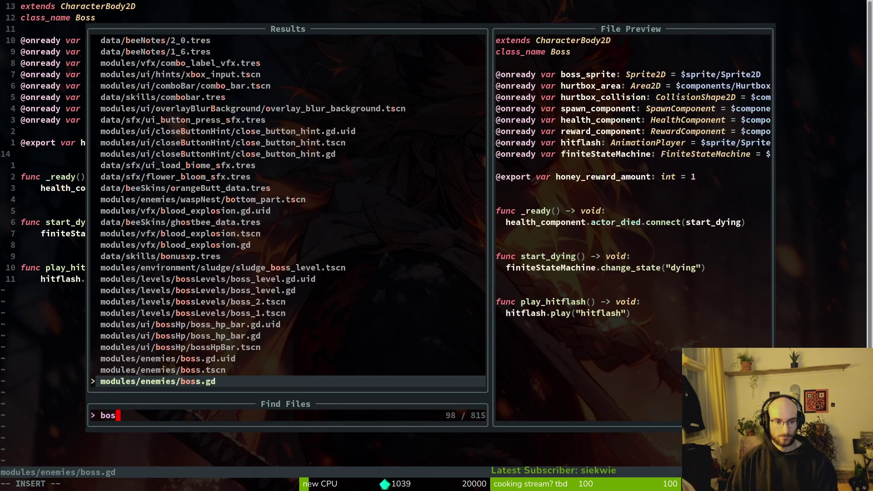
key(Return)
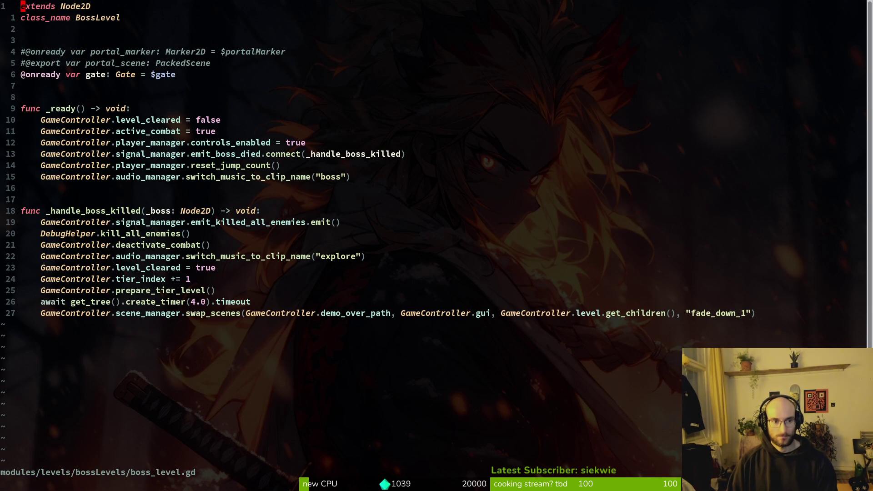
key(j)
key(j)
key(j)
key(k)
key(j)
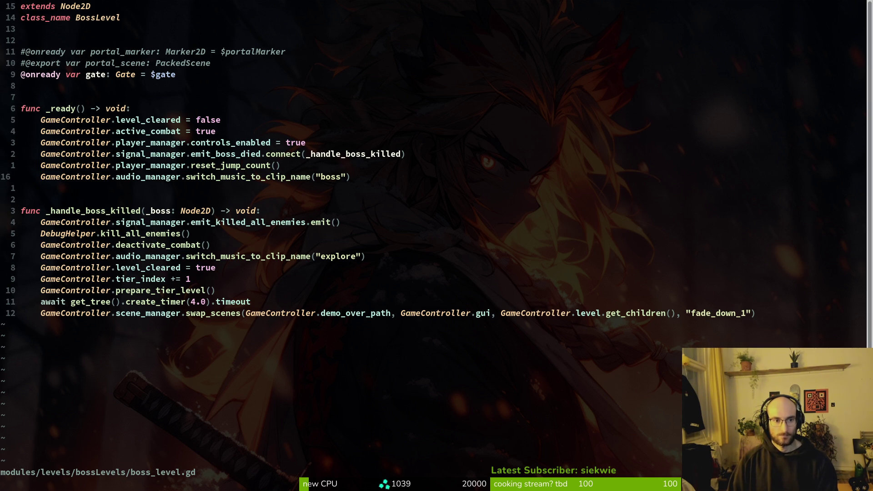
- Search the project files for gate scripts, then open level.gd
key(space)
key(f)
key(f)
text(gate)
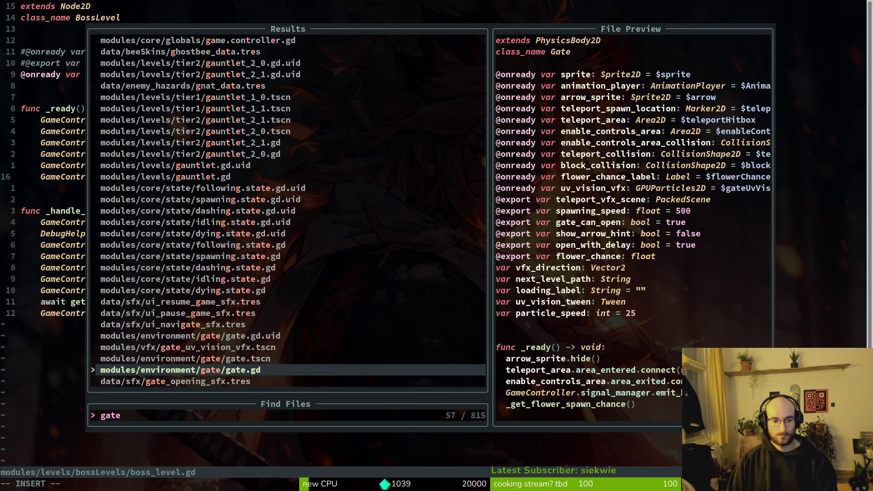
key(BackSpace)
key(BackSpace)
key(BackSpace)
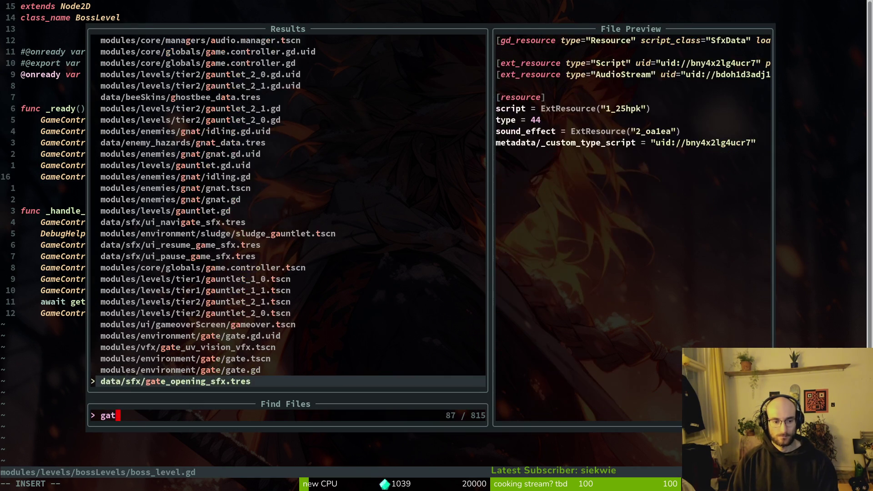
text(level)
key(Return)
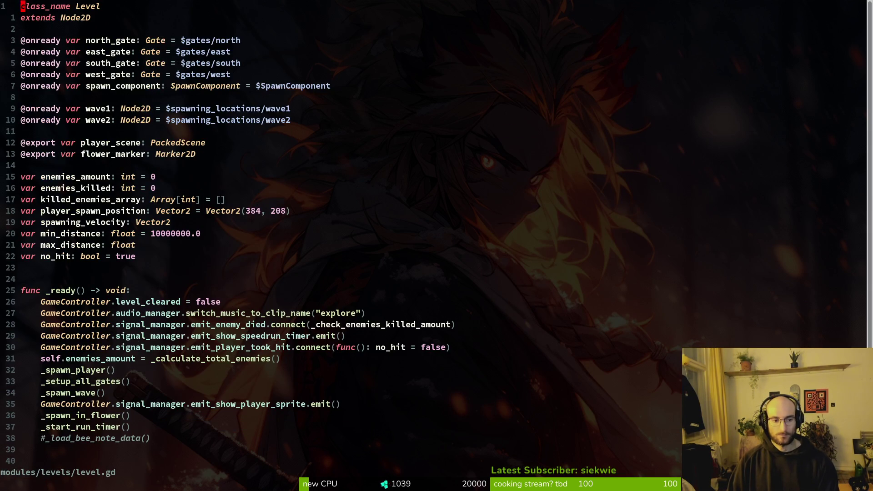
- Copy the six lines of level.gd's _setup_all_gates function
key(8)
key(9)
key(shift+g)
key(k)
key(V)
key(j)
key(Escape)
key(k)
key(k)
key(V)
key(j)
key(j)
key(j)
key(j)
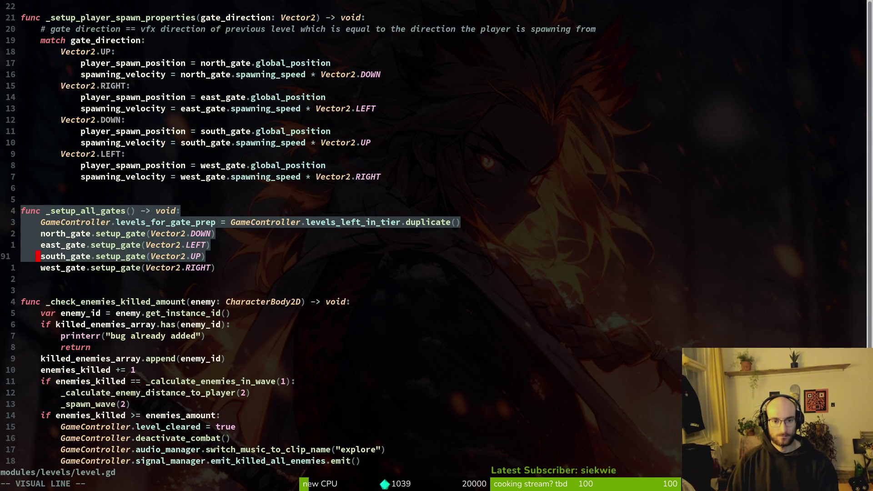
key(j)
key(y)
- Paste _setup_all_gates into boss_level.gd below _ready, with a blank line above it
key(ctrl+6)
key(p)
key(shift+o)
key(Return)
key(Escape)
- Save boss_level.gd and rename the pasted function to _setup_gate
text(:write)
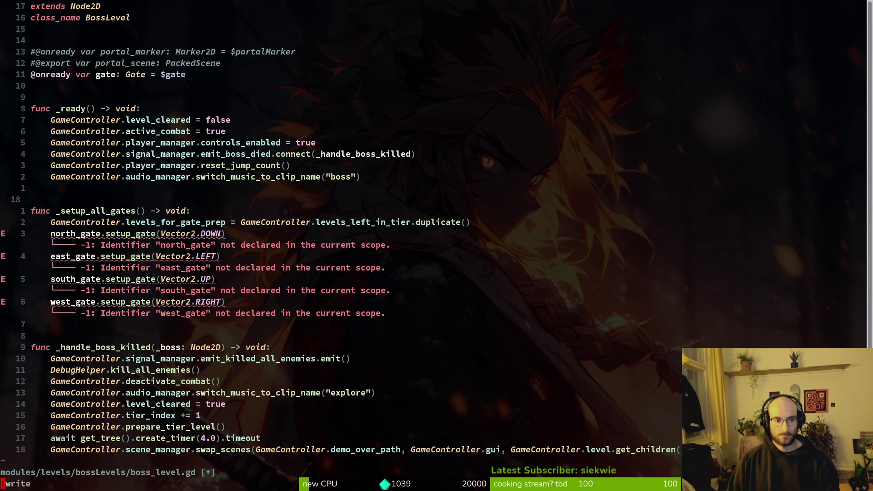
key(Return)
text(jwiw_)
key(Escape)
text(bcw_setup)
text(_gate)
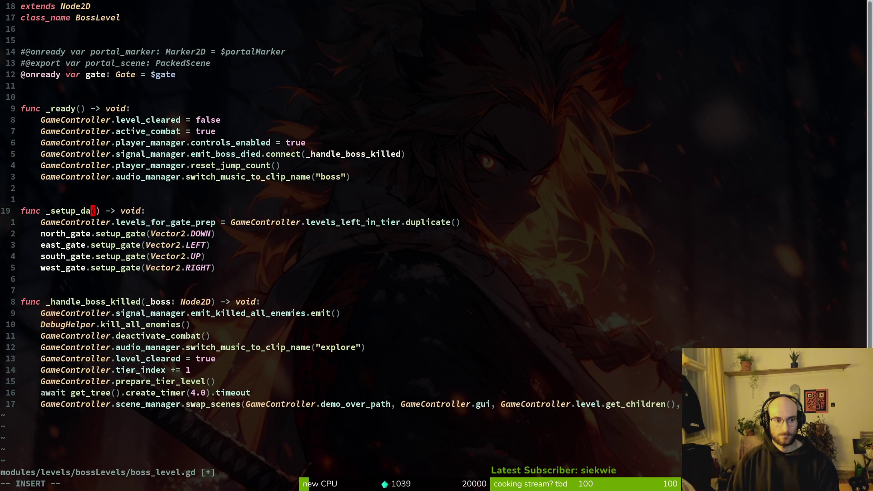
key(ctrl+s)
key(k)
key(k)
key(k)
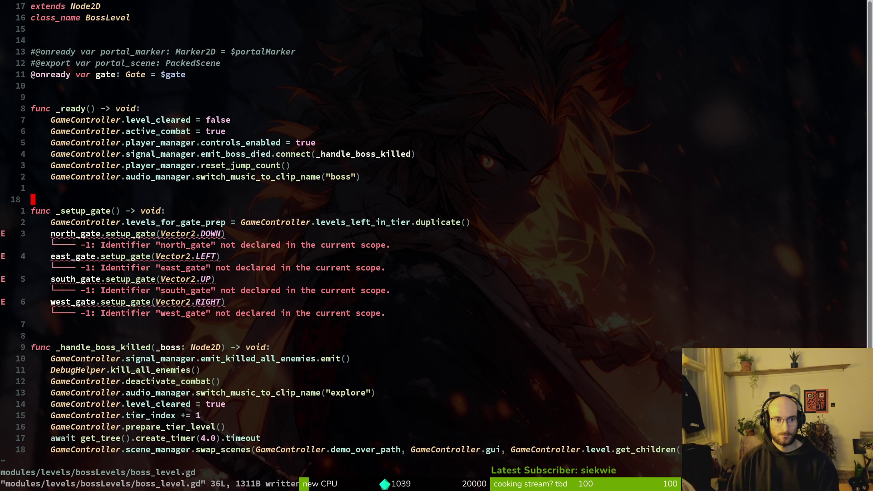
- Change north_gate to gate, delete the other gate lines except Vector2.LEFT, and save
key(j)
key(j)
key(j)
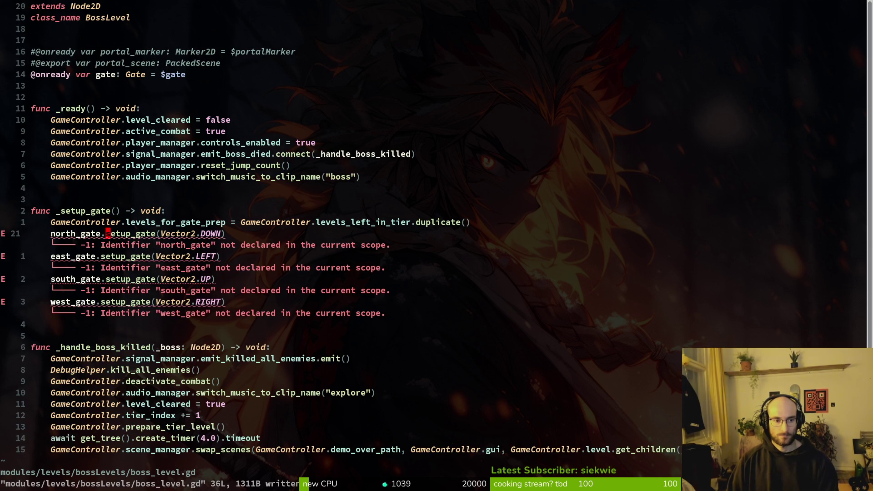
text(cwgate)
key(Escape)
key(ctrl+s)
key(j)
text(k)
text(jcwga)
text(V)
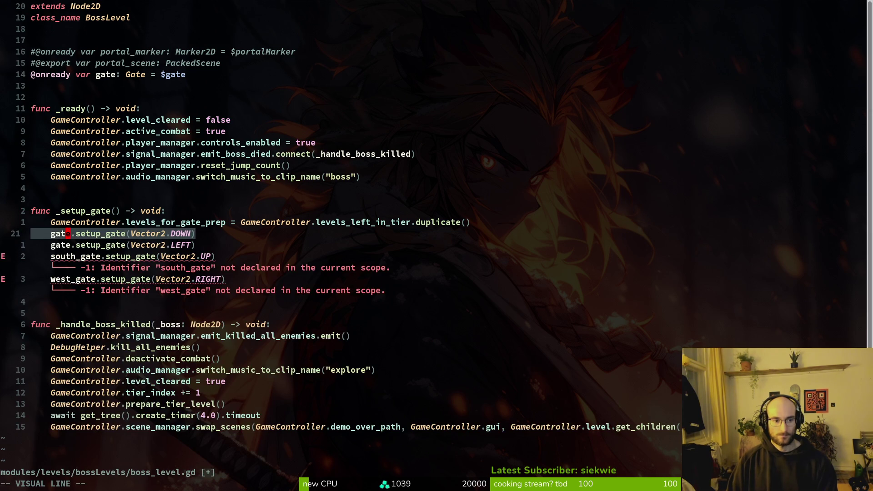
text(djVjd:w)
key(Return)
key(k)
key(k)
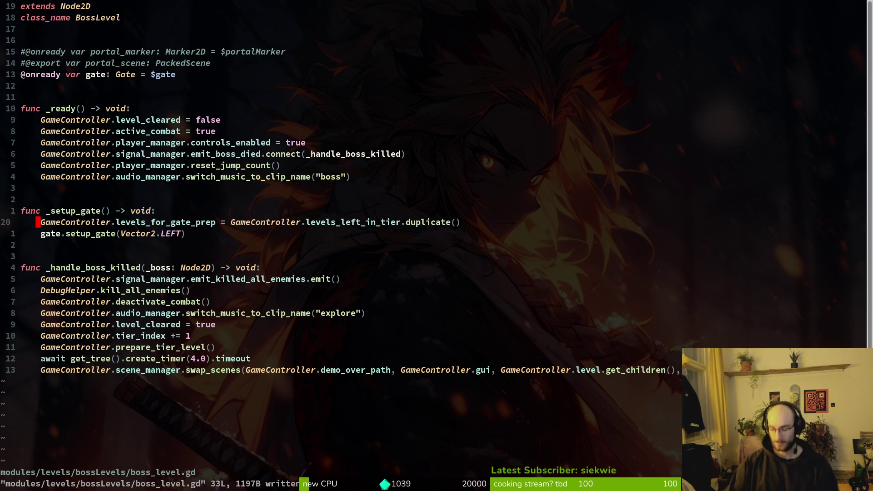
- Find the spot in _handle_boss_killed near the tier_index and prepare_tier_level lines
key(j)
key(6)
key(j)
key(k)
key(k)
key(k)
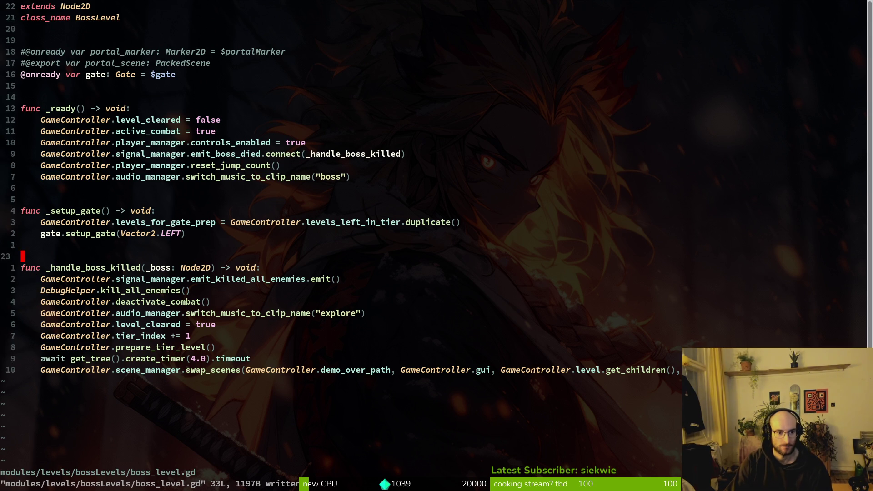
key(j)
key(8)
key(j)
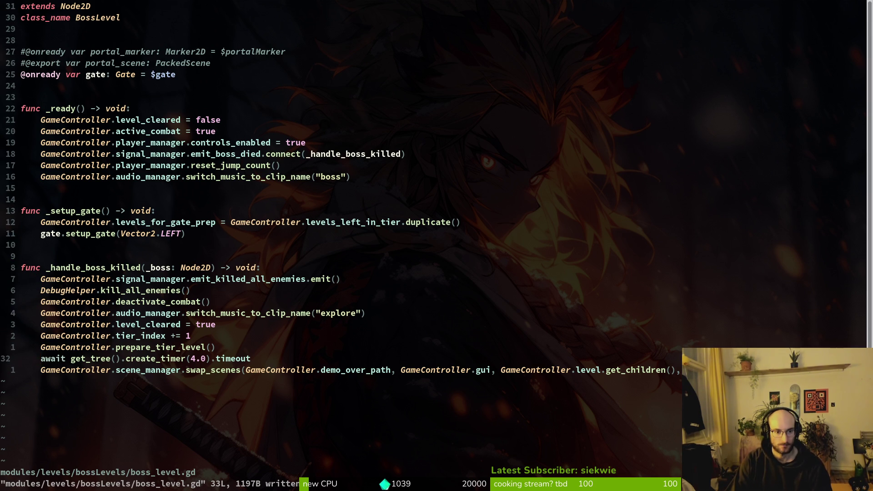
key(k)
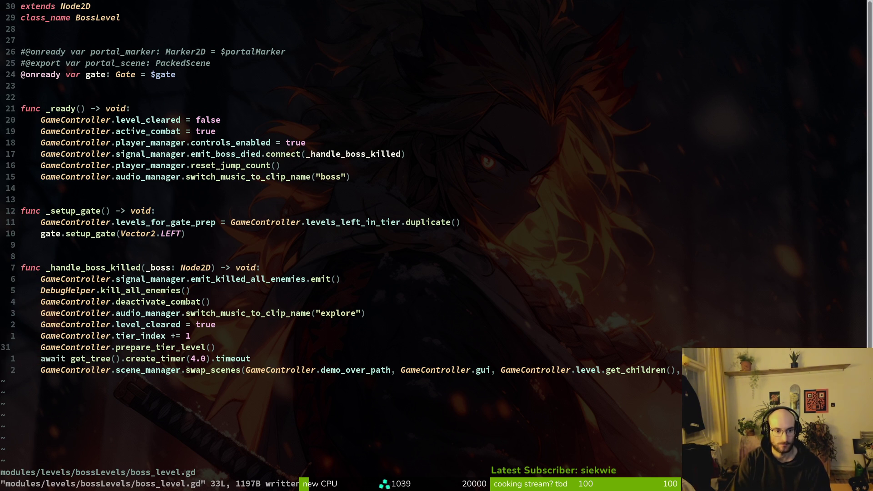
key(k)
key(k)
key(k)
key(V)
key(j)
key(Escape)
key(9)
key(j)
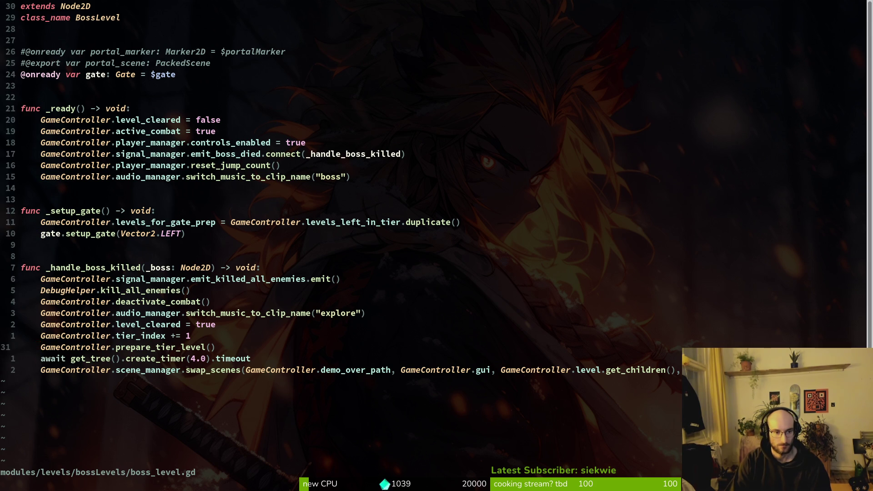
- Try adding a new line below the tier_index and prepare_tier_level() lines, then undo it
key(o)
key(Escape)
key(d)
key(d)
key(j)
key(k)
key(w)
key(w)
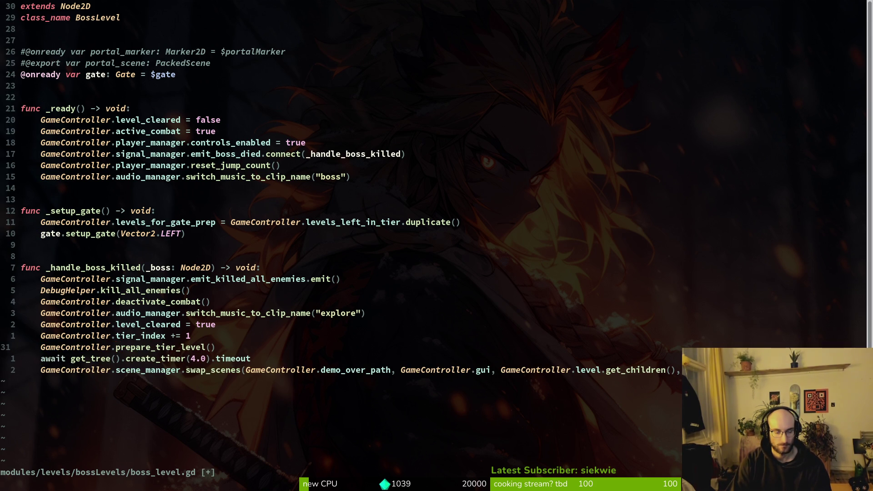
key(o)
key(Escape)
key(j)
key(w)
key(k)
key(w)
key(w)
- Search the project for prepare_tier_level and preview its definition in game.controller.gd
key(space)
key(f)
key(w)
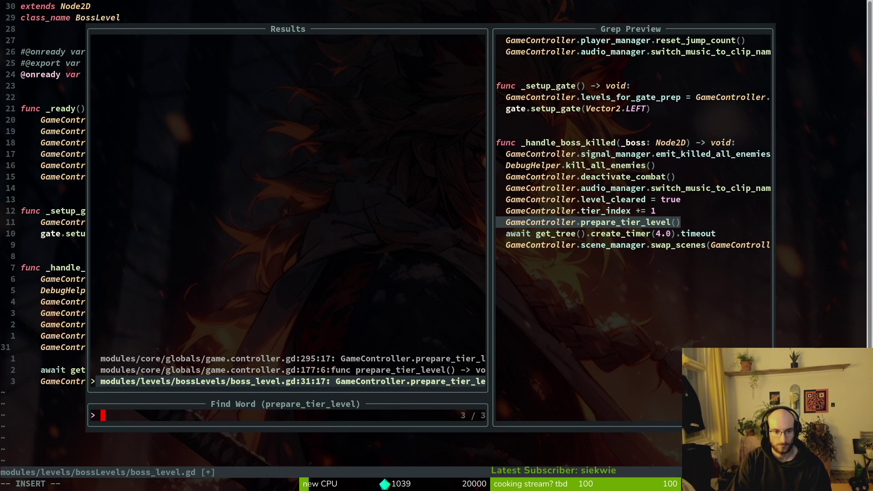
key(Up)
key(Up)
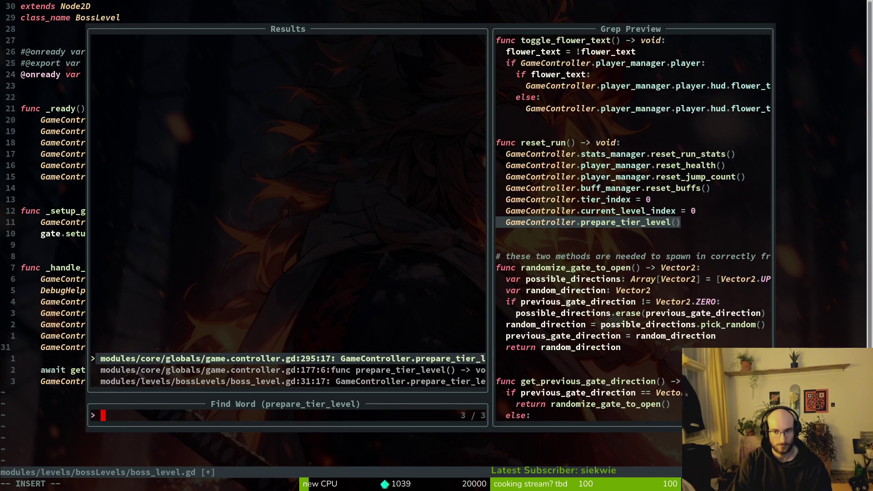
key(Escape)
key(Escape)
- Start a gate.setup_gate call on a new line below prepare_tier_level()
key(o)
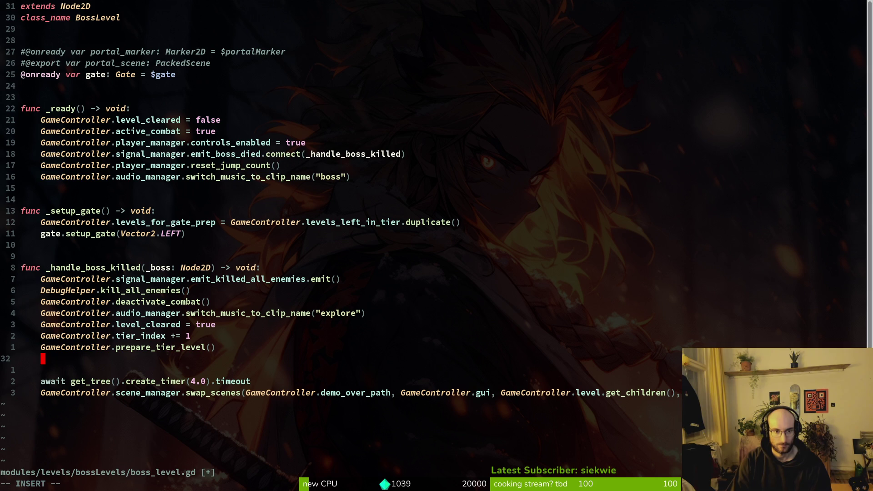
text(gate)
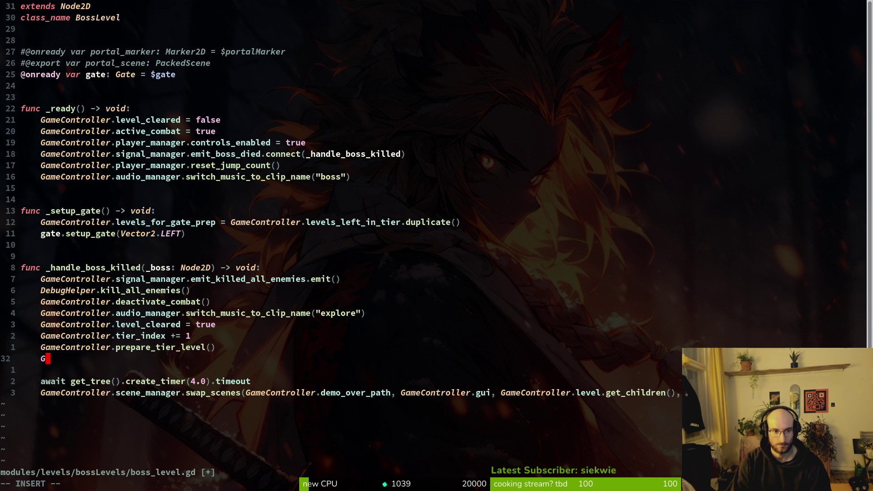
text(.)
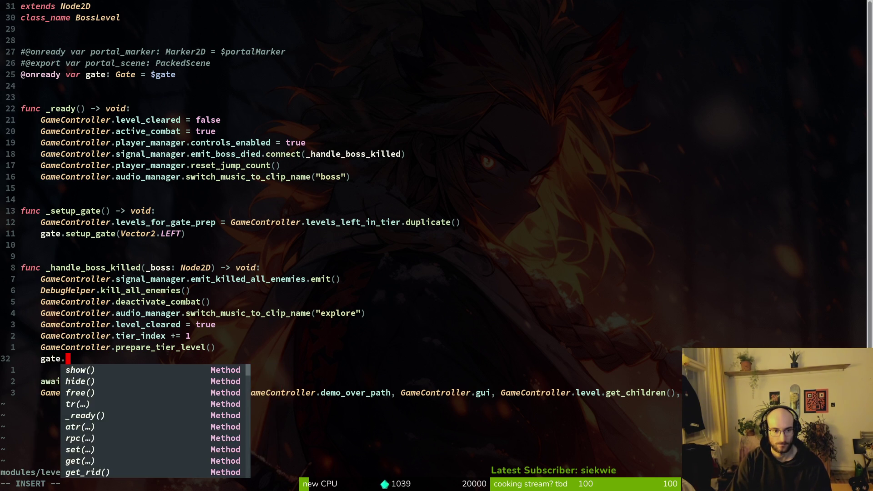
text(set)
key(Tab)
key(Tab)
key(Return)
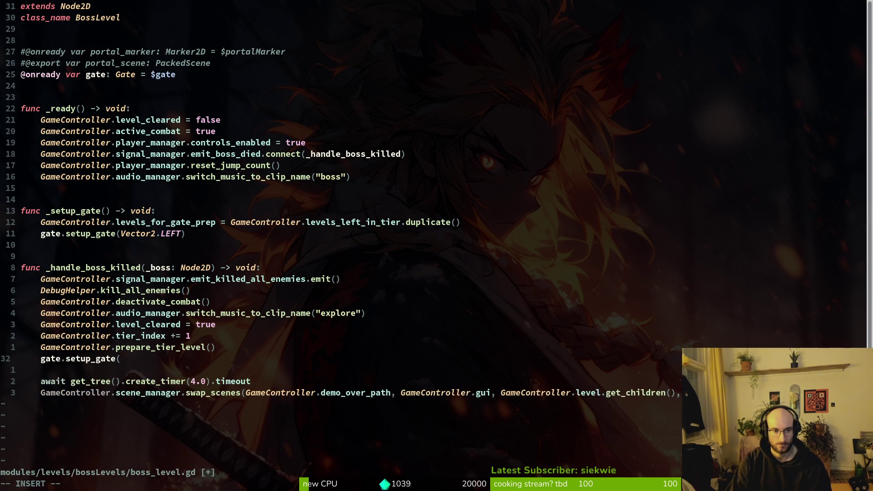
key(Escape)
- Replace the unfinished call with a copy of gate.setup_gate(Vector2.LEFT) and save
key(1)
key(1)
key(k)
key(0)
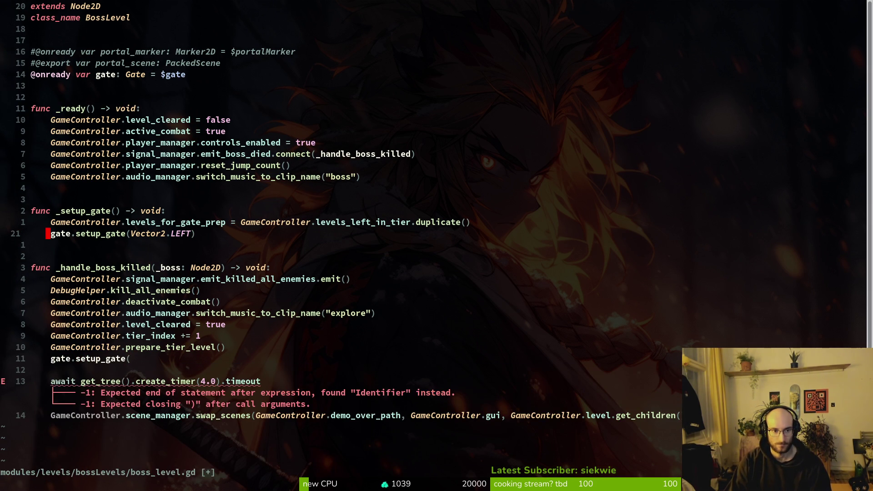
key(y)
key(y)
key(1)
key(1)
key(j)
key(V)
key(p)
key(j)
key(d)
key(d)
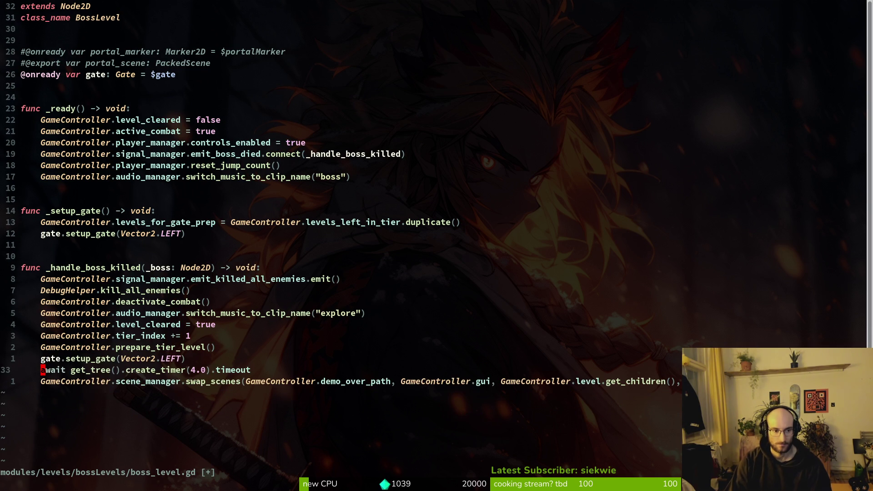
text(:w)
key(Return)
- Delete the now-unused _setup_gate function, save, and launch the game
key(j)
key(1)
key(9)
key(k)
key(V)
key(j)
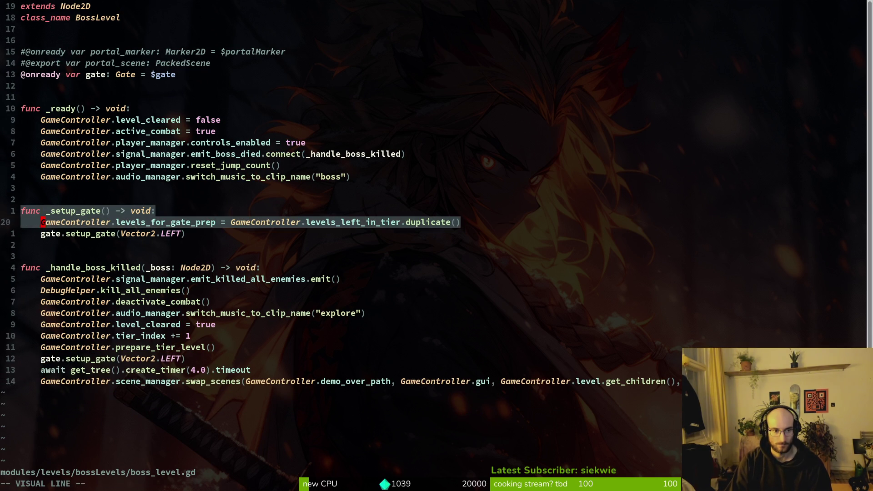
key(j)
key(j)
key(j)
text(d:w)
key(Return)
key(F5)
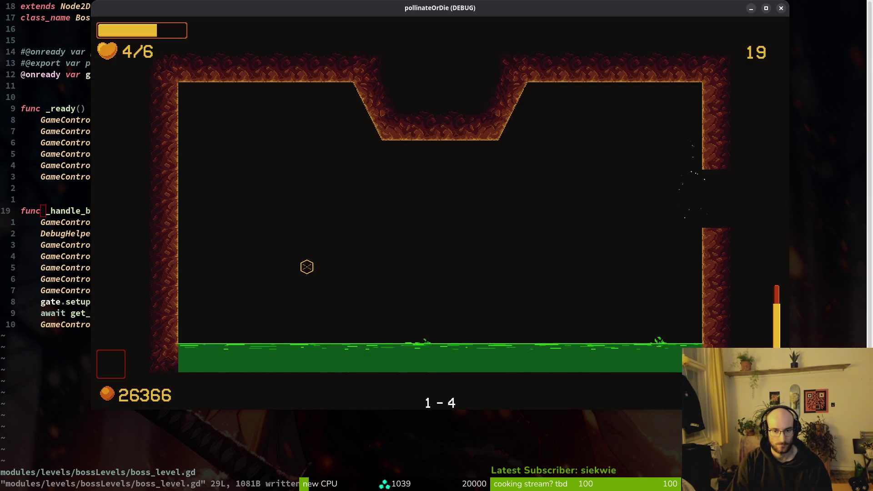
- Stop the game, relaunch it with F5 and continue from the main menu
key(F8)
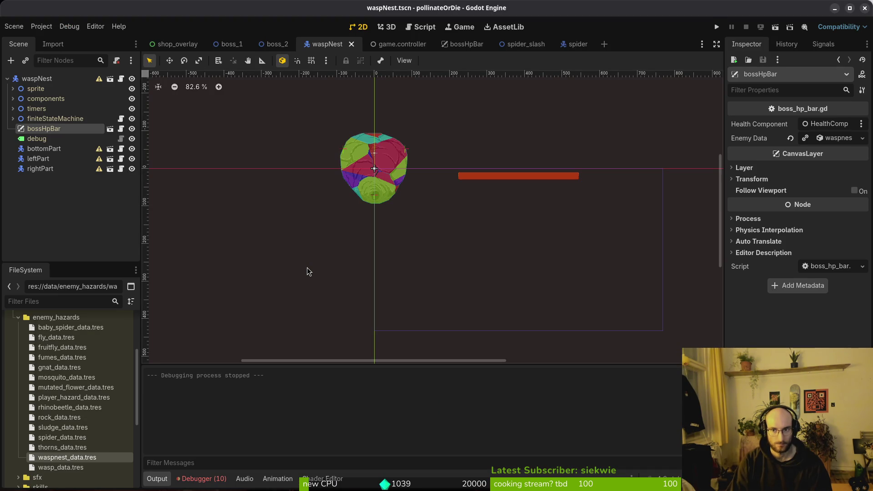
key(alt+Tab)
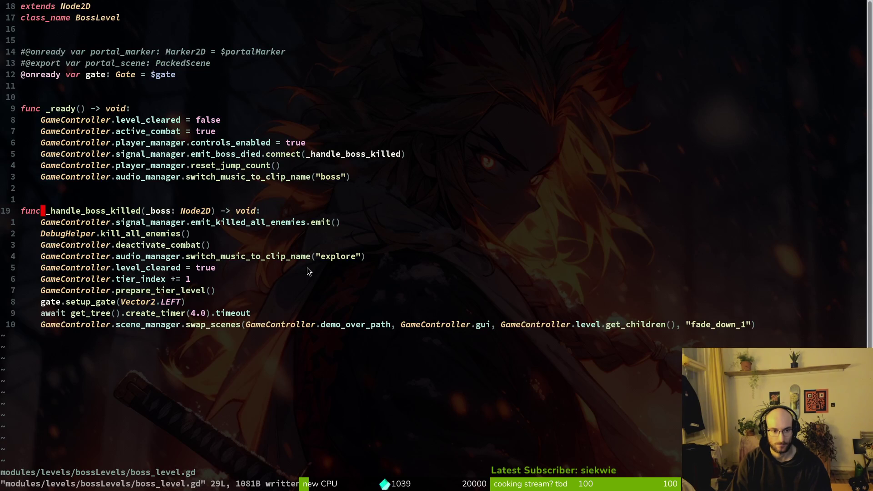
key(alt+Tab)
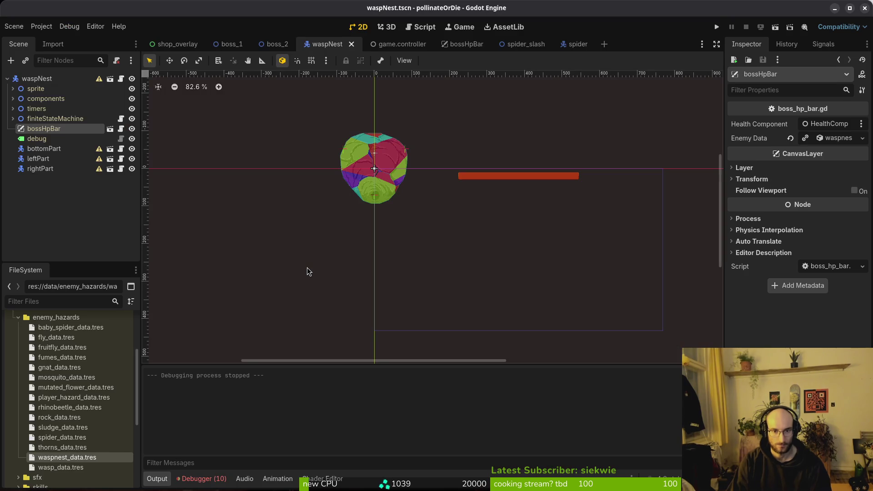
key(F5)
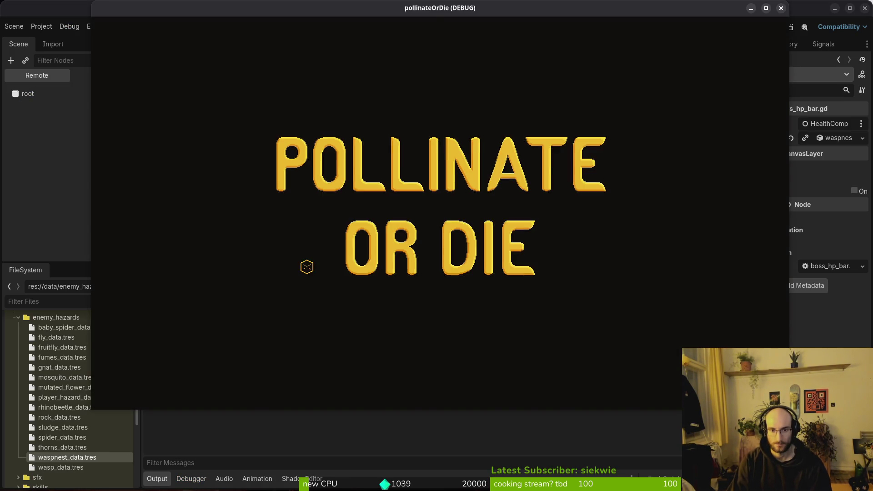
key(Return)
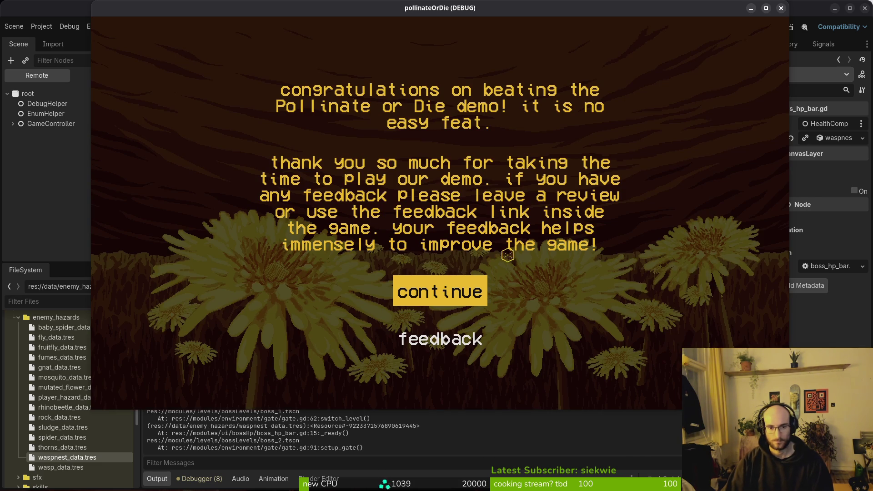
- Continue past the demo-over screen after the boss, close the game and return to Neovim
click(440, 291)
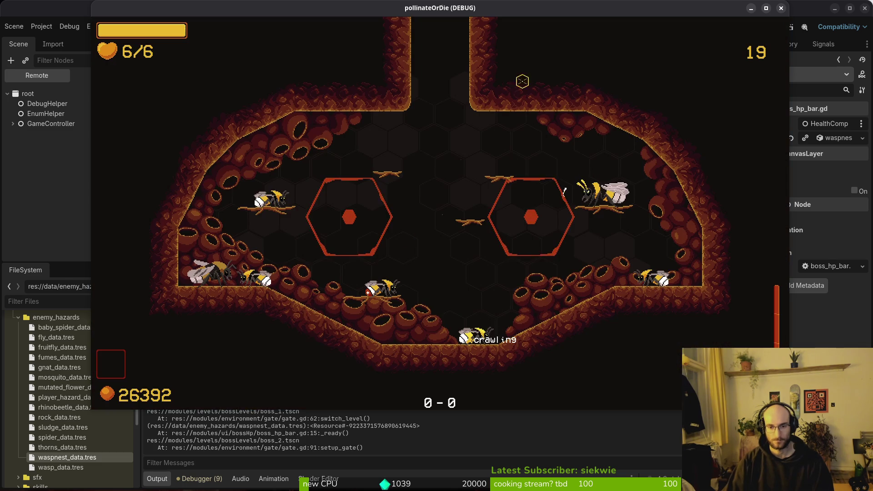
key(alt+F4)
key(alt+Tab)
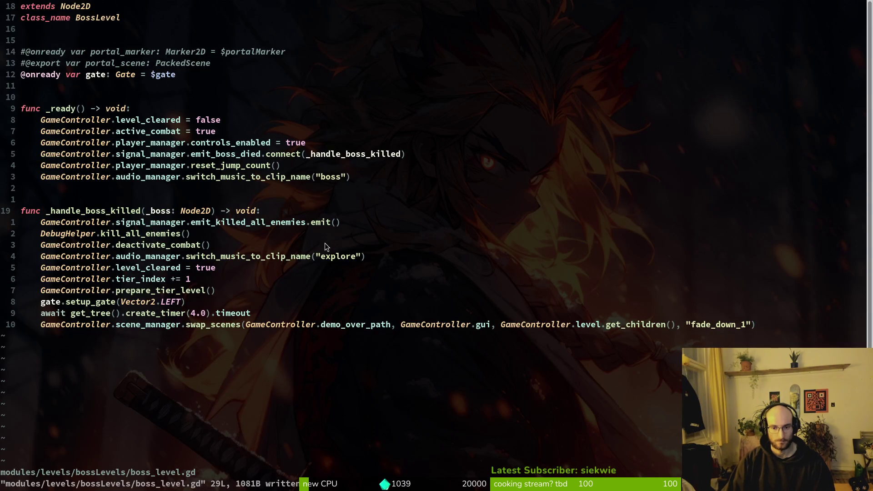
- Delete the final await timer and swap_scenes lines from _handle_boss_killed, save, and relaunch
click(140, 326)
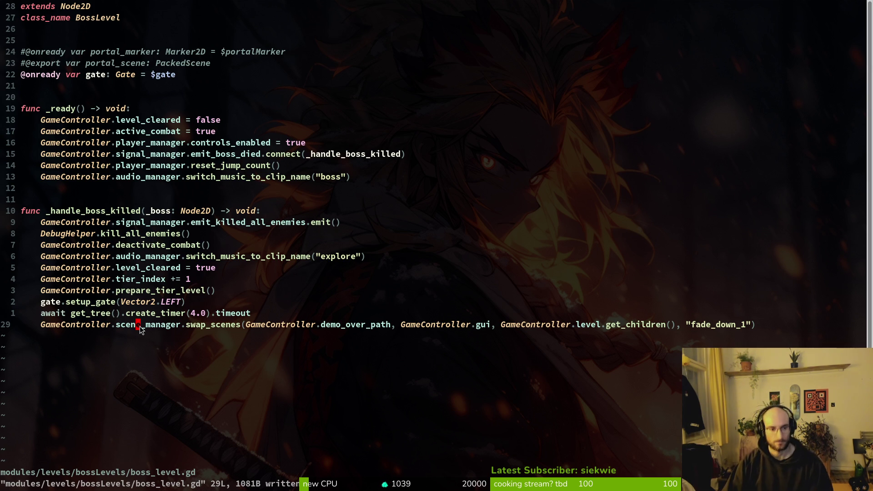
key(shift+v)
key(k)
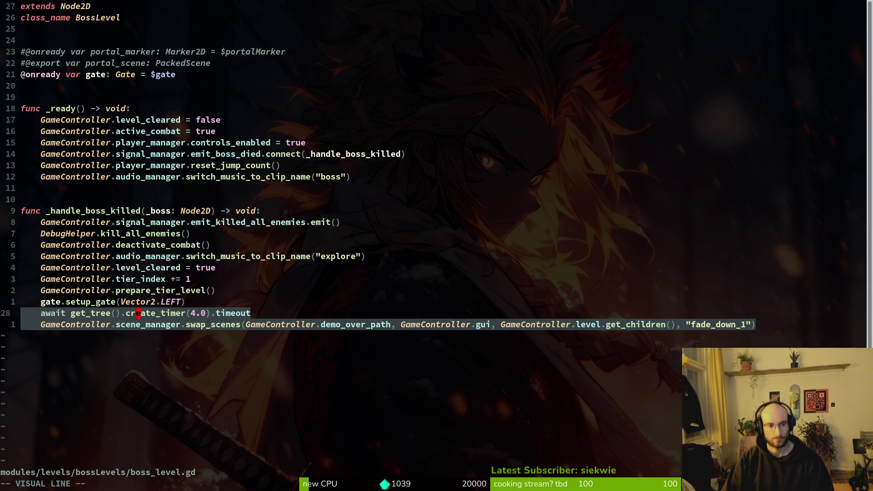
text(d)
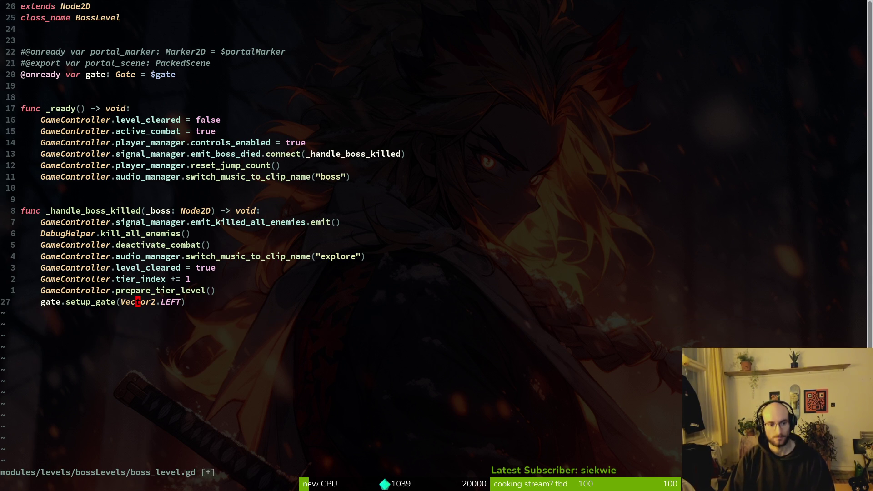
text(:w)
key(Return)
key(alt+Tab)
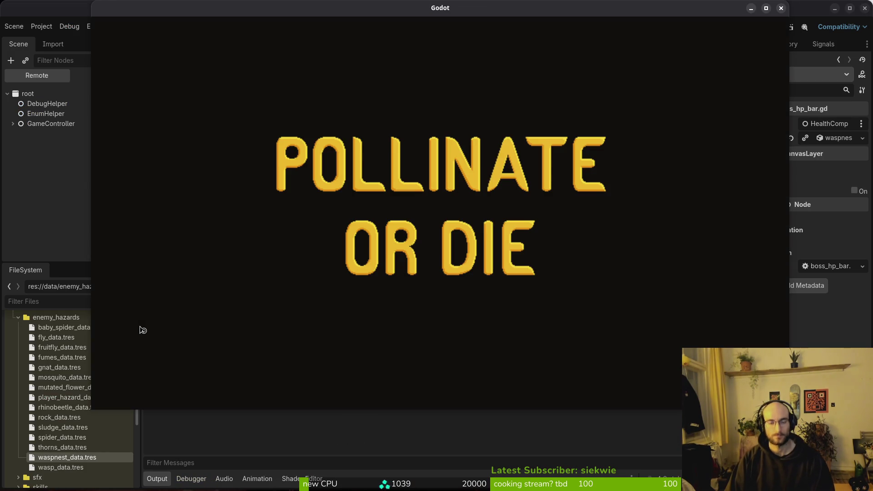
- Play from the title menu until the boss_hp_bar.gd Nil-access error, then return to Neovim
key(Return)
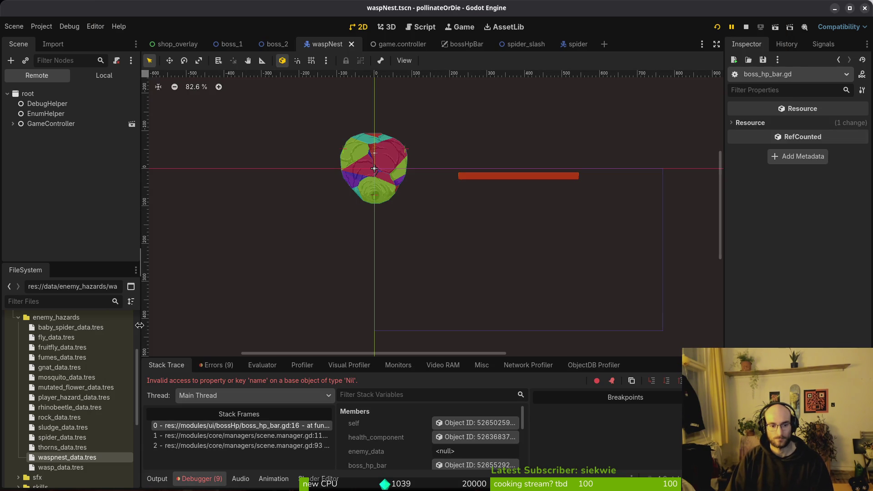
key(alt+Tab)
key(alt+Tab)
key(alt+Tab)
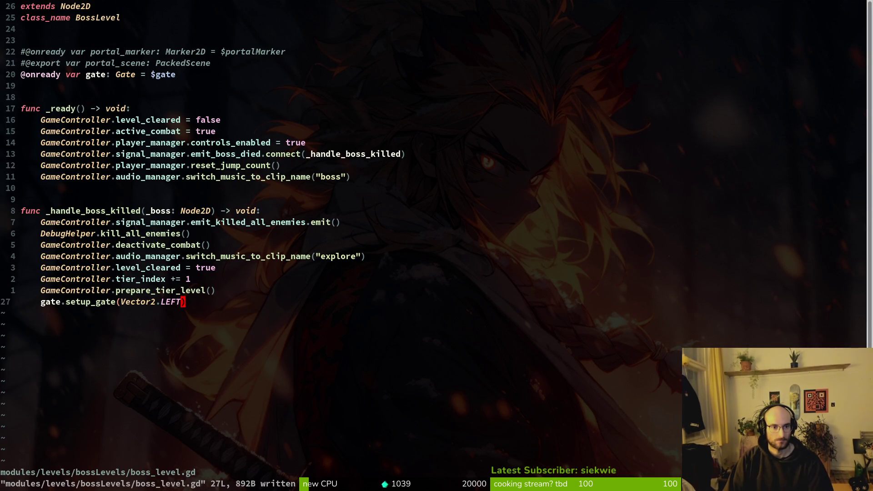
- Search the project for setup_gate calls, view the one in tutorial_1.gd, then return
key(space)
key(f)
key(w)
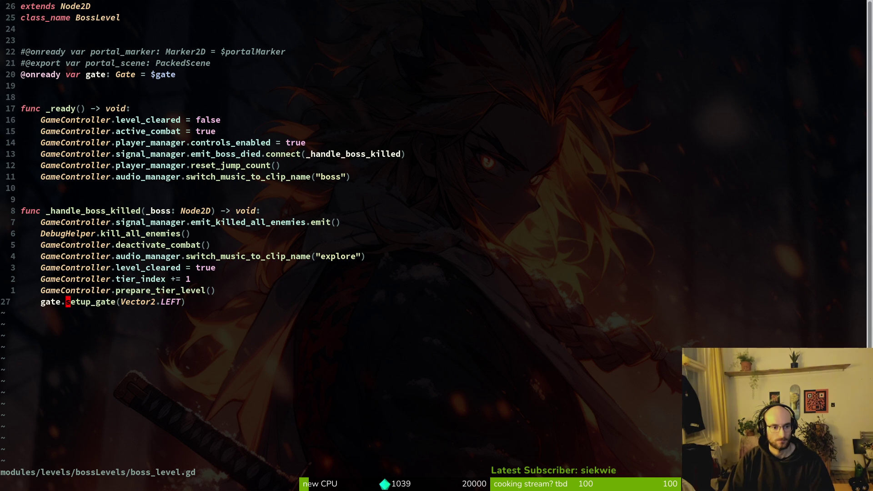
key(Up)
key(Up)
key(Up)
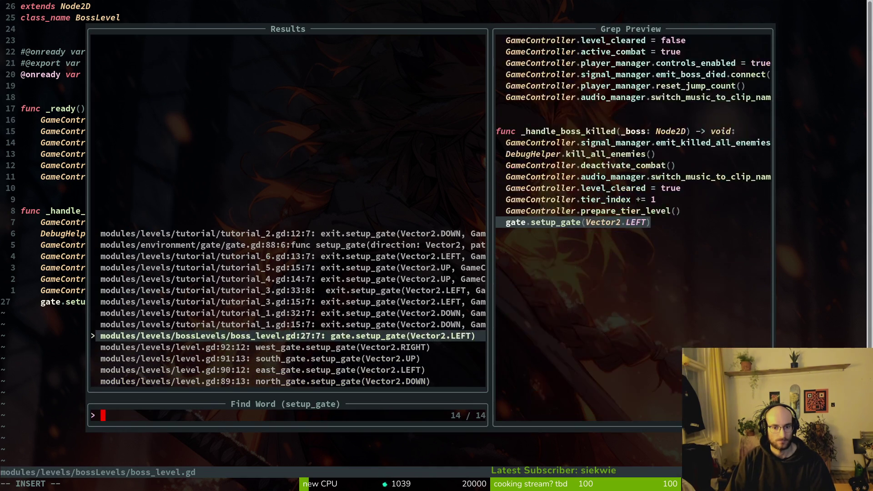
key(Return)
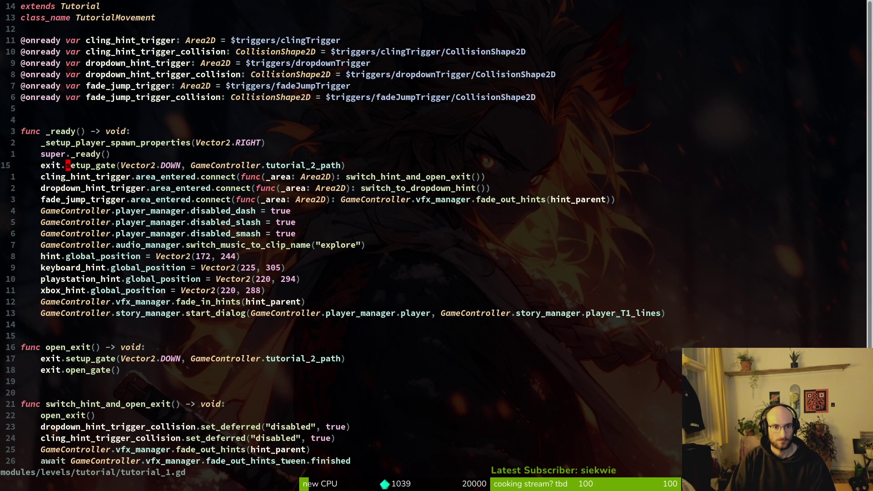
key(ctrl+o)
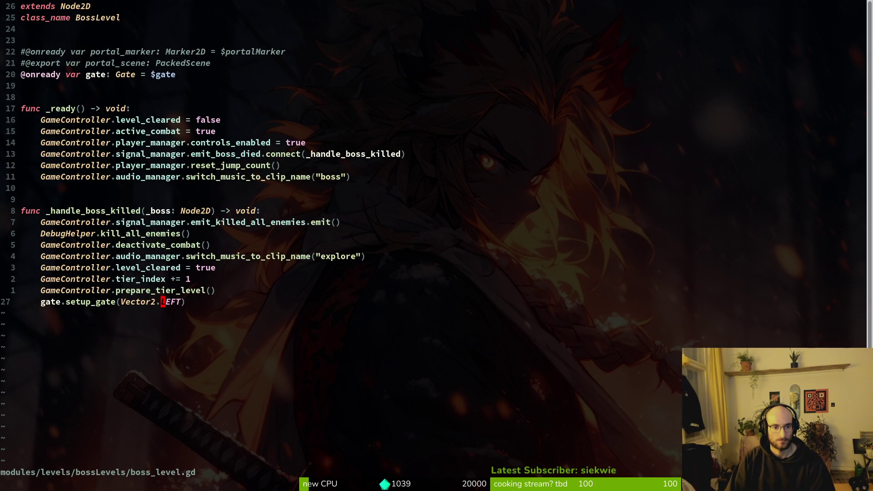
- Find and open level.gd with the project file finder
key(space)
key(f)
key(f)
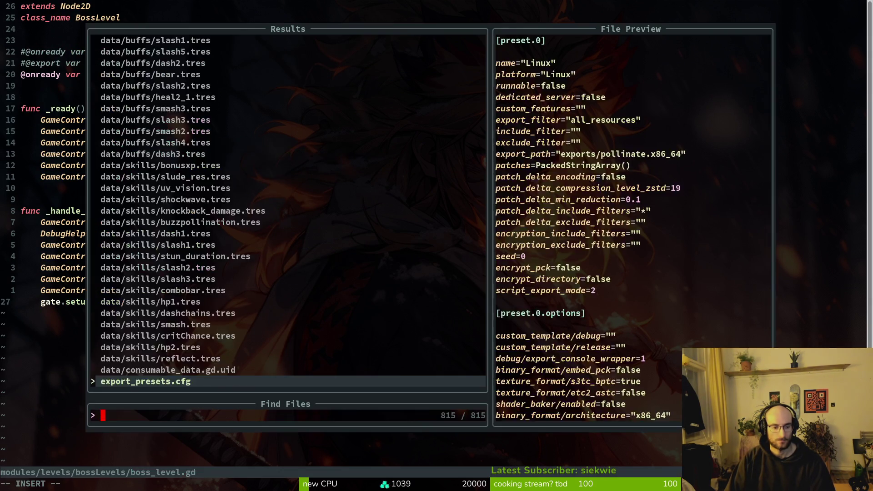
text(gate)
key(Up)
key(Escape)
key(Escape)
key(space)
key(f)
key(f)
text(level)
key(Return)
- Copy level.gd's levels_for_gate_prep line and go back to boss_level.gd
key(j)
key(y)
key(y)
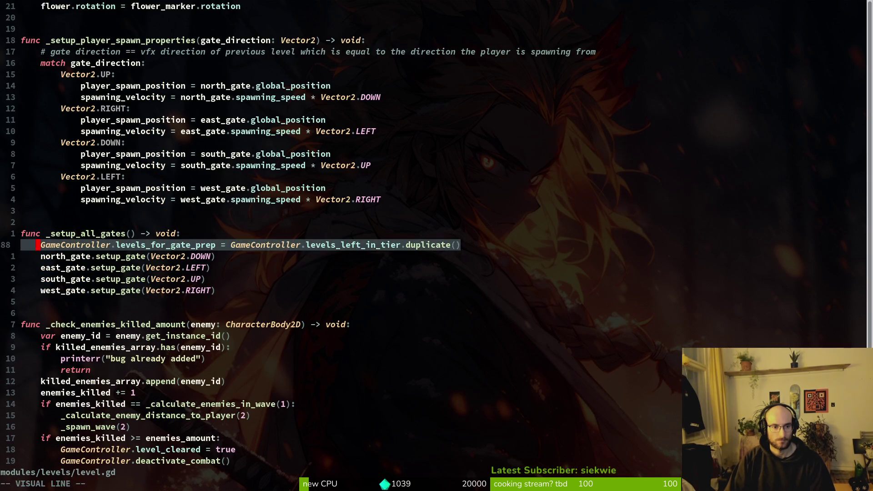
key(ctrl+o)
key(ctrl+i)
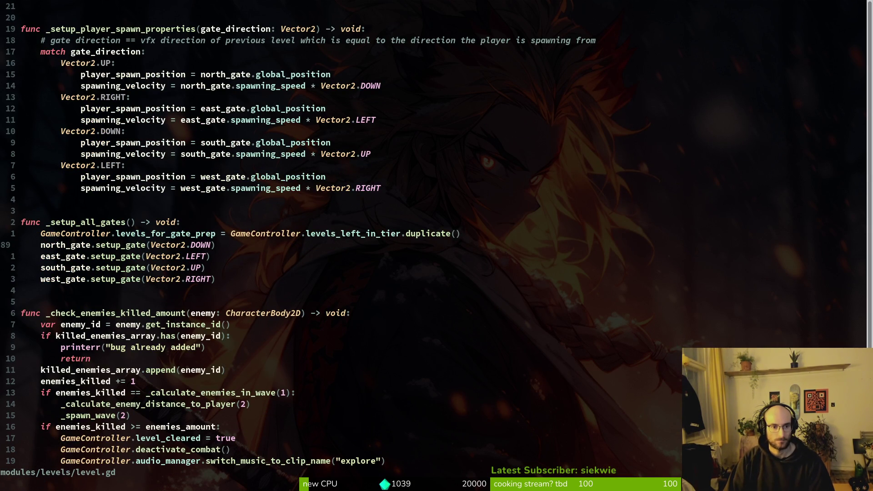
key(ctrl+o)
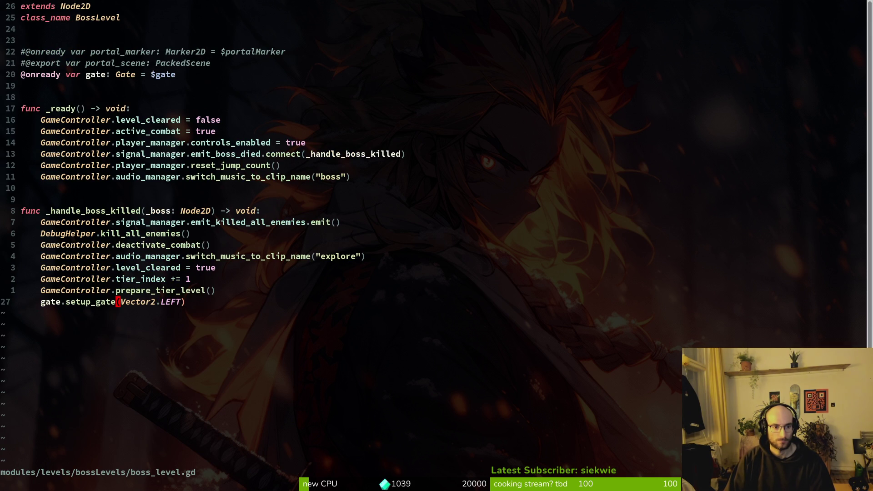
- Undo the mistaken completion on line 27 of boss_level.gd
key(Return)
key(Escape)
key(Return)
key(Escape)
key(u)
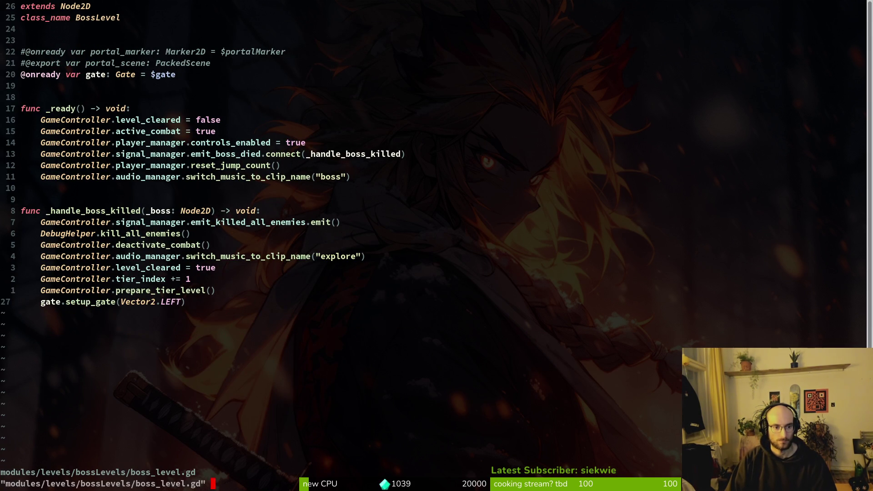
- Open gate.gd at its switch_level function via the file finder
key(space)
key(f)
key(f)
text(gate)
key(Up)
key(Return)
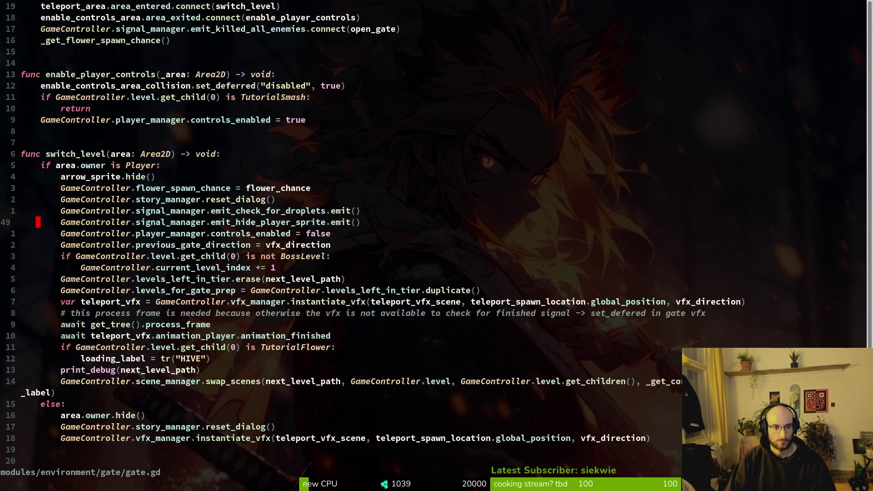
- Review gate.gd's switch_level function, save gate.gd, and return to boss_level.gd
key(ctrl+d)
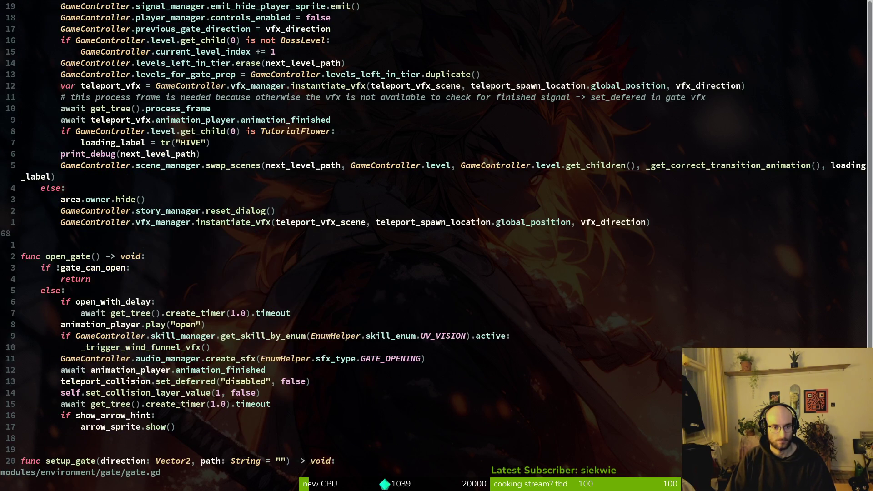
key(ctrl+u)
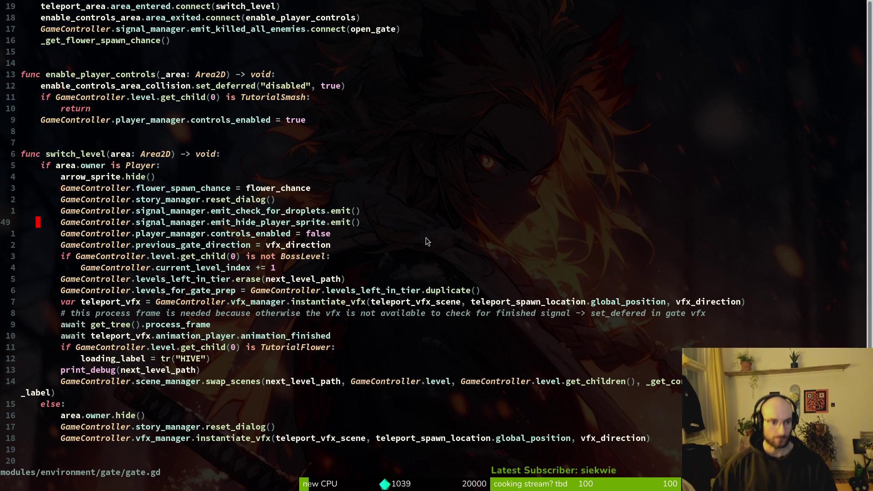
text(:w)
key(Return)
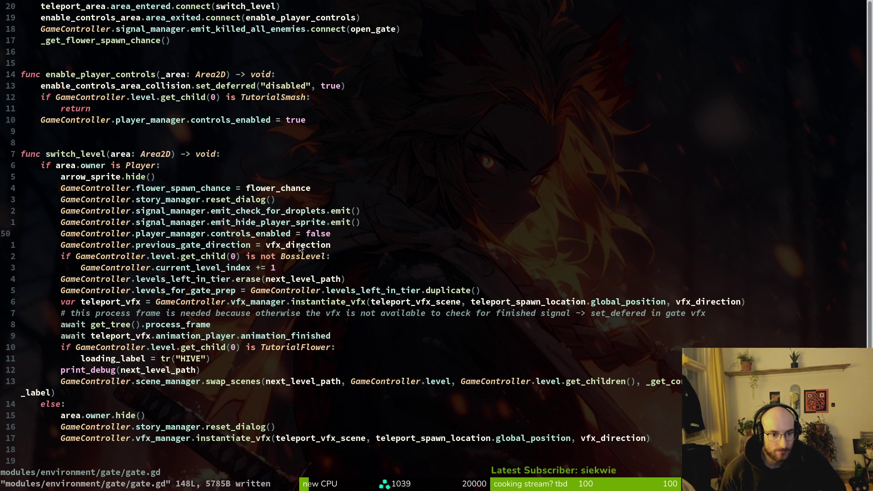
key(ctrl+o)
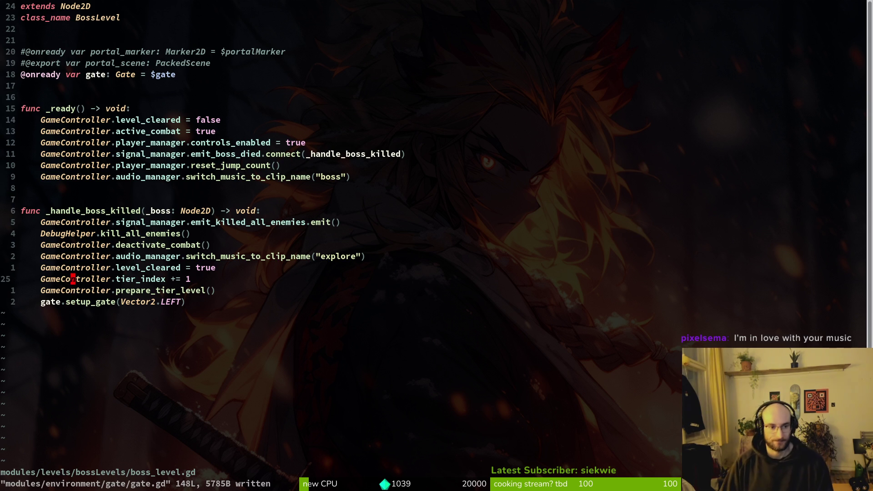
- Remove the extra blank lines below tier_index += 1 and save boss_level.gd
key(o)
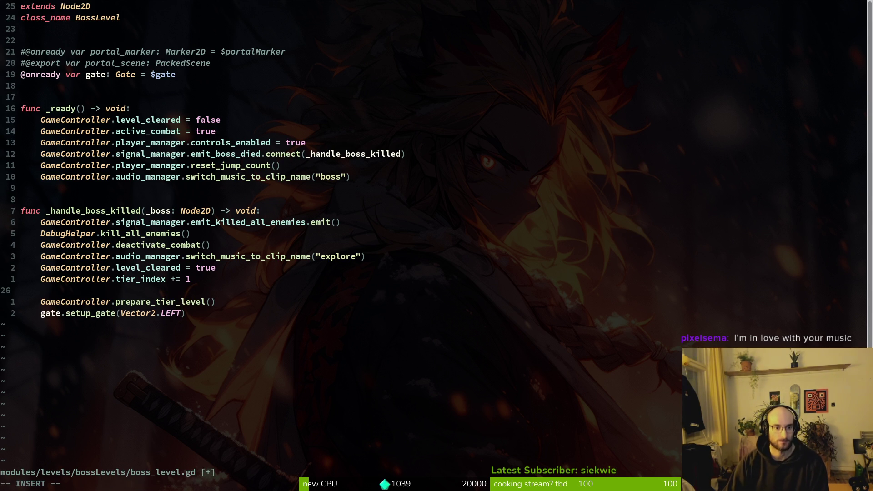
key(o)
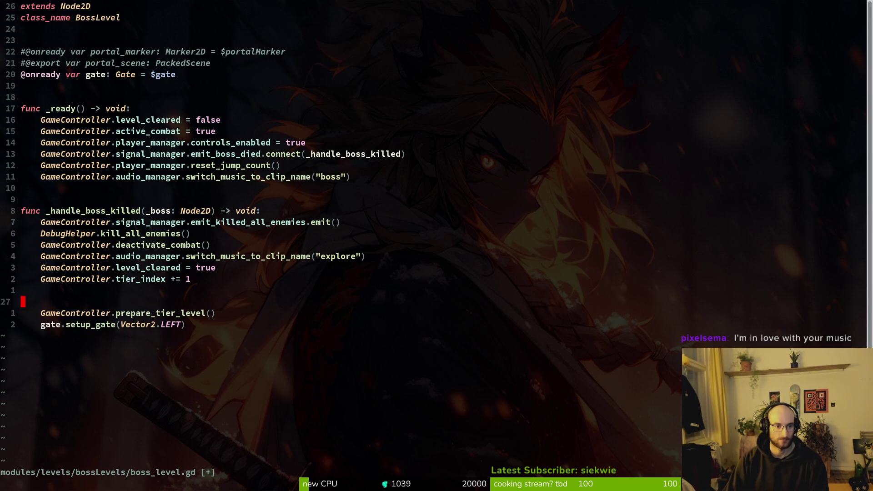
key(j)
key(d)
key(d)
key(d)
key(d)
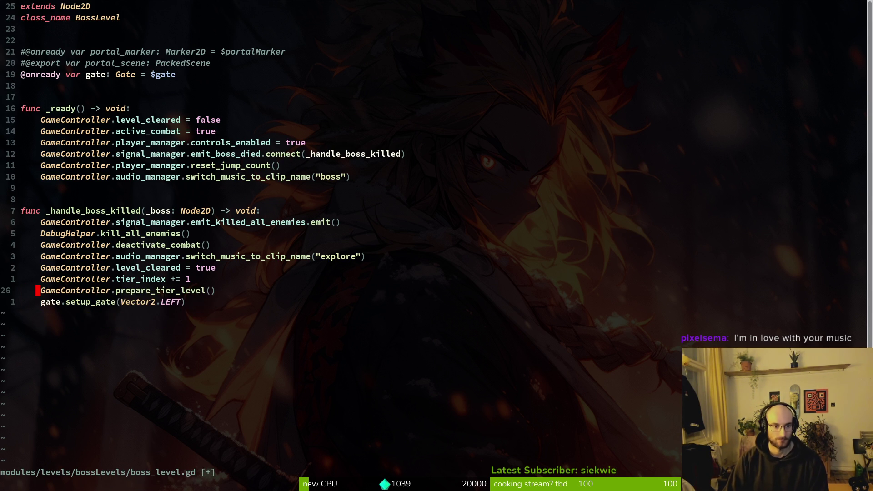
text(:w)
key(Return)
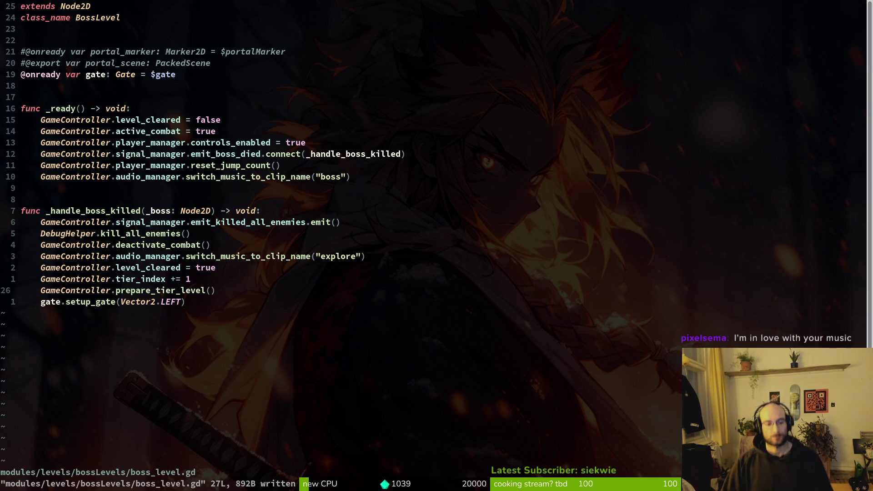
- Check gate.gd briefly, then return to boss_level.gd
key(space)
key(f)
key(f)
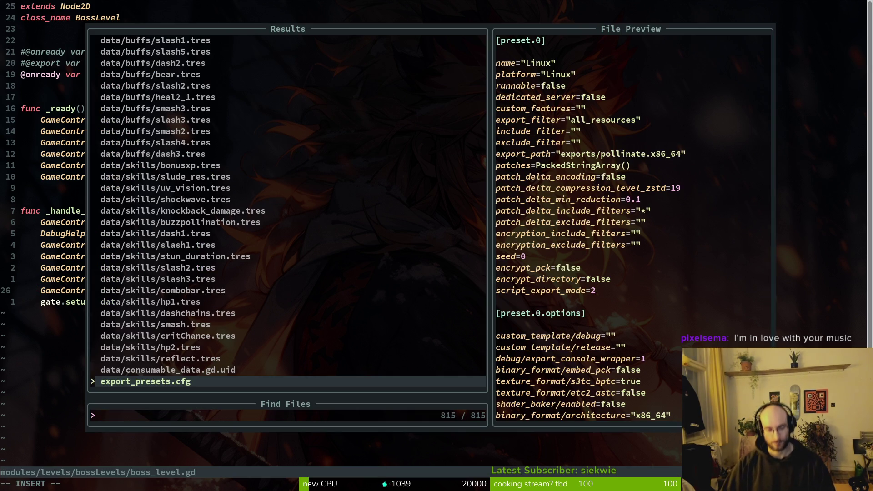
text(gate)
key(Return)
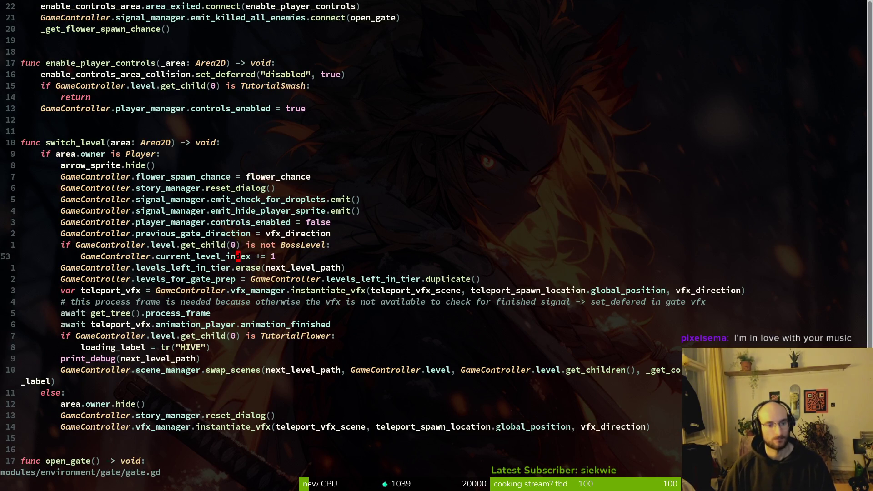
key(ctrl+o)
- Add a GameController.current_level_index line in the boss-killed handler and save boss_level.gd
key(o)
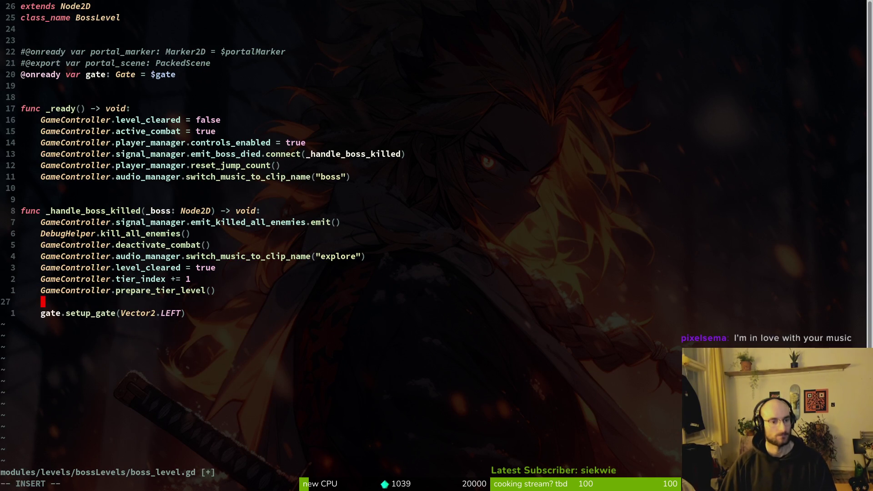
key(d)
key(k)
key(k)
text(o)
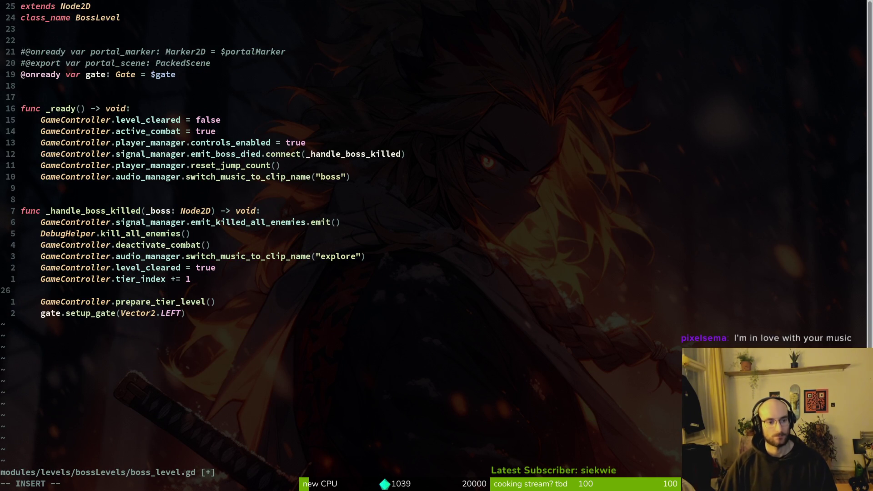
text(GameController.cu)
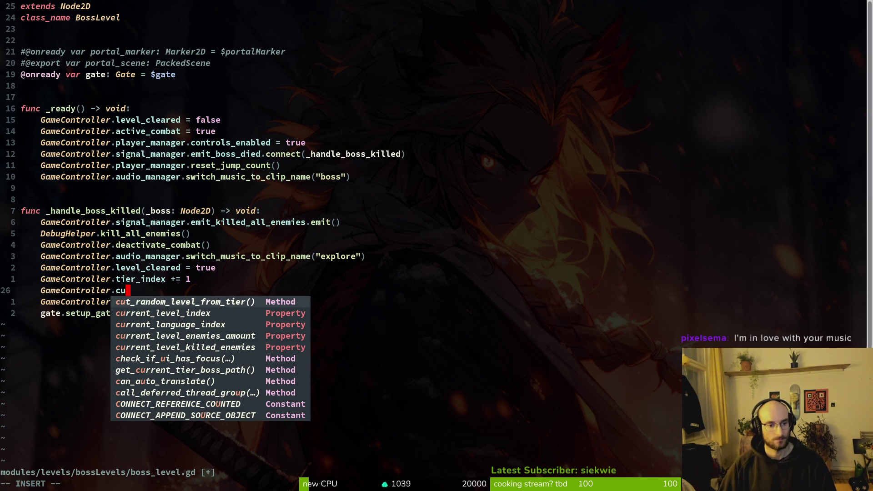
key(Tab)
text(:w)
key(Return)
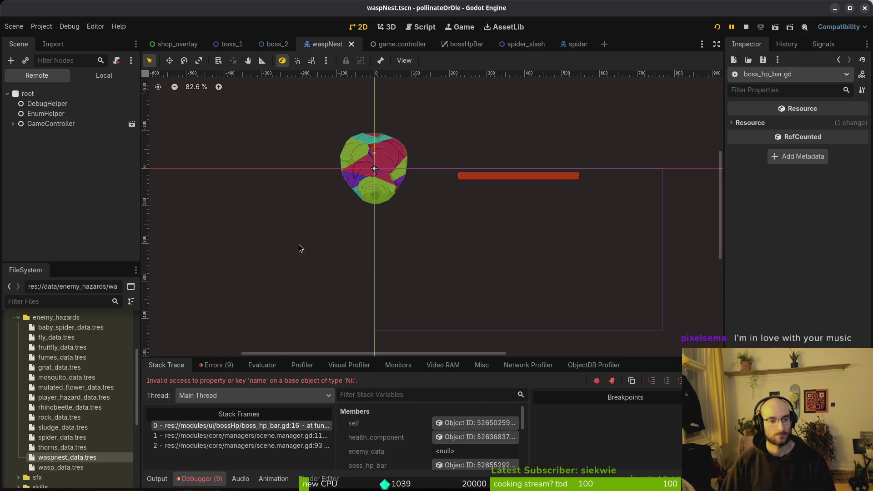
- Relaunch the game and continue the saved game into the wasp boss hive level
key(j)
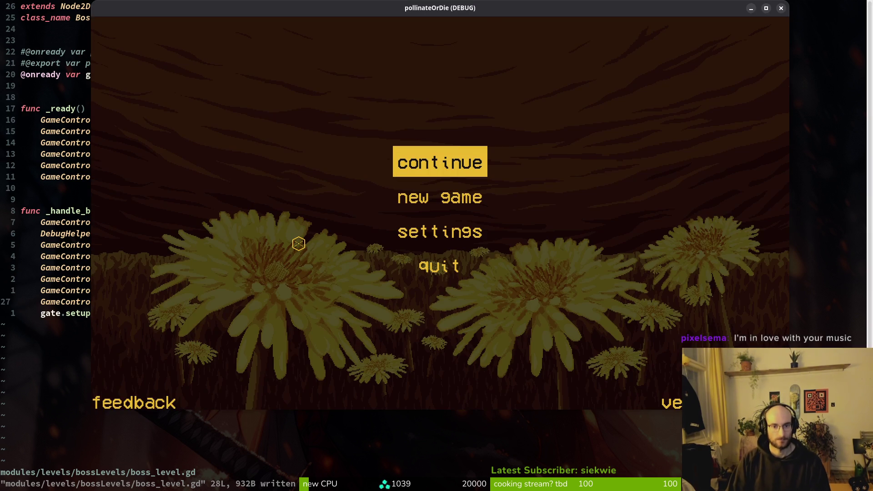
key(Return)
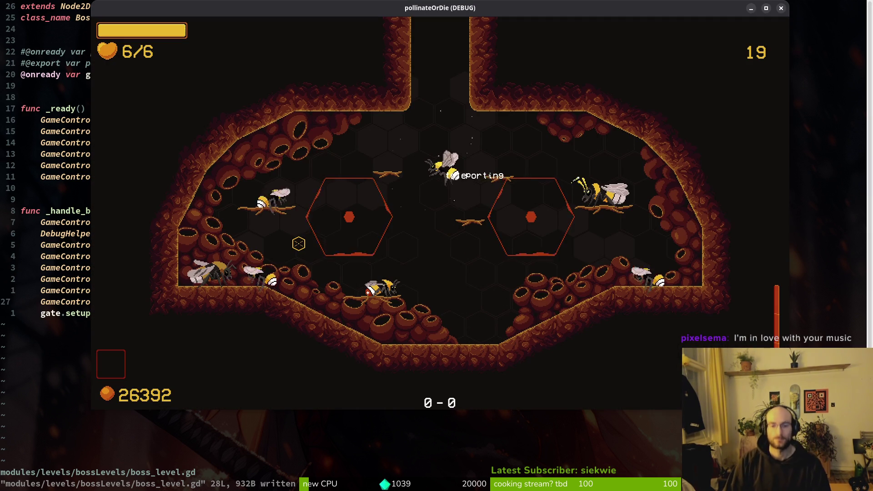